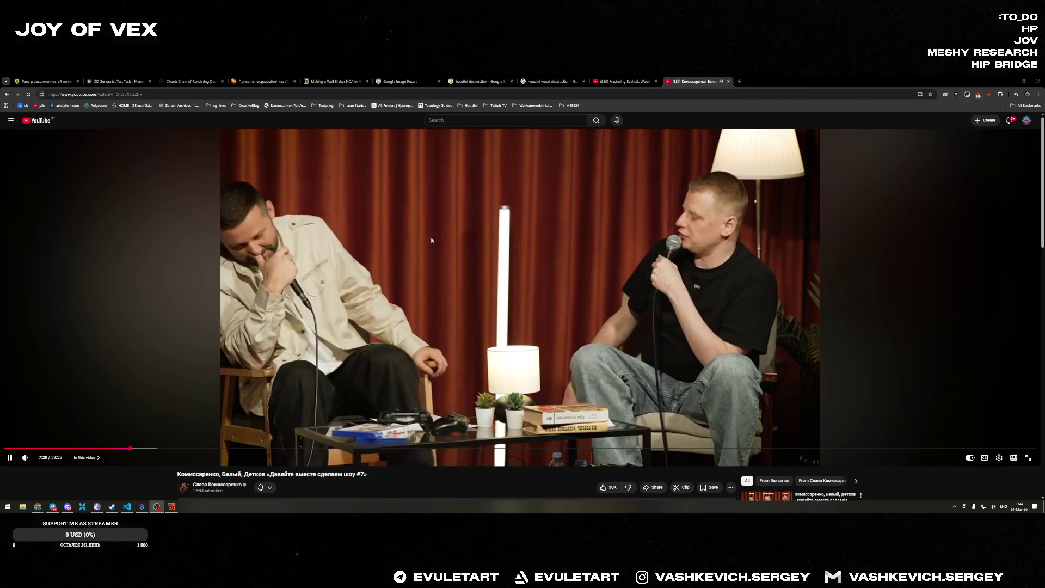
Pause the YouTube talk video and minimize Chrome to reveal Houdini.
left_click(620, 237)
left_click(1010, 82)
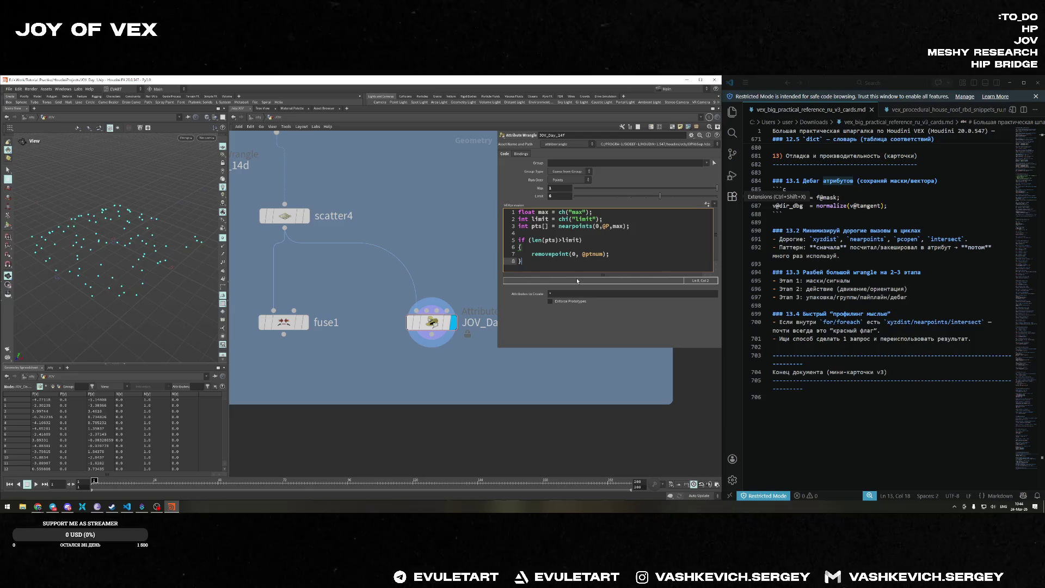
Frame all nodes in the network and bring the wrangle's Max value down to 0.
key("h")
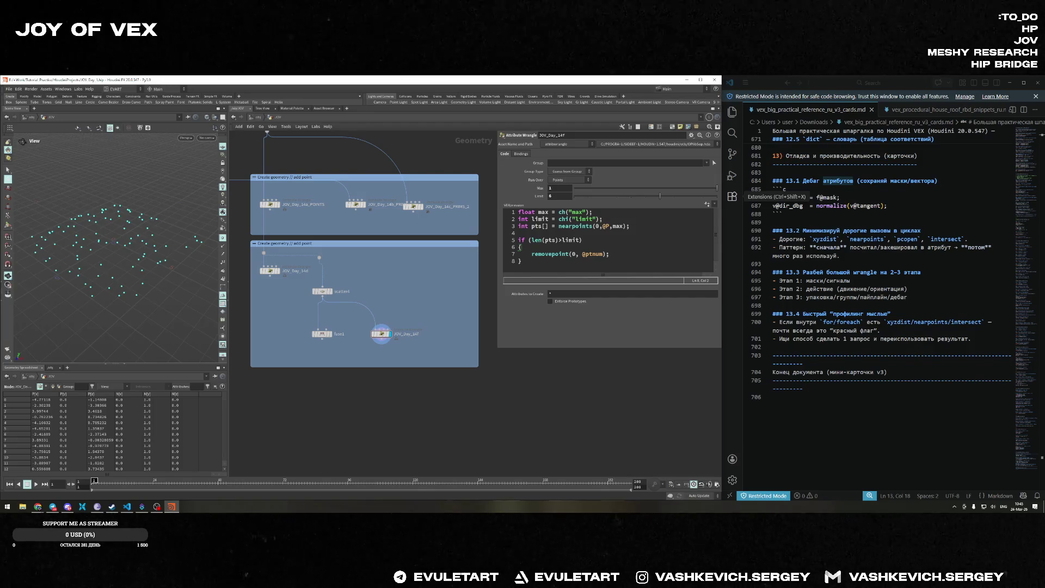
left_click(595, 189)
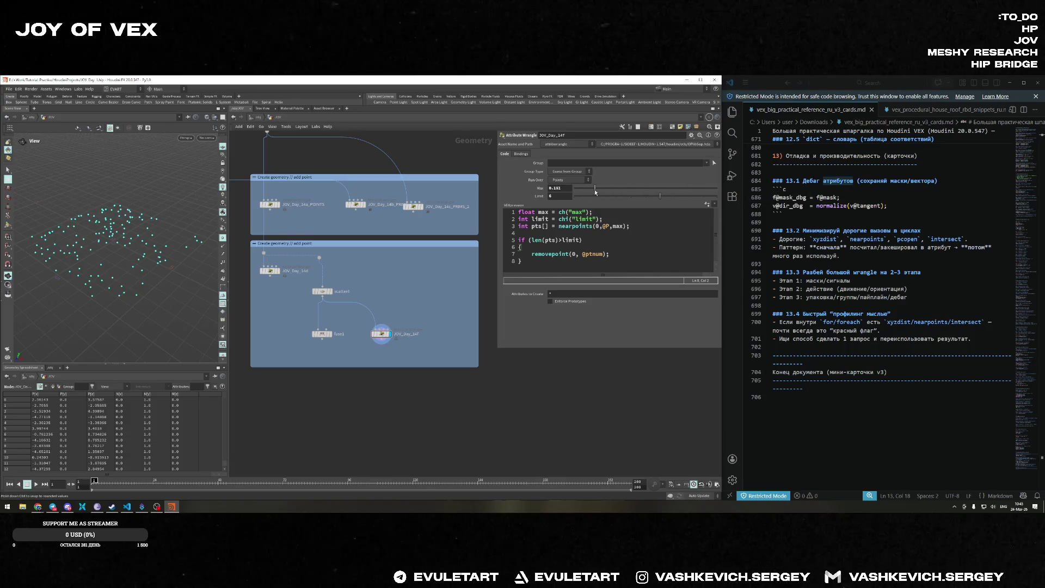
mouse_move(611, 194)
left_mouse_down()
mouse_move(542, 192)
mouse_move(717, 188)
left_mouse_up()
Send the wrangle's VEX code to VS Code as an external snippet file.
key("alt+Tab")
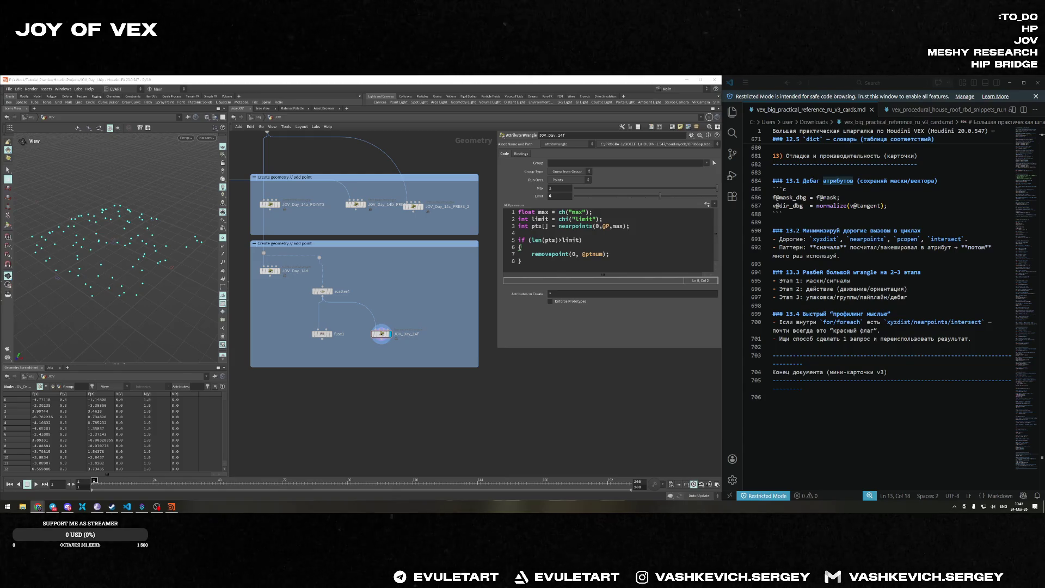
right_click(618, 250)
mouse_move(681, 276)
left_click(748, 290)
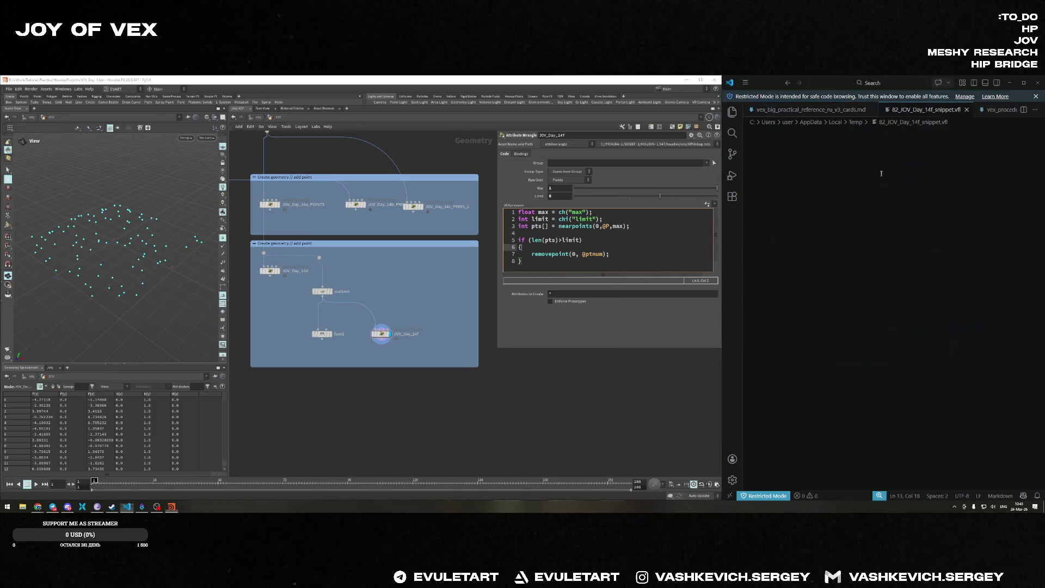
Insert a foreach (int pt; pts) loop inside the existing if block.
left_click(904, 202)
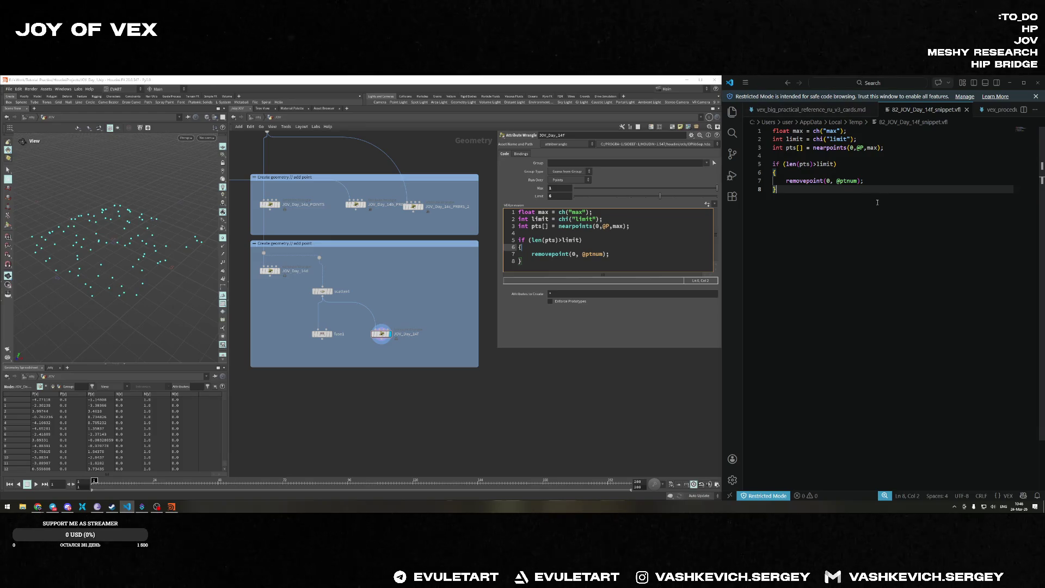
key("Up")
key("Up")
key("Return")
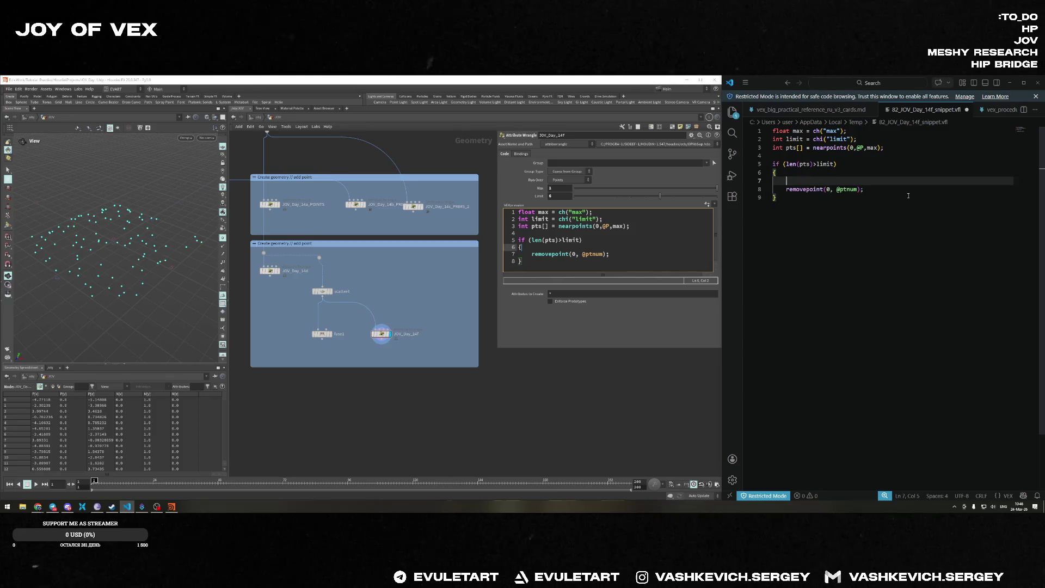
type("for")
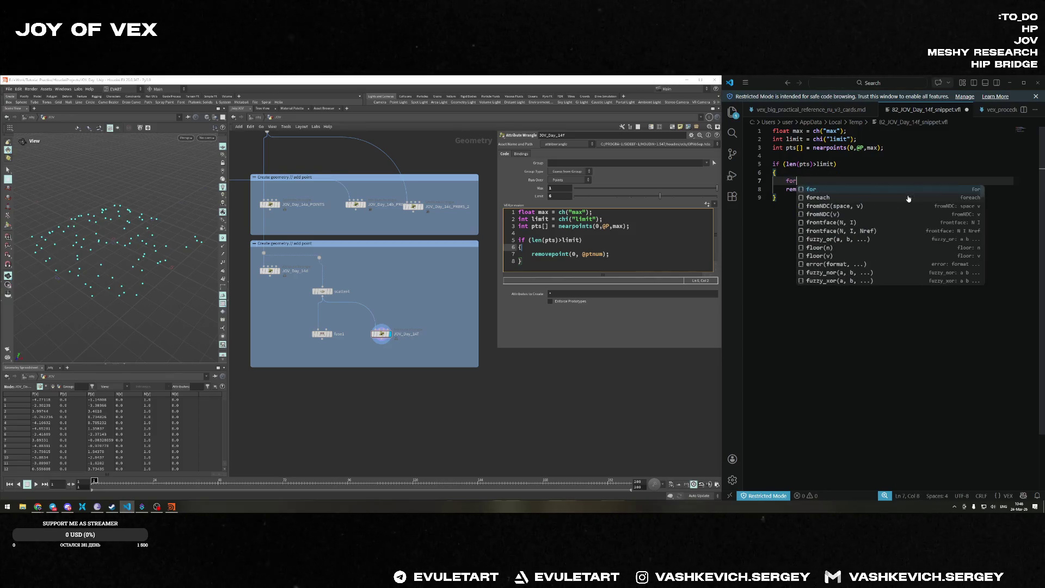
key("Down")
key("Return")
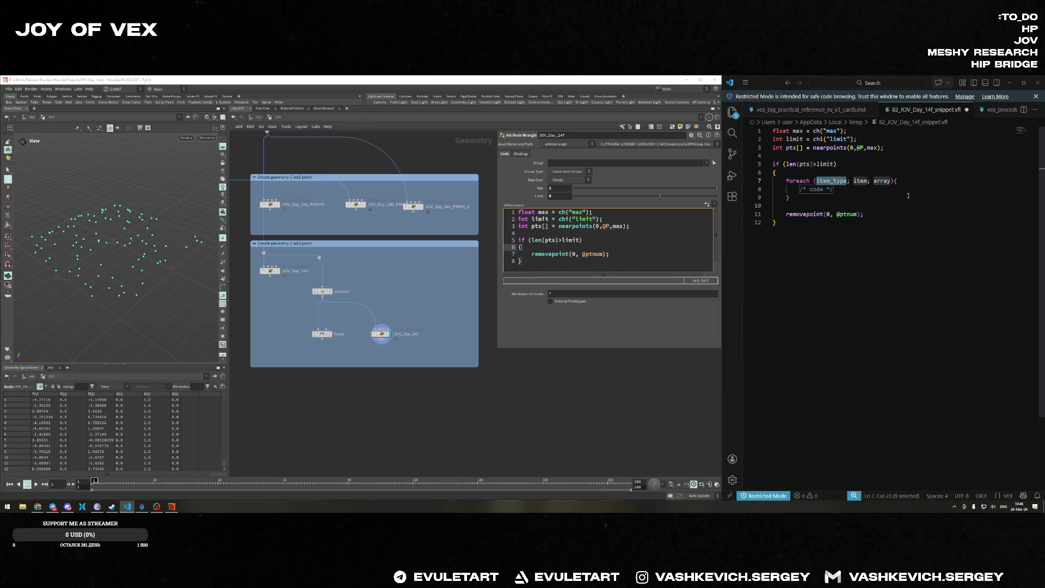
type("int")
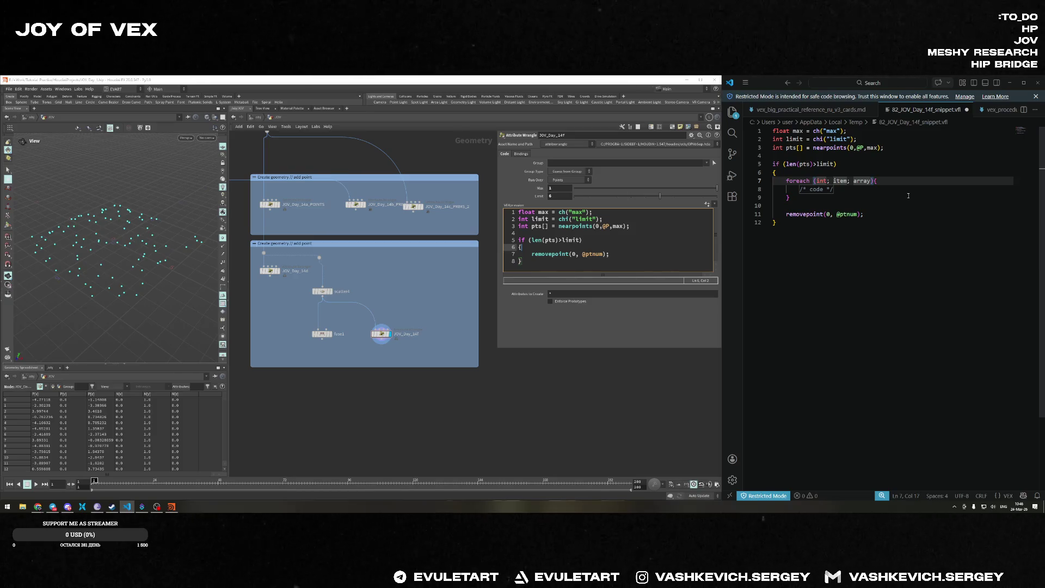
type("pt")
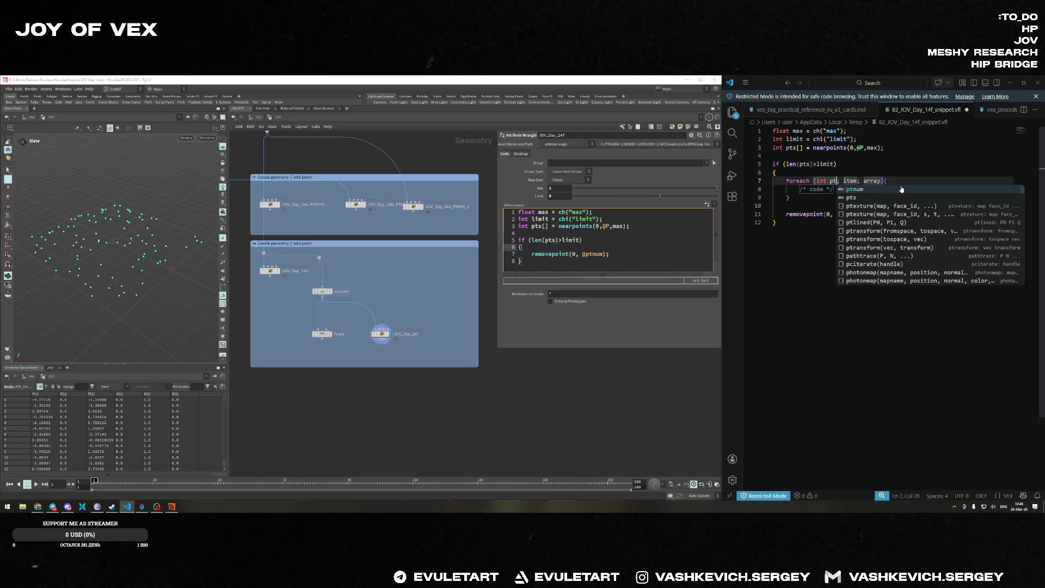
key("Escape")
key("Tab")
type("it")
key("BackSpace")
key("BackSpace")
type("pts")
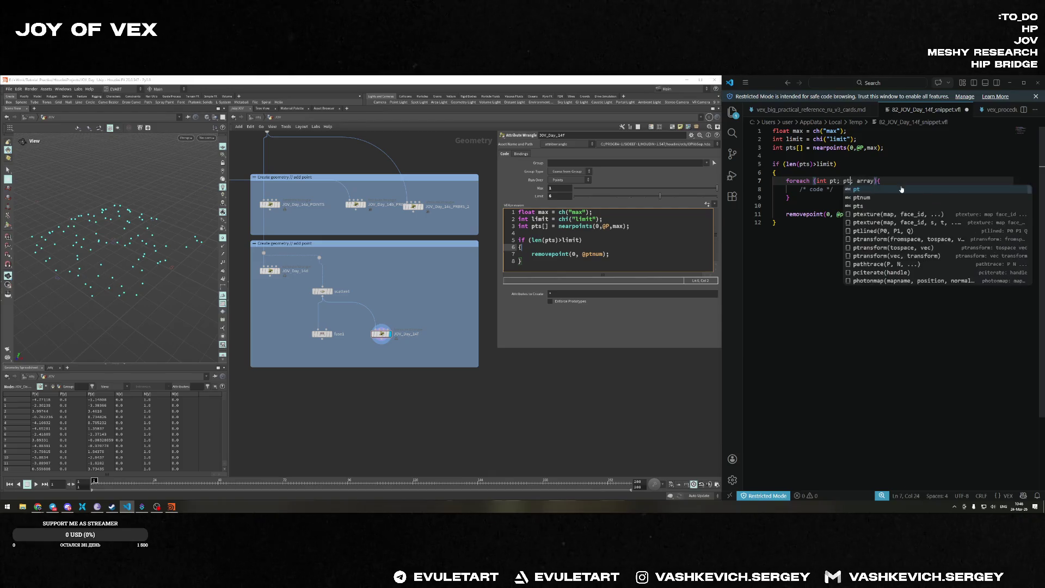
key("Escape")
key("Right")
key("ctrl+Delete")
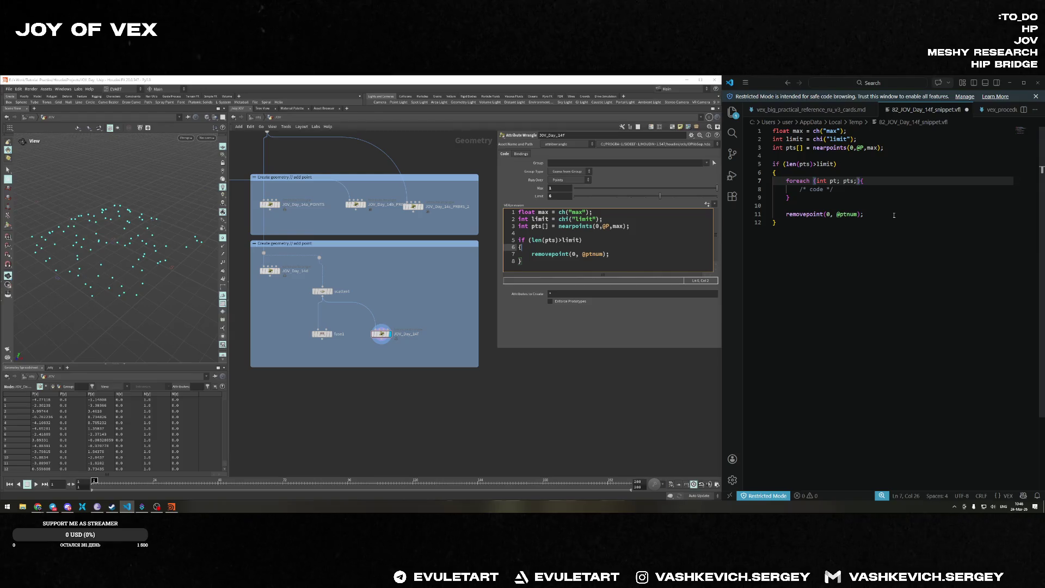
key("Return")
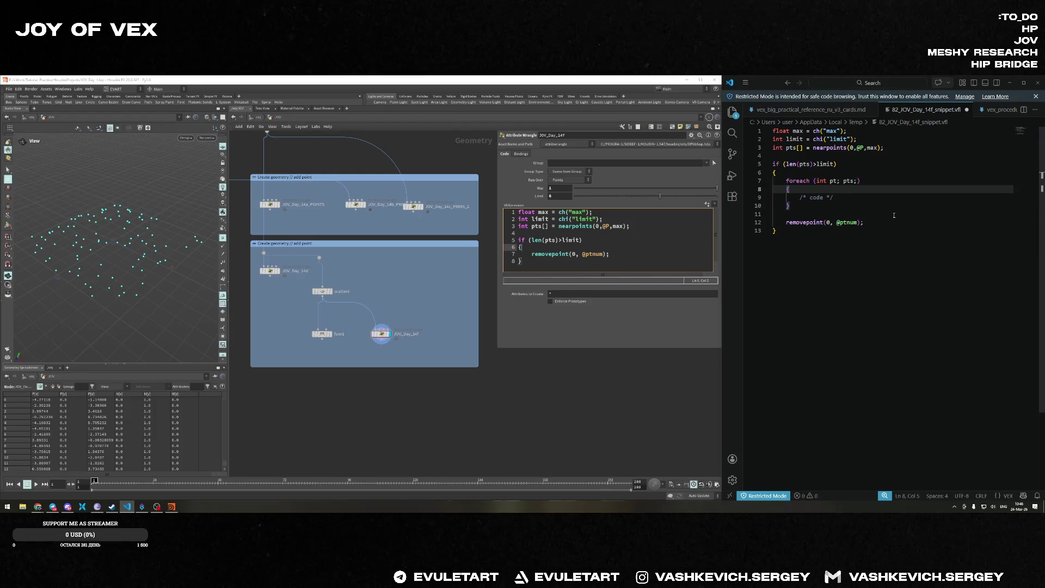
key("Down")
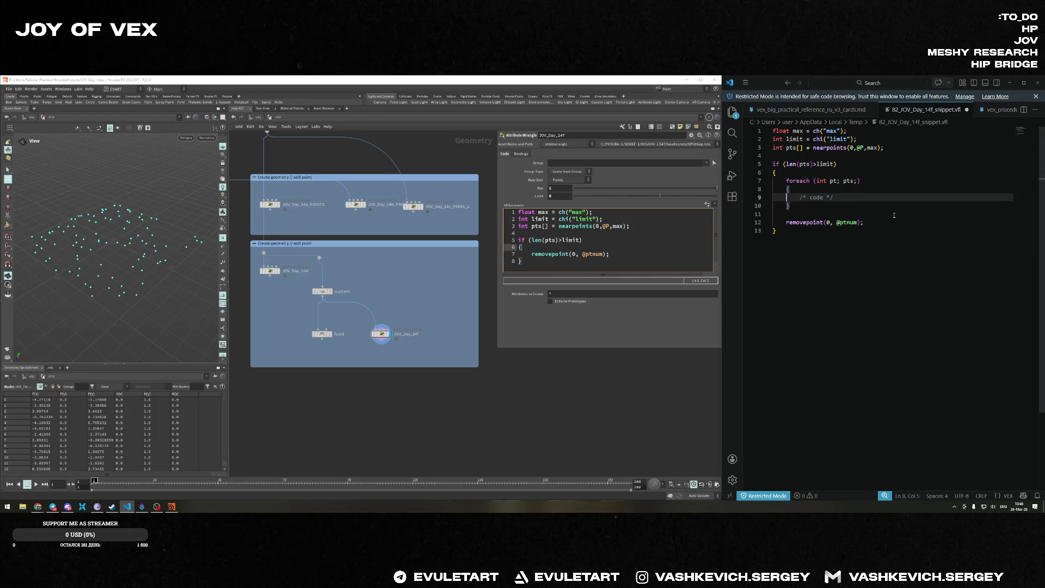
key("Tab")
type("s")
key("BackSpace")
type("if(p")
key("BackSpace")
type("@ptnum")
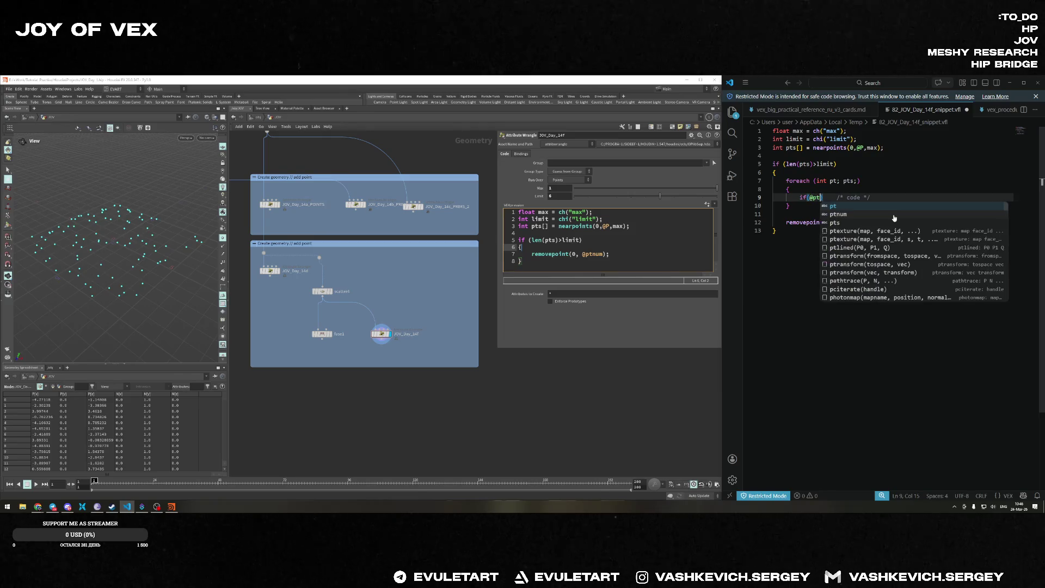
type("<pt")
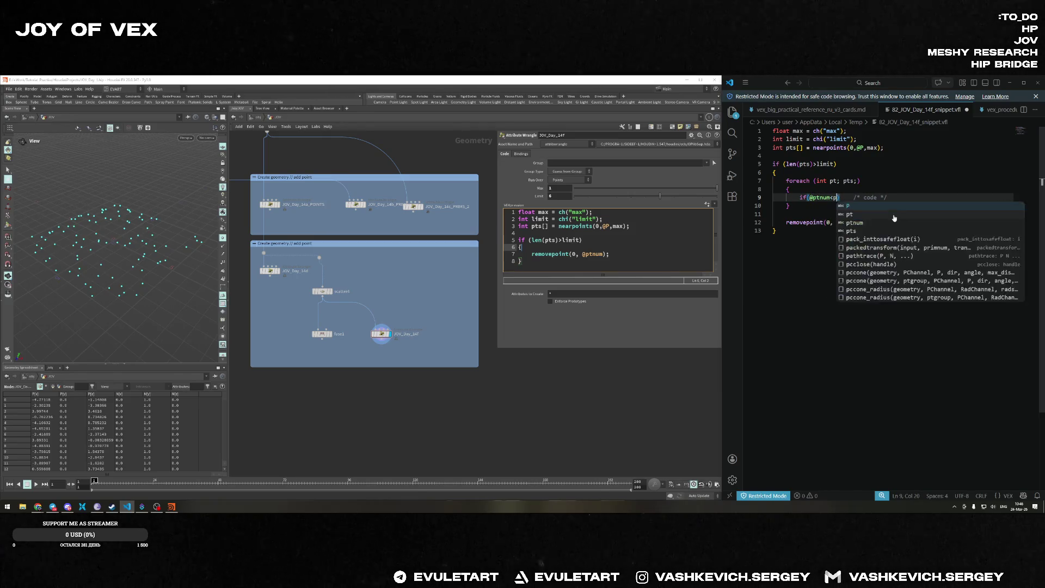
key("Escape")
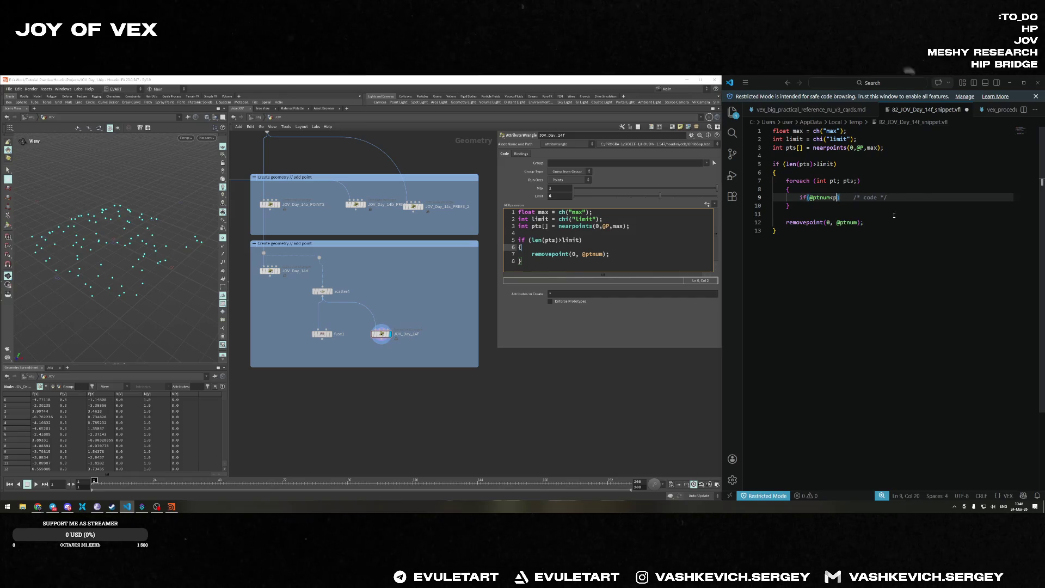
key("ctrl+space")
type(")")
type(";")
Move the removepoint line under the new if, replacing the placeholder comment, and indent it.
left_click_drag(865, 222, 786, 222)
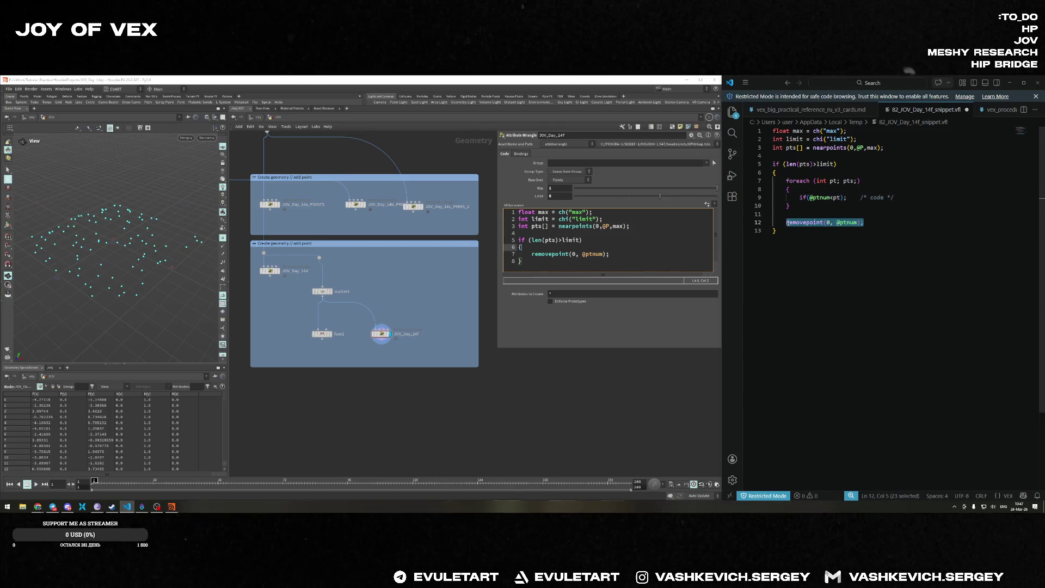
key("ctrl+x")
left_click(850, 197)
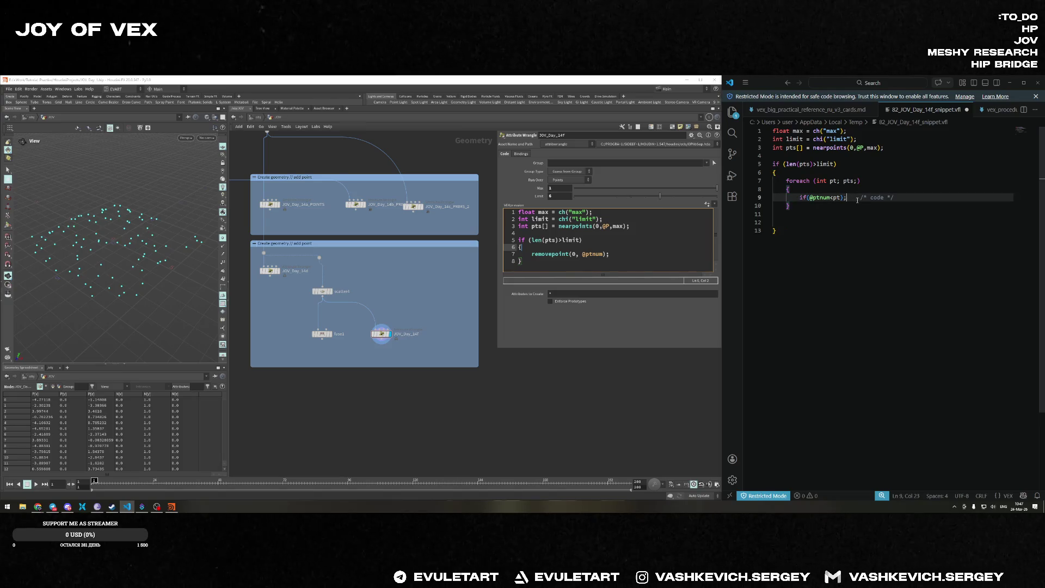
left_click_drag(895, 198, 852, 199)
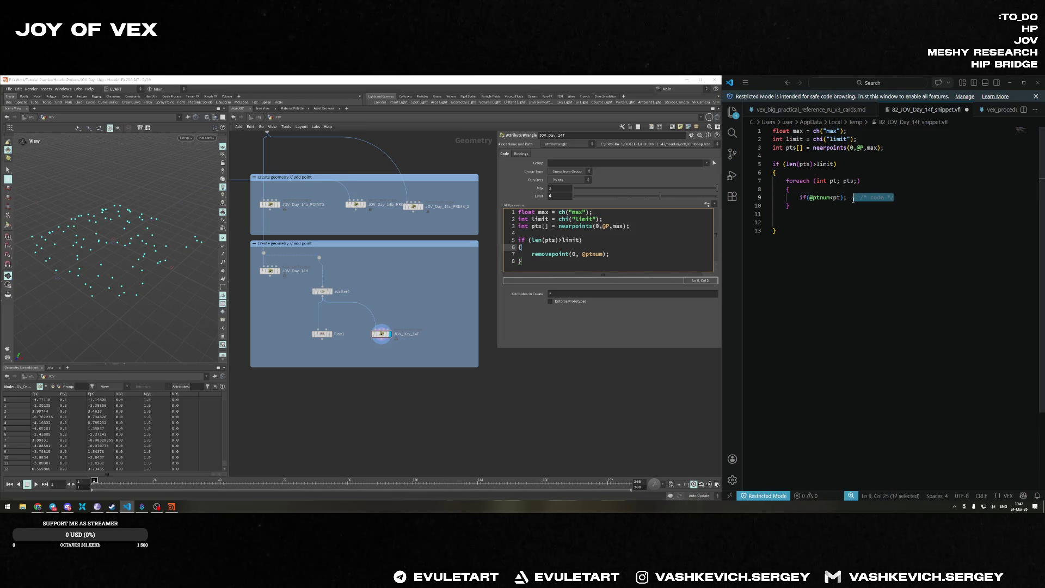
key("BackSpace")
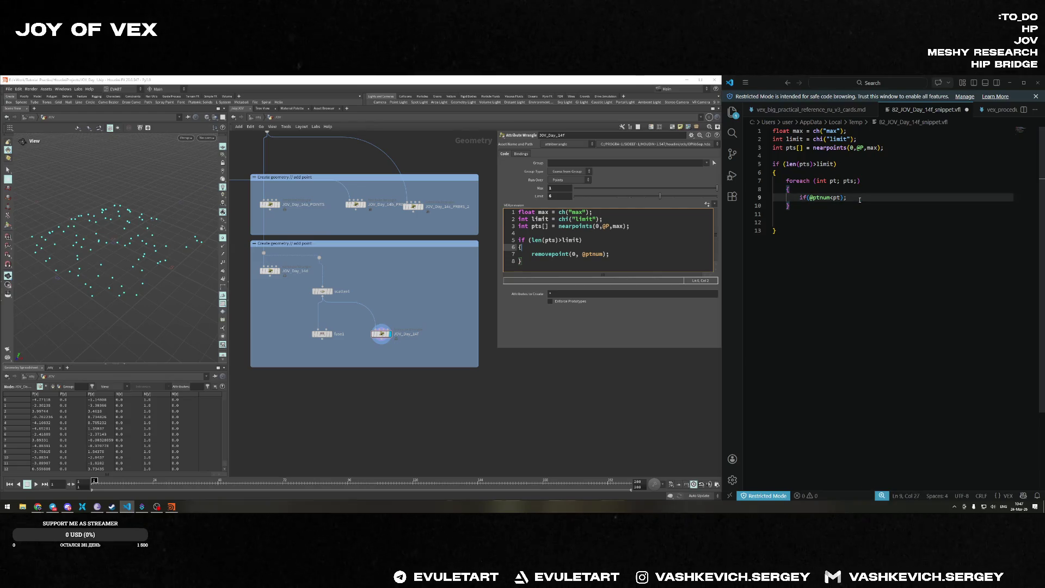
key("Return")
key("ctrl+v")
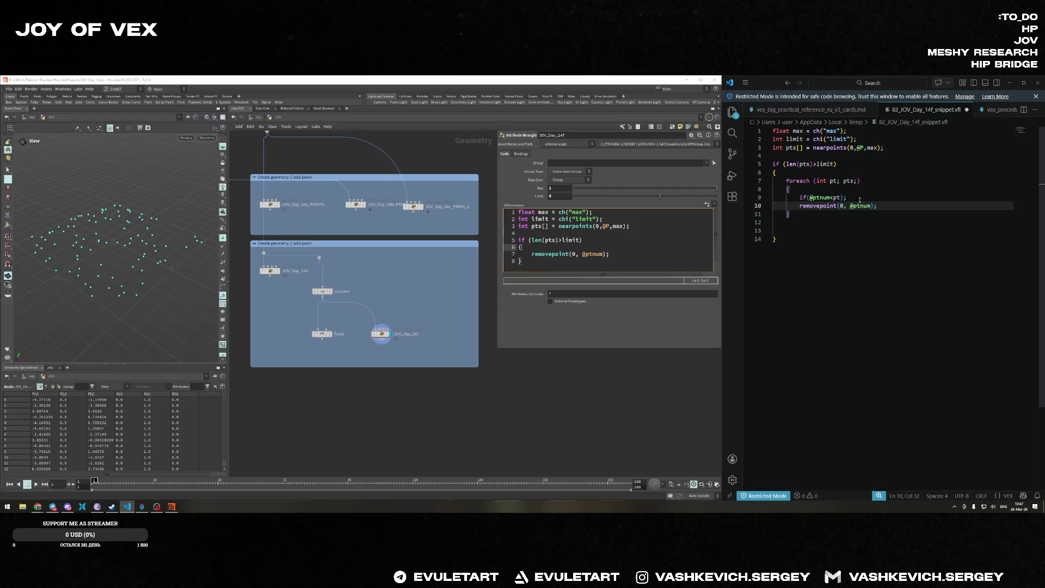
key("Home")
key("Tab")
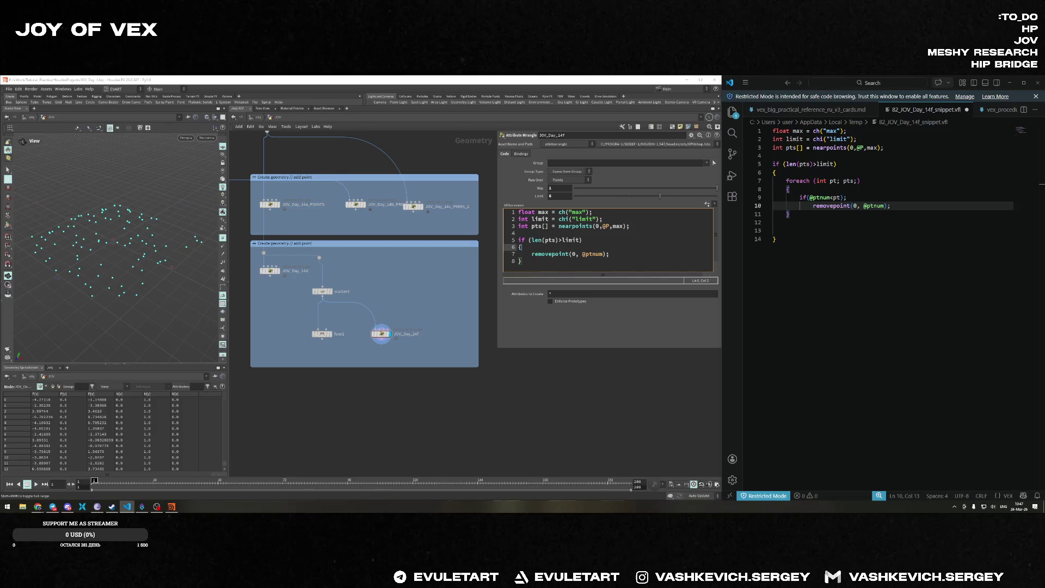
Delete the blank lines above the final brace and test-fold the if and foreach blocks.
key("alt+Tab")
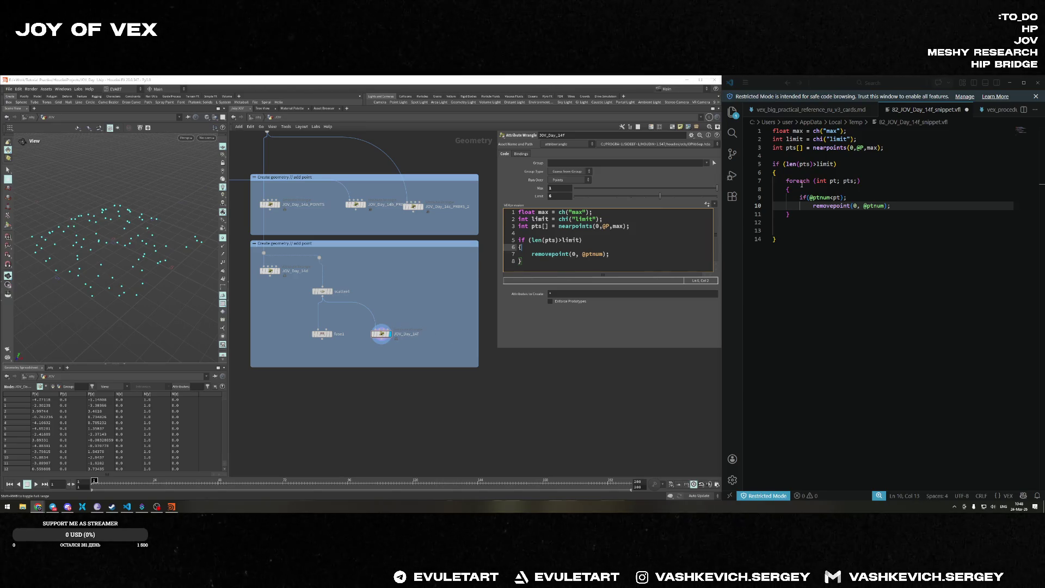
left_click(815, 222)
key("Delete")
key("Delete")
key("End")
left_click(768, 173)
left_click(768, 172)
left_click(768, 189)
left_click(768, 188)
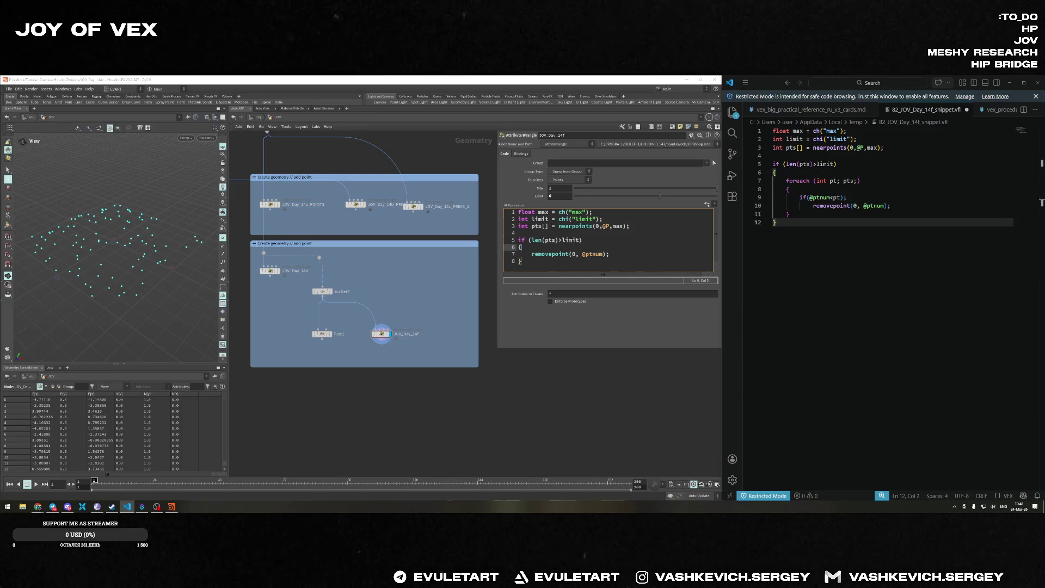
left_click(37, 507)
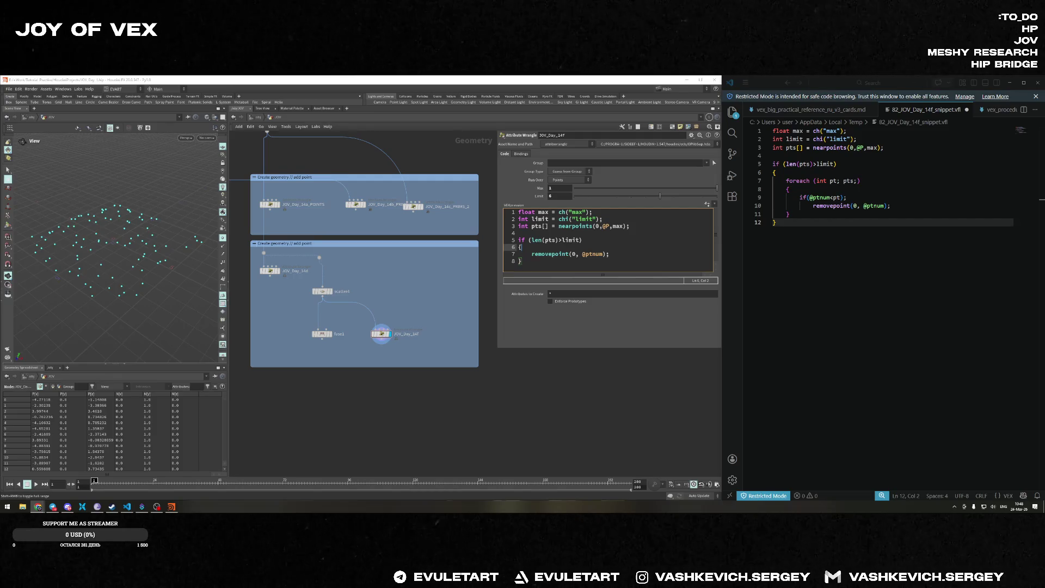
Save the snippet back into Houdini and inspect the JOV_Day_14f node's syntax error.
left_click(647, 254)
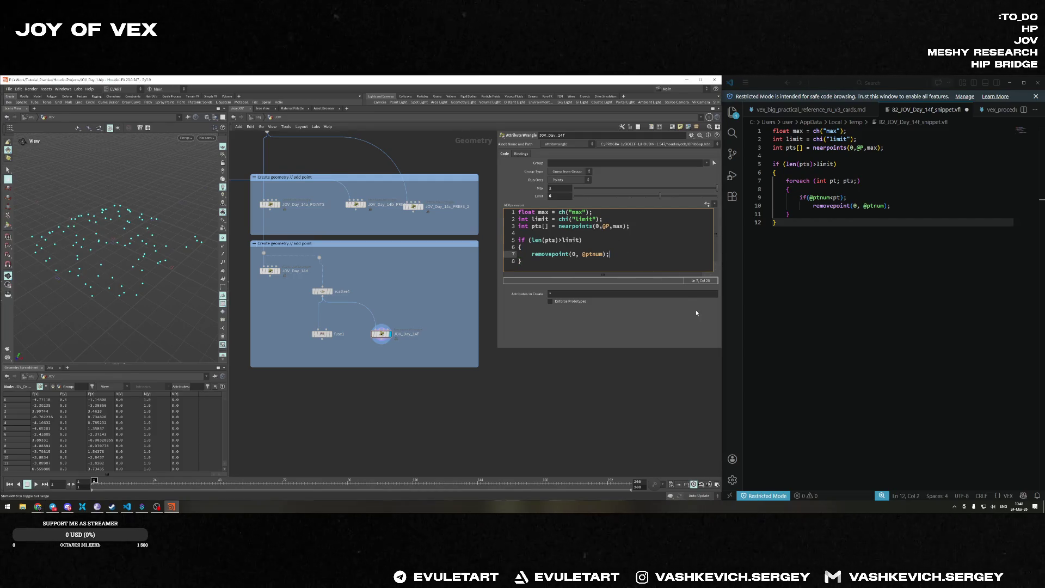
key("Down")
key("ctrl+s")
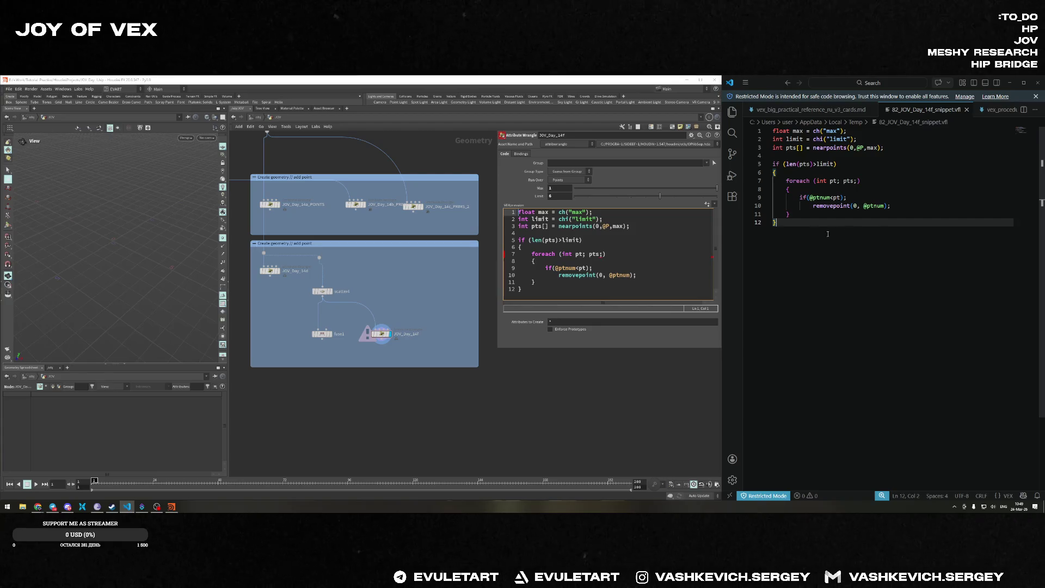
left_click(601, 255)
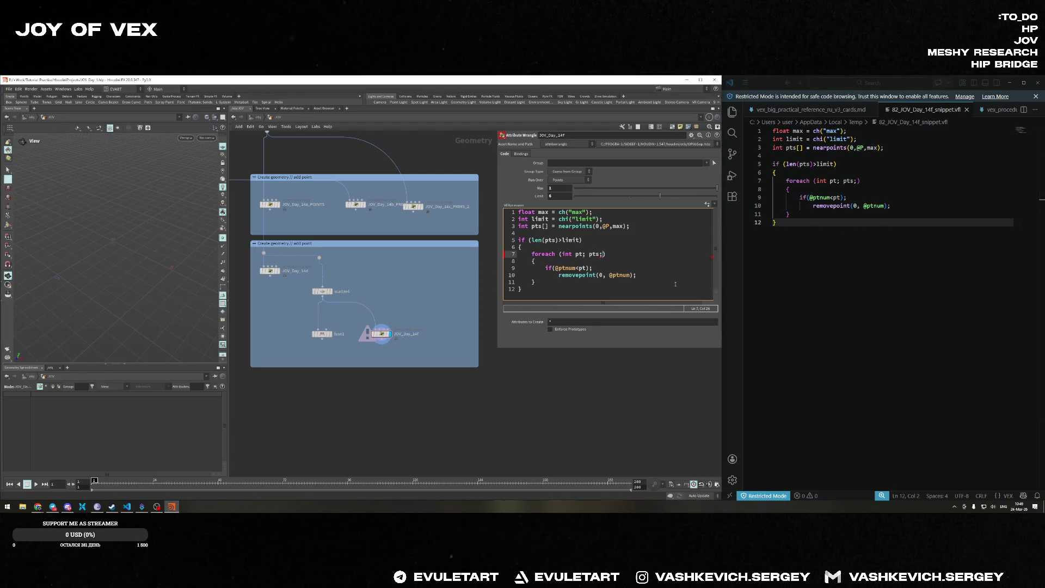
left_click(592, 331)
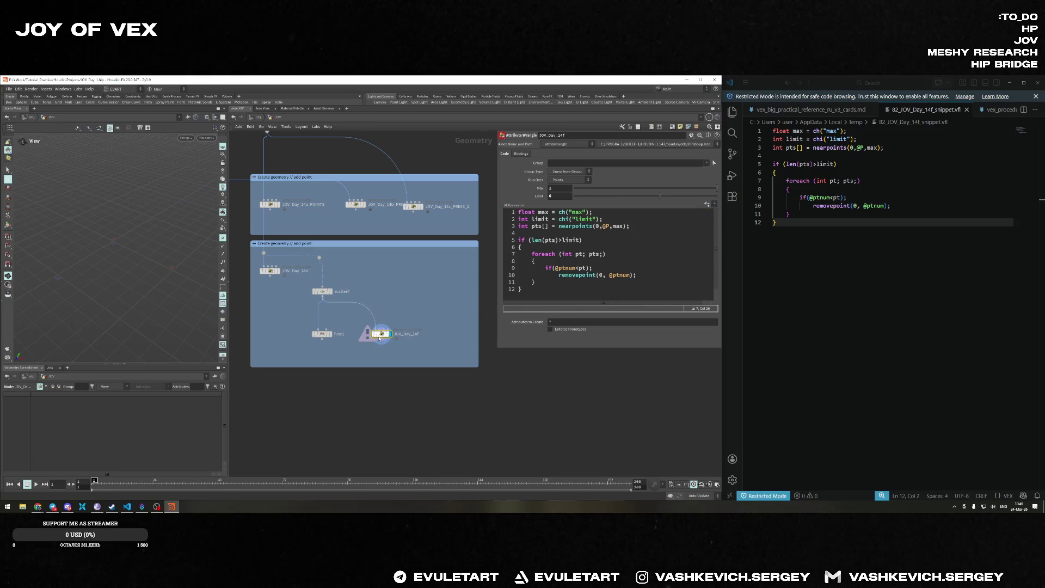
middle_click(380, 337)
left_click(544, 262)
Delete the stray semicolon from the foreach header in both editors and save.
key("alt+e")
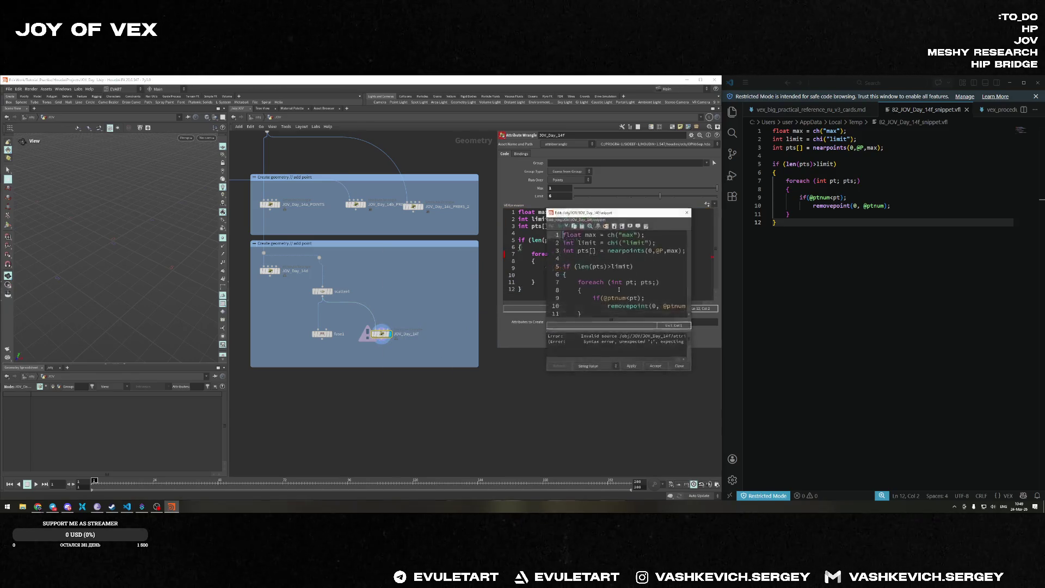
mouse_move(544, 370)
left_mouse_down()
mouse_move(320, 370)
mouse_move(292, 499)
left_mouse_up()
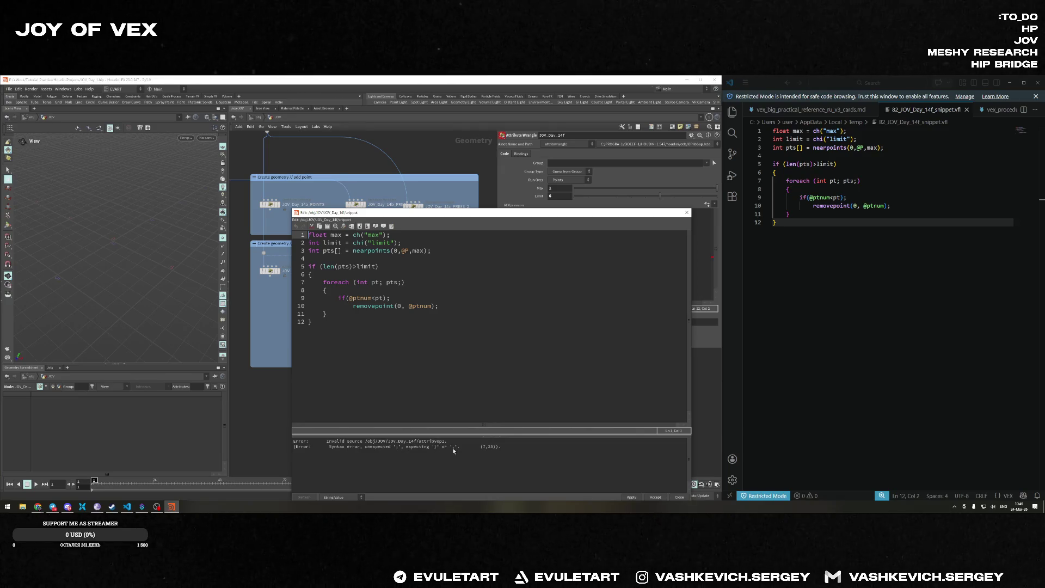
left_click(402, 282)
key("BackSpace")
left_click(857, 181)
key("BackSpace")
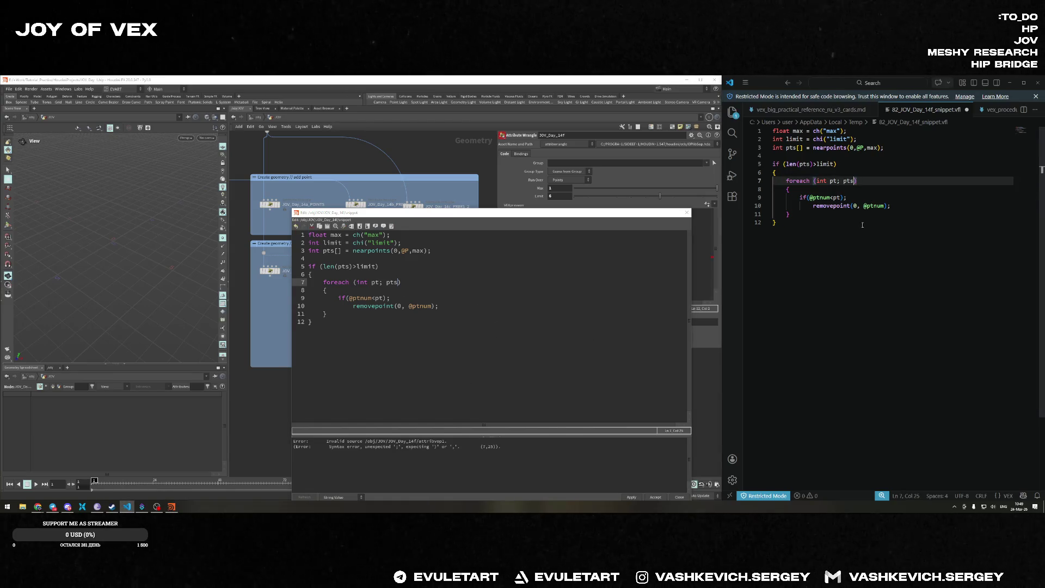
key("ctrl+s")
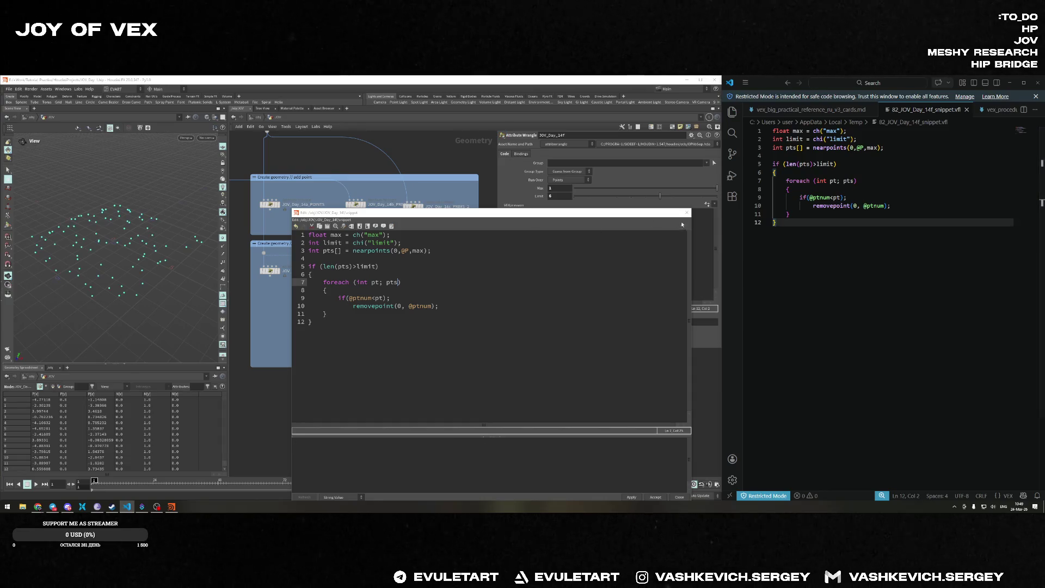
left_click(686, 212)
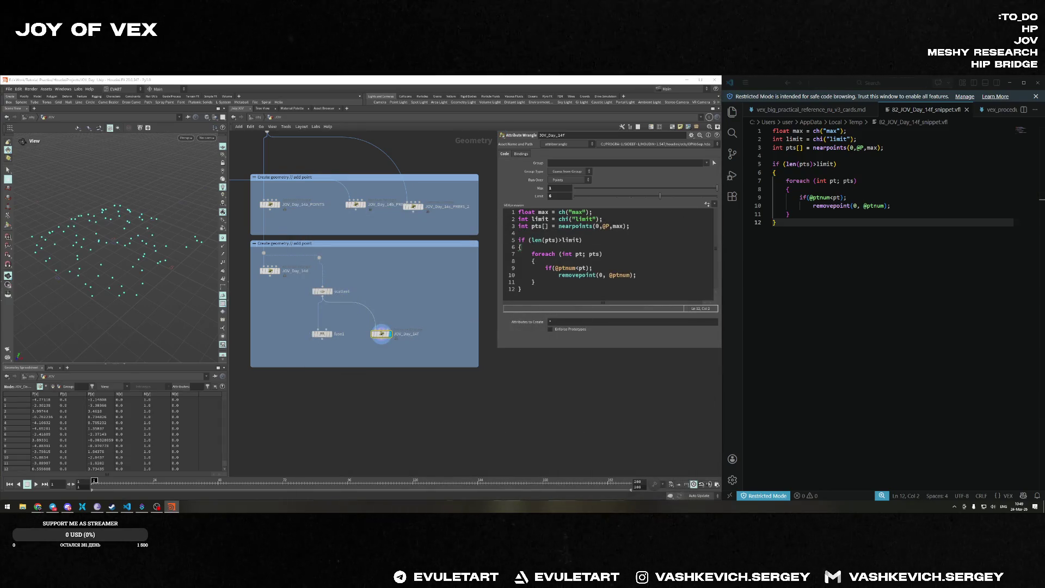
Zoom onto JOV_Day_14f, then narrow the Day 14 browser window and stretch it full height.
key("alt+Tab")
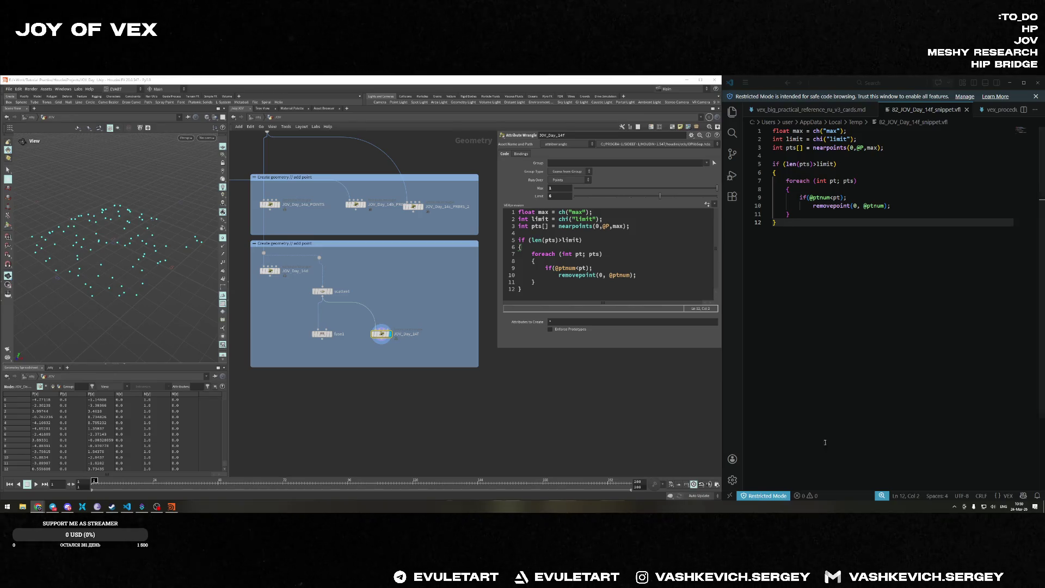
middle_click_drag(400, 299, 414, 282)
scroll(414, 282, "up", 5)
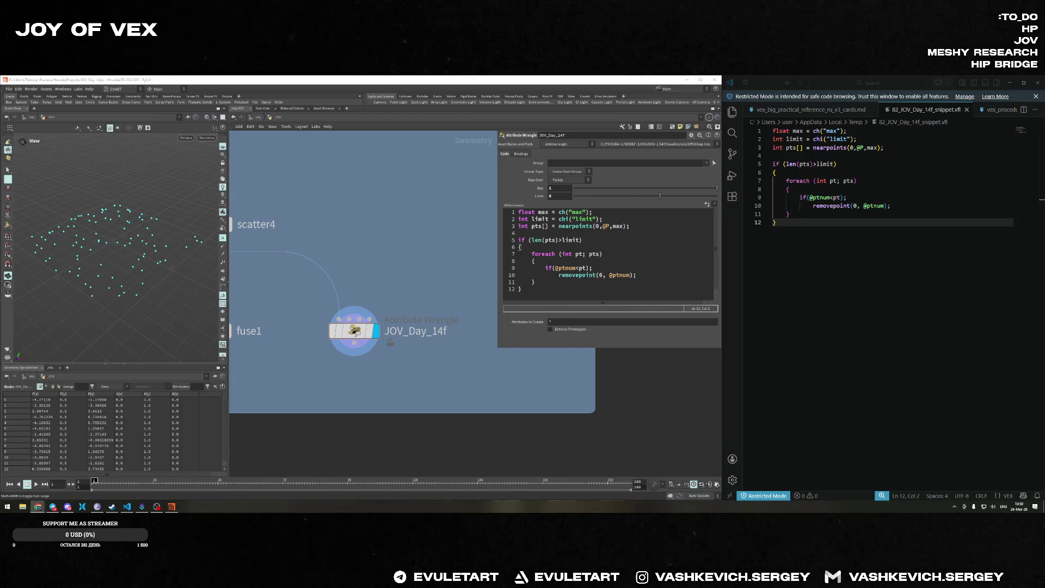
left_click(38, 507)
mouse_move(701, 307)
left_mouse_down()
mouse_move(348, 306)
mouse_move(418, 306)
left_mouse_up()
left_click_drag(341, 422, 342, 501)
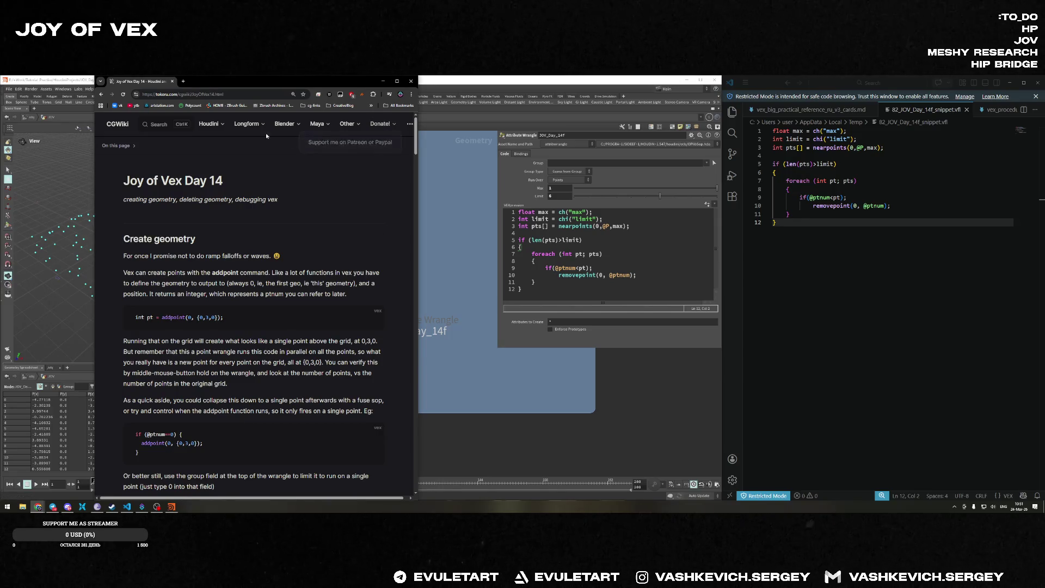
Move the Day 14 browser window to the left edge, then open the Start menu and File Explorer.
left_click_drag(275, 81, 190, 80)
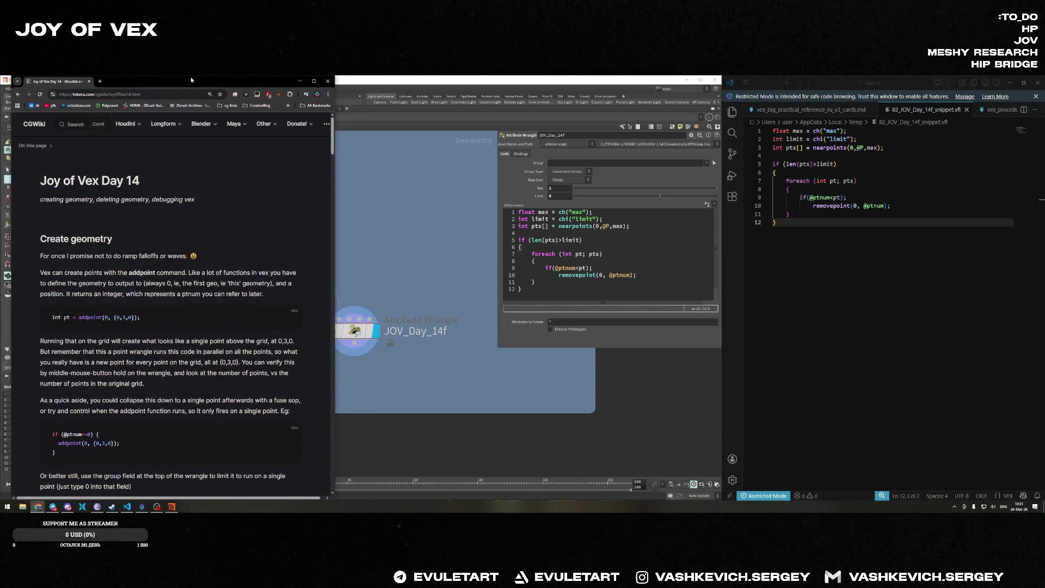
mouse_move(210, 120)
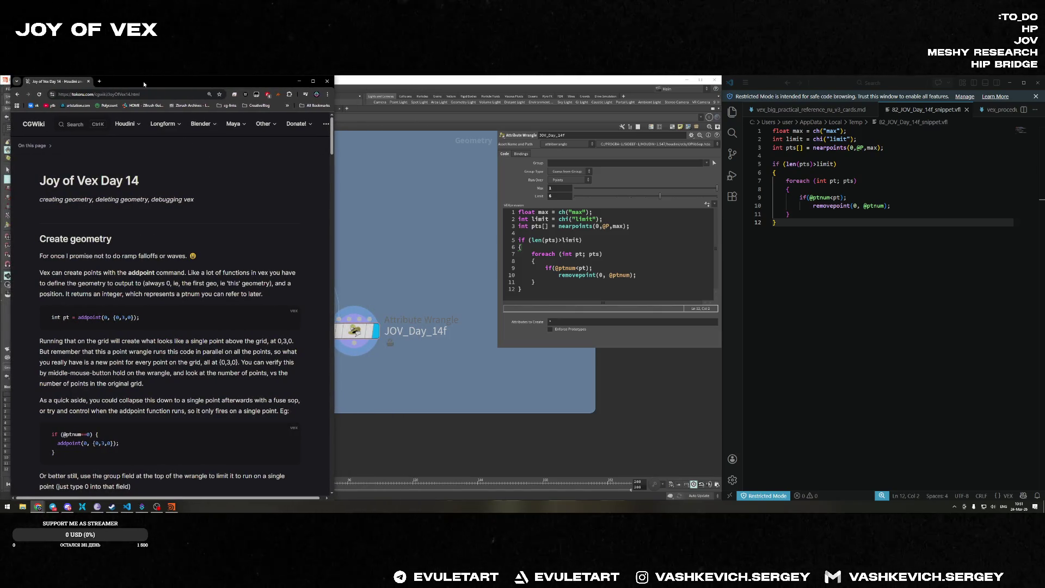
key("super")
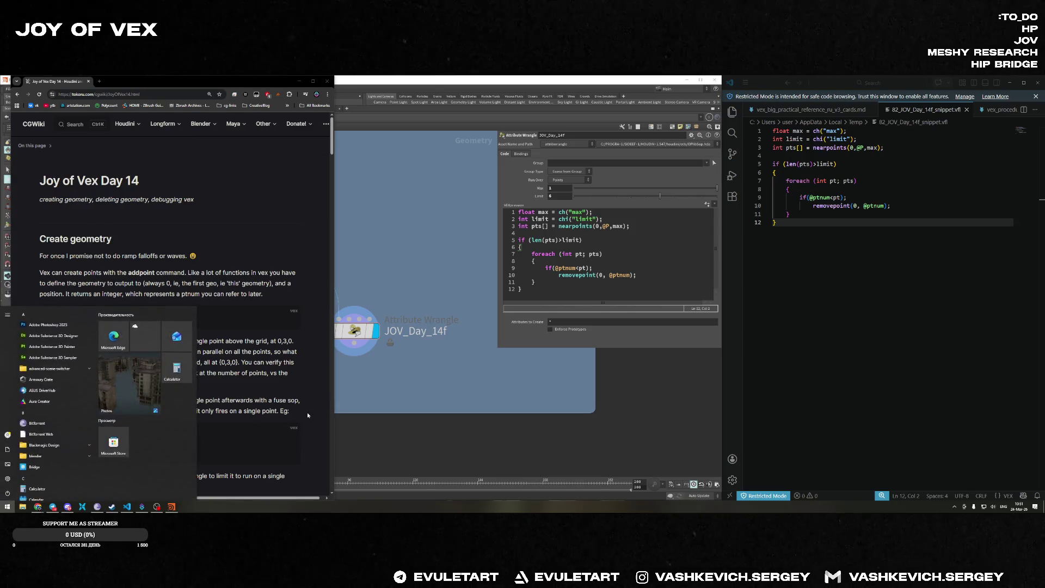
key("super+e")
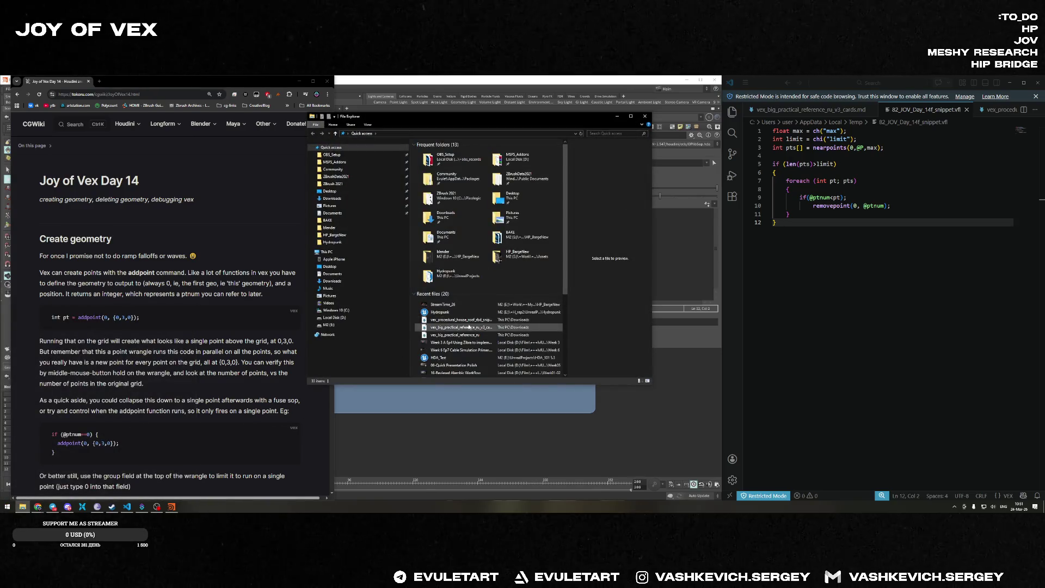
Open the StreamTime_26 image from Quick access recent files in the image viewer.
left_click(457, 305)
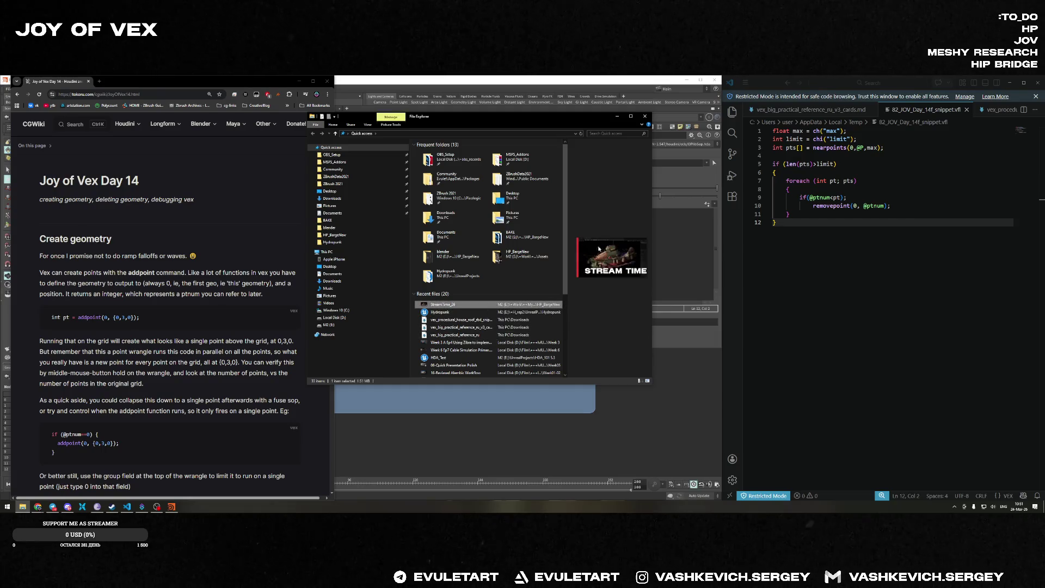
key("Return")
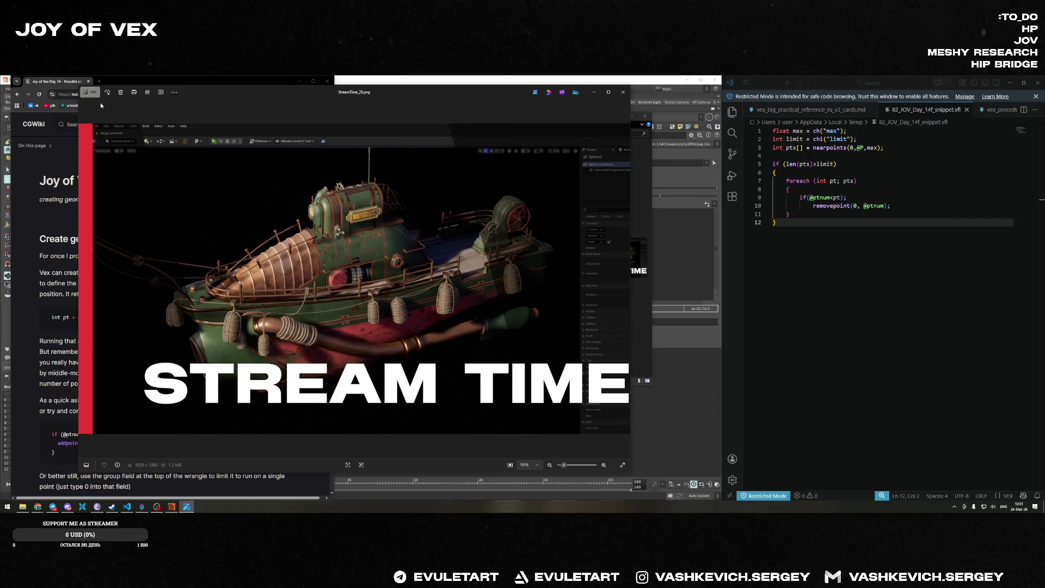
Enlarge the Photos window by its edges and corner, then shift it right beside the CGWiki page.
mouse_move(79, 106)
left_mouse_down()
mouse_move(245, 114)
mouse_move(88, 126)
mouse_move(222, 163)
mouse_move(163, 190)
mouse_move(194, 218)
mouse_move(316, 229)
mouse_move(86, 278)
mouse_move(191, 261)
mouse_move(210, 245)
mouse_move(177, 229)
left_mouse_up()
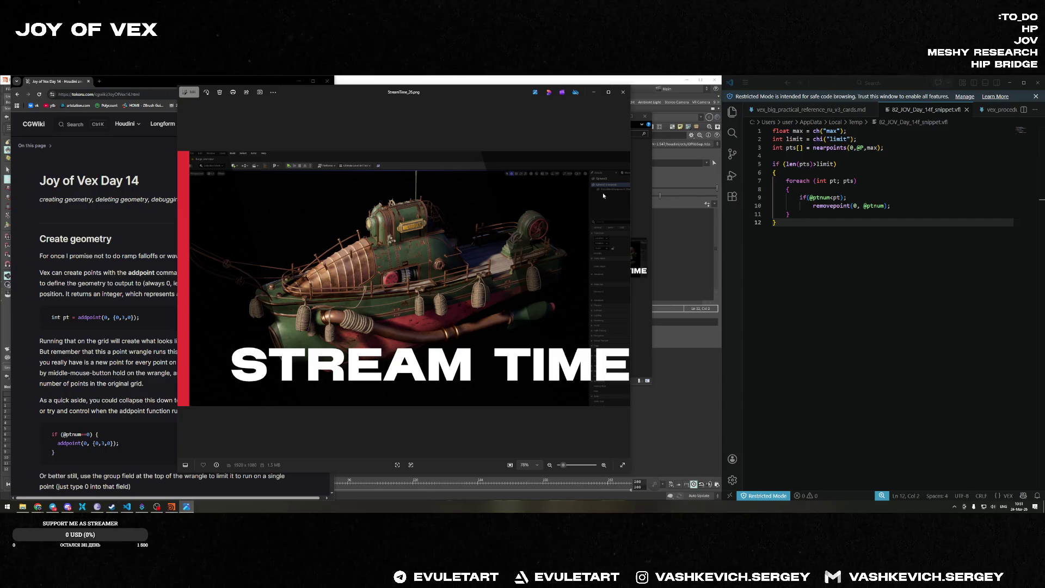
mouse_move(630, 472)
left_mouse_down()
mouse_move(784, 469)
mouse_move(736, 463)
mouse_move(784, 453)
mouse_move(761, 447)
left_mouse_up()
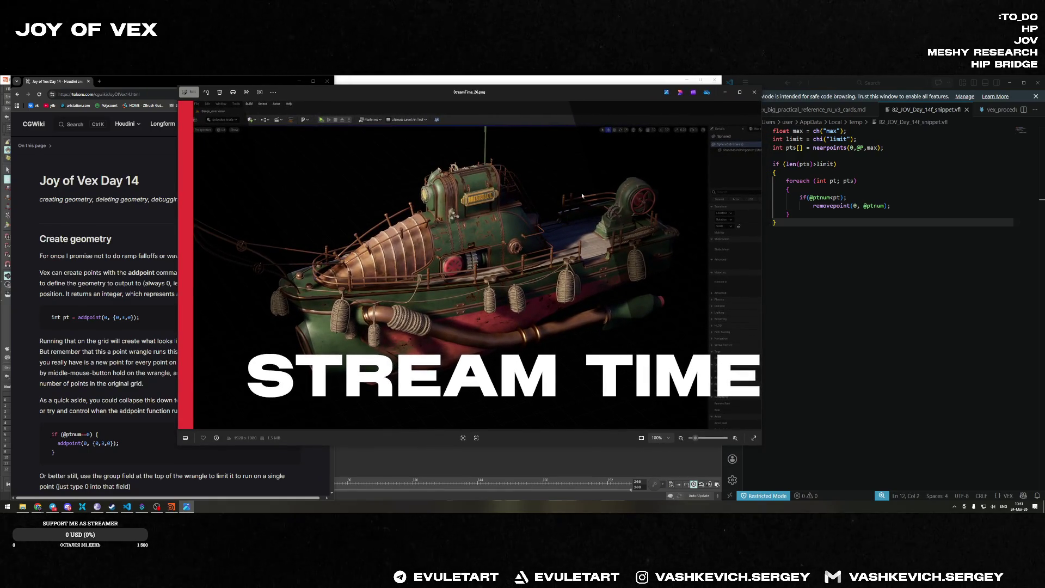
left_click_drag(505, 92, 492, 101)
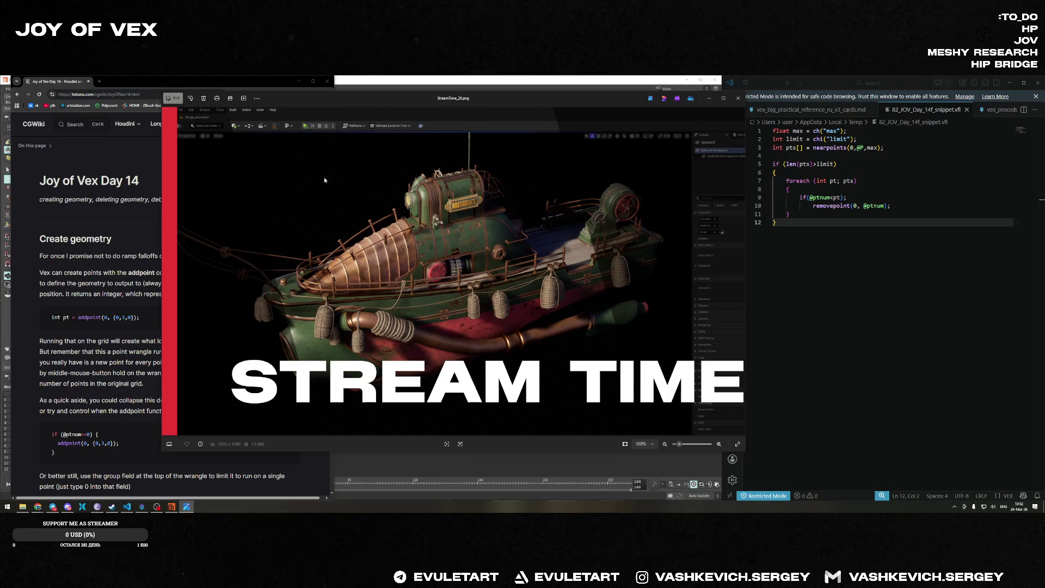
left_click_drag(162, 192, 153, 188)
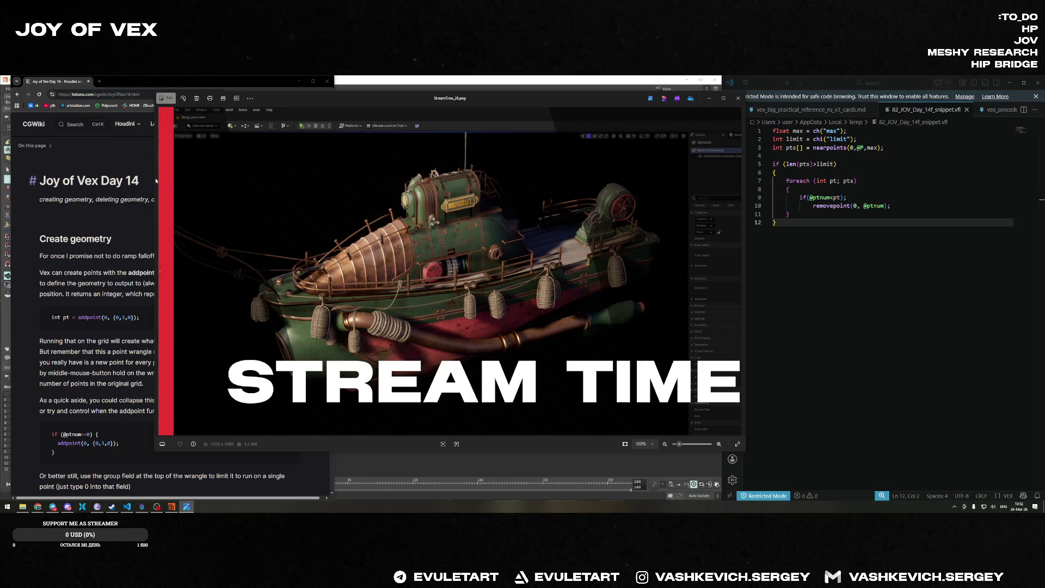
left_click_drag(155, 179, 158, 178)
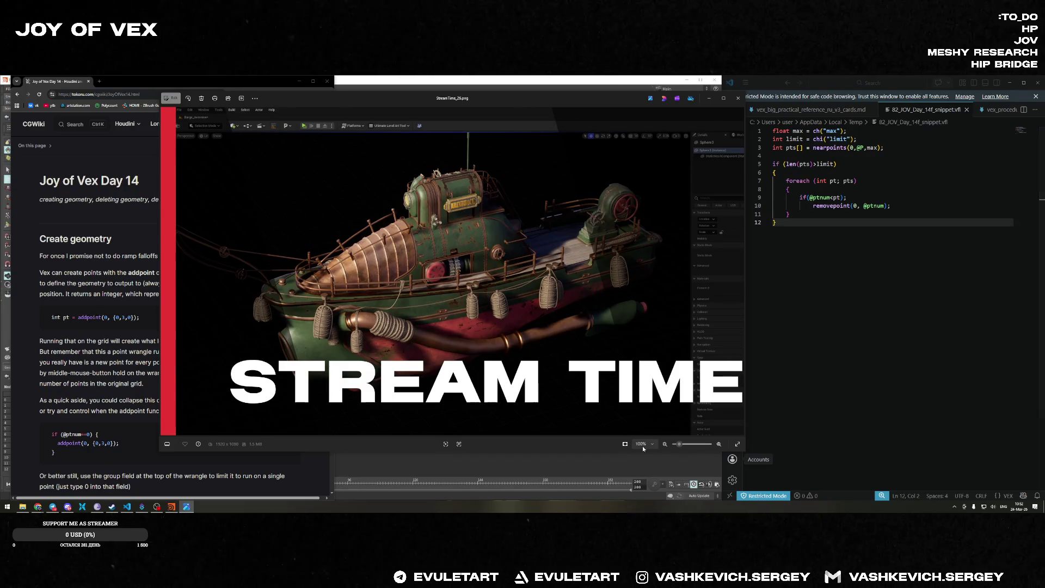
mouse_move(745, 451)
left_mouse_down()
mouse_move(800, 490)
mouse_move(769, 484)
mouse_move(743, 453)
left_mouse_up()
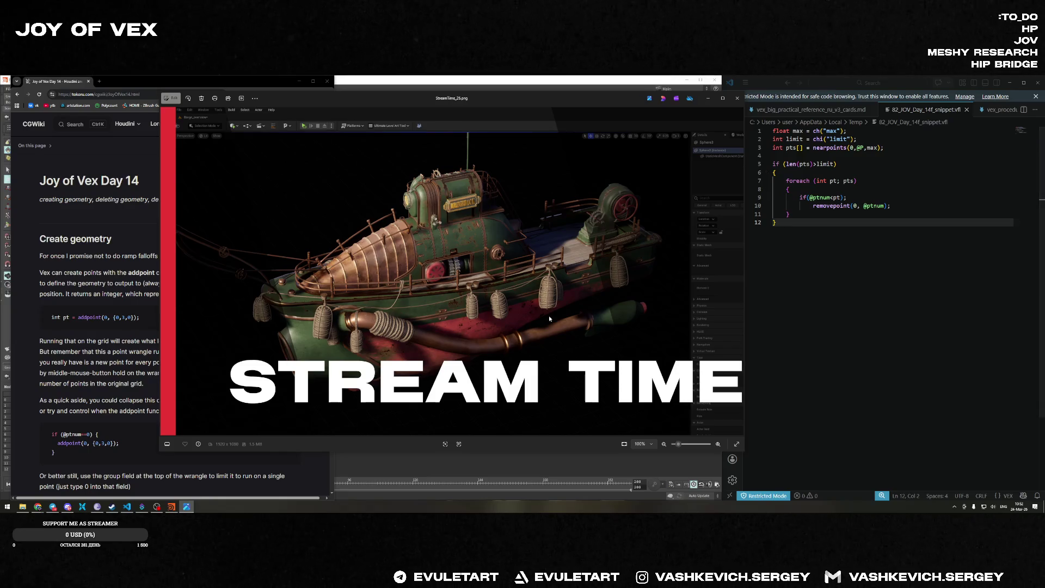
left_click_drag(365, 103, 433, 118)
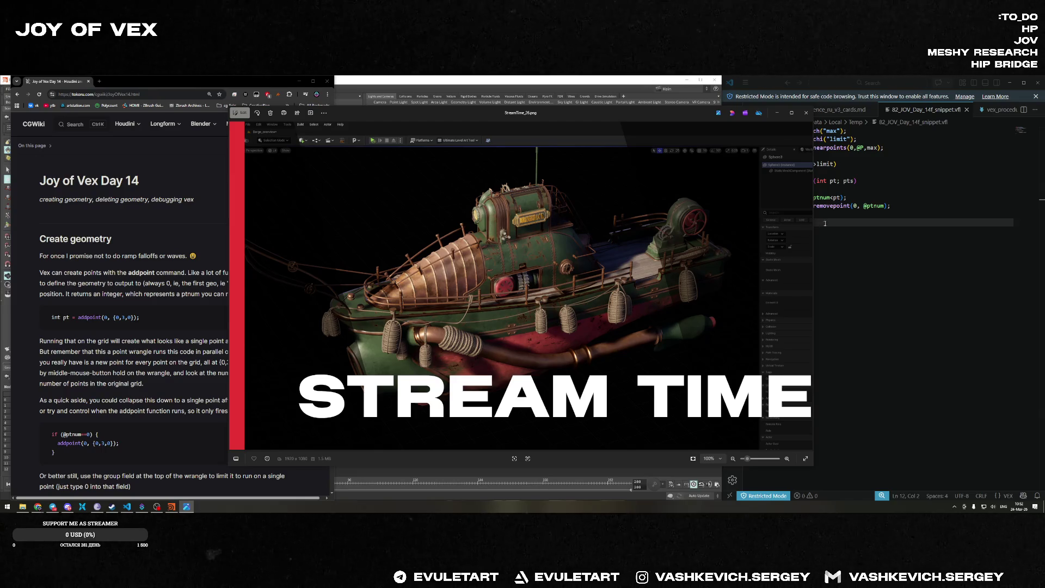
Close the StreamTime image, then widen the File Explorer window and move it aside.
key("Escape")
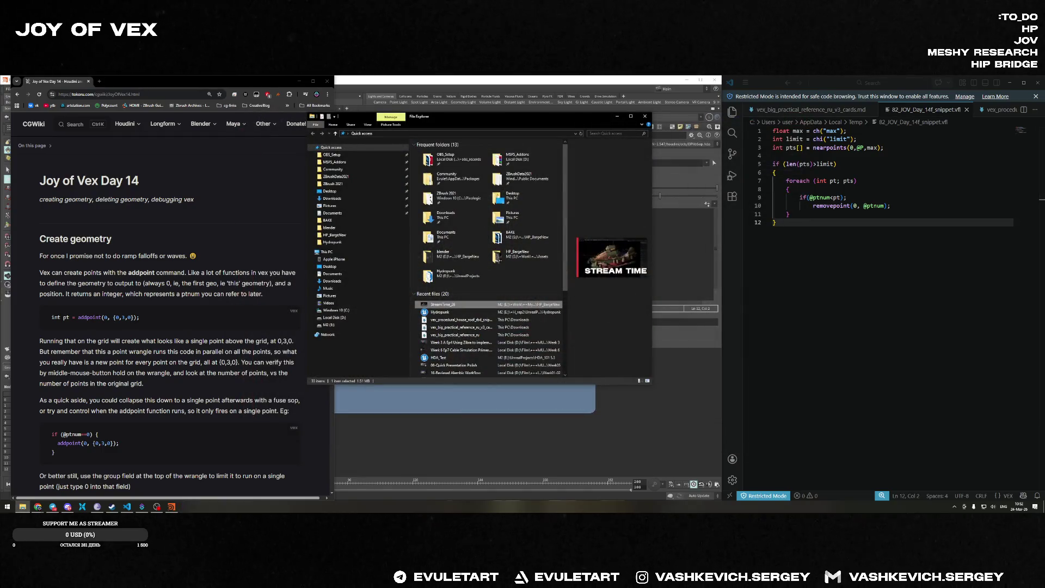
left_click_drag(308, 245, 176, 245)
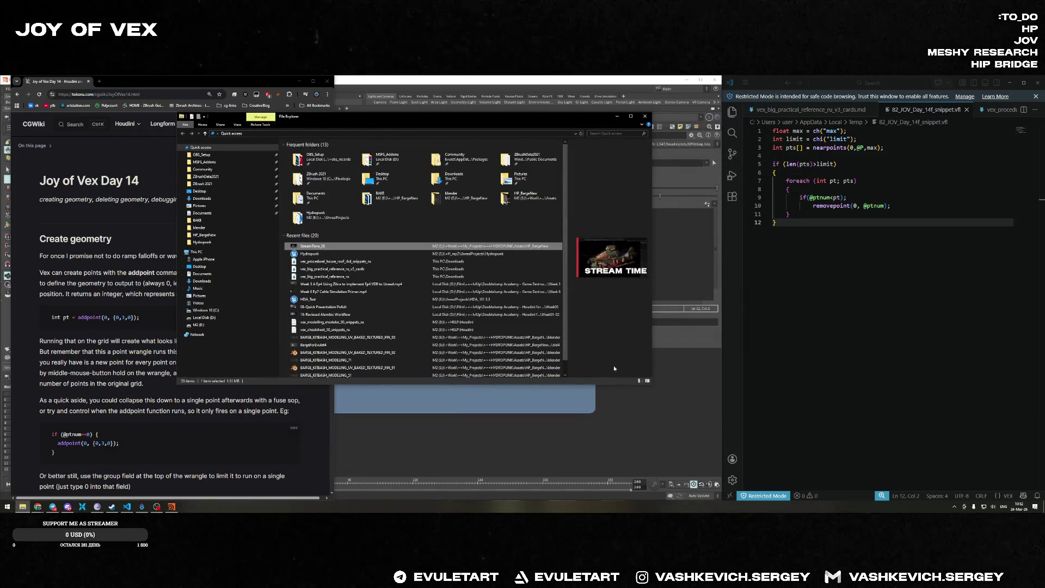
left_click_drag(614, 118, 755, 125)
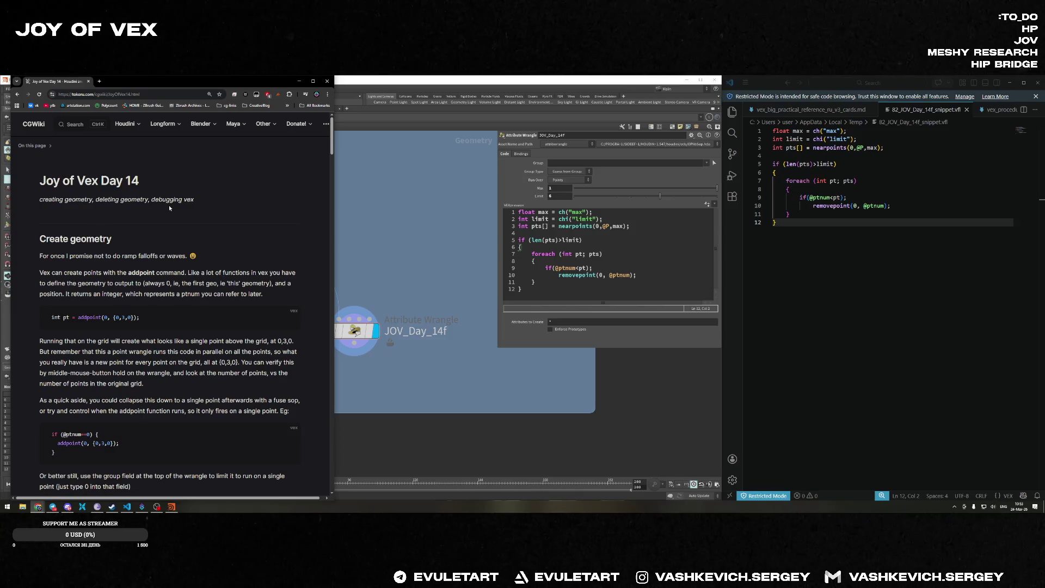
Scroll the Day 14 page past Remove Geometry down to the Debugging vex heading.
scroll(168, 204, "down", 20)
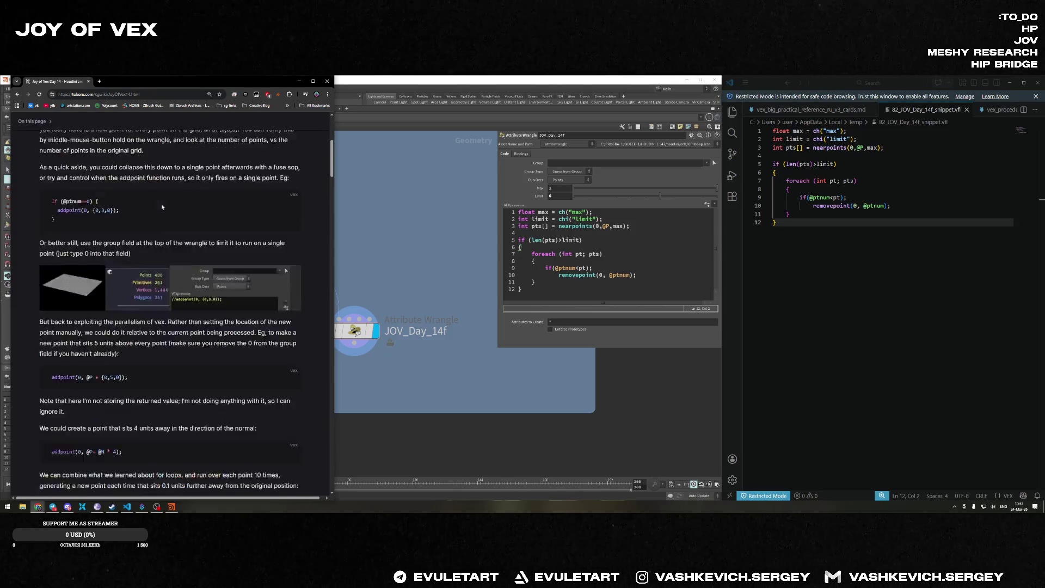
scroll(190, 229, "down", 6)
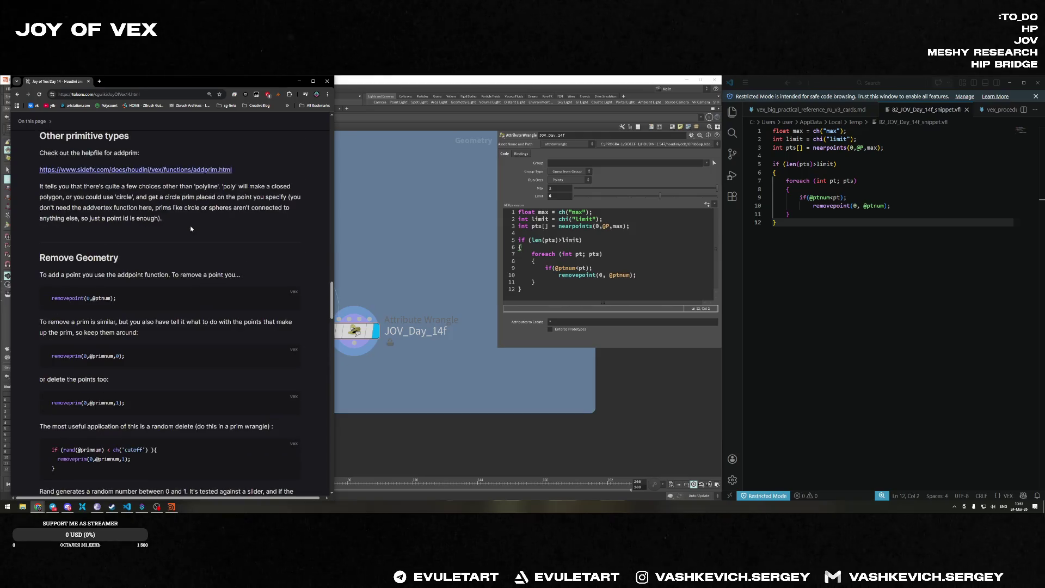
scroll(191, 229, "down", 10)
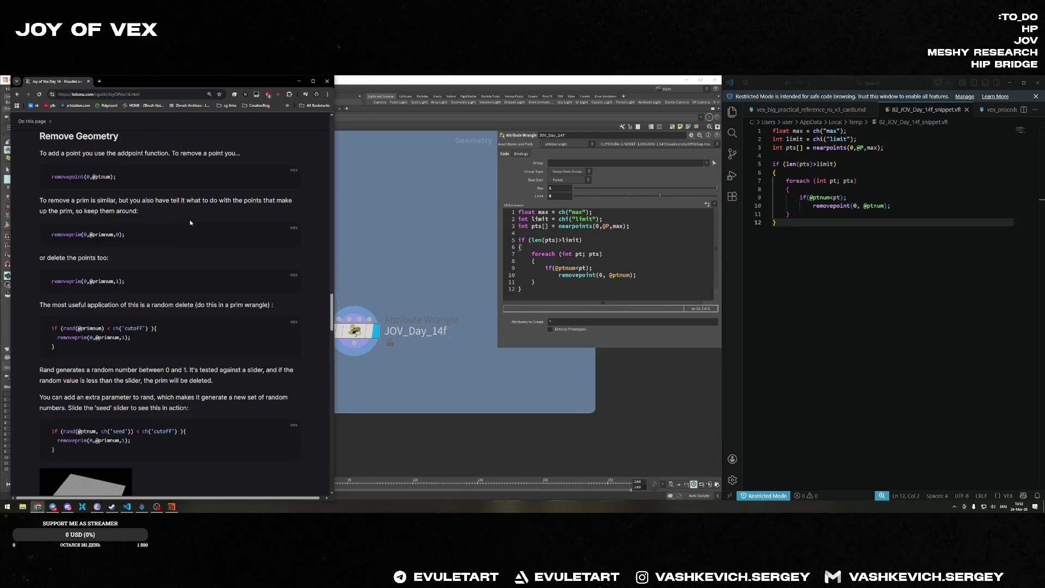
scroll(196, 231, "down", 12)
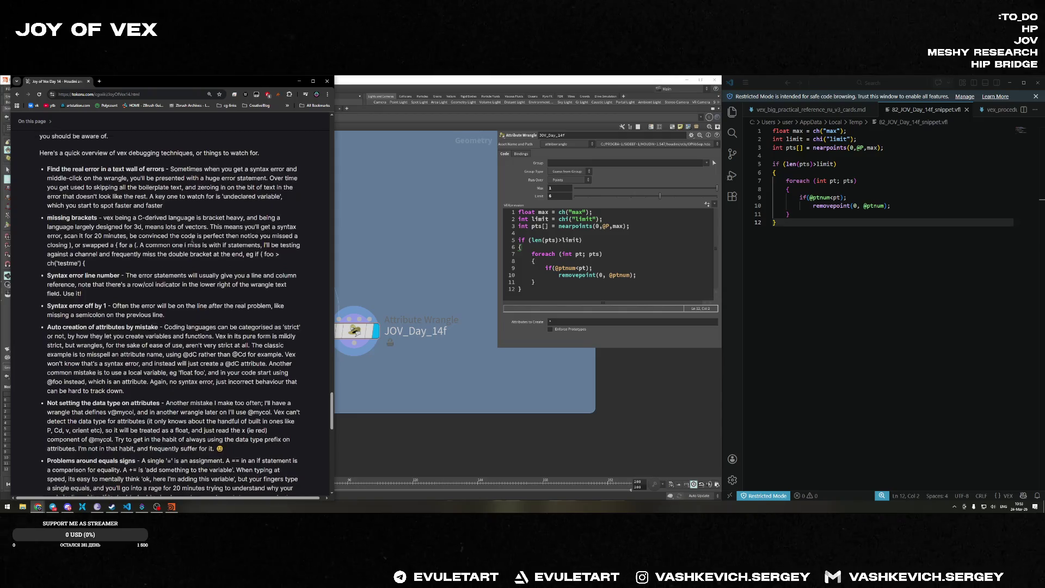
scroll(192, 241, "down", 3)
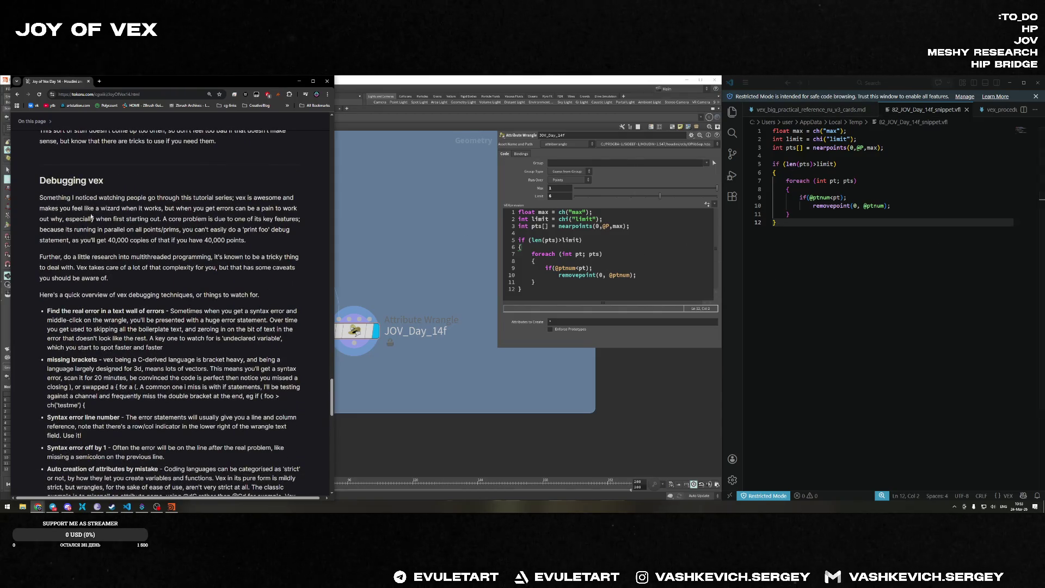
scroll(159, 219, "down", 1)
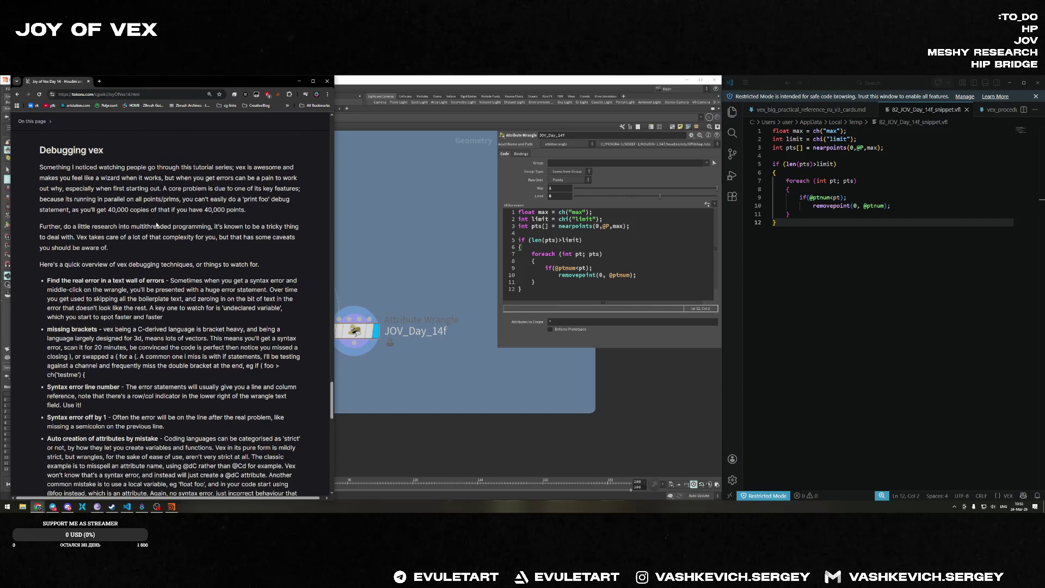
scroll(157, 225, "down", 1)
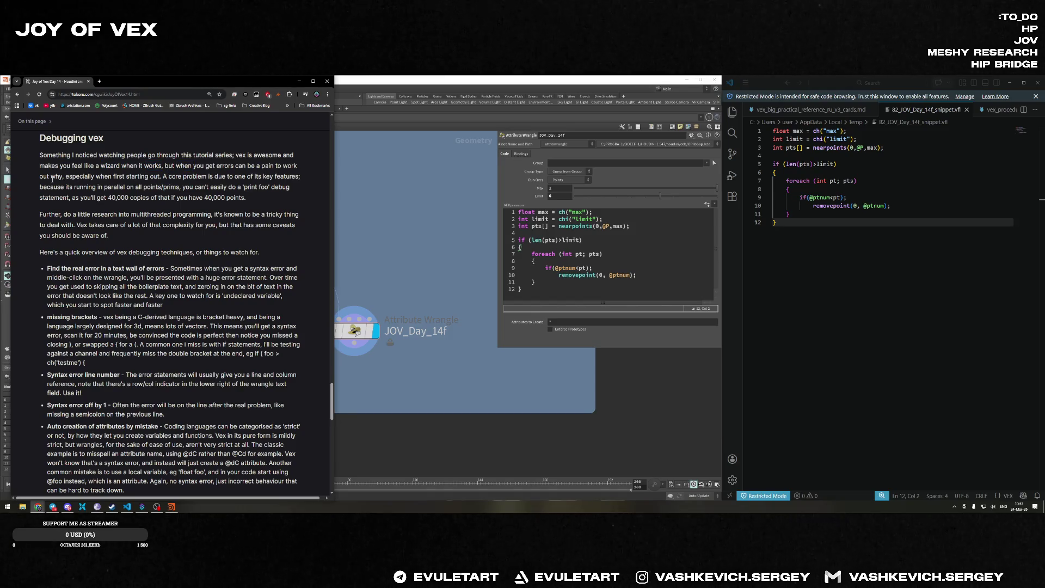
double_click(81, 177)
Read the Debugging vex bullets and scroll down to the 'Problems around equals signs' tip.
double_click(138, 176)
double_click(194, 176)
double_click(240, 177)
left_click(91, 188)
scroll(93, 255, "down", 1)
scroll(74, 155, "down", 1)
scroll(75, 155, "down", 1)
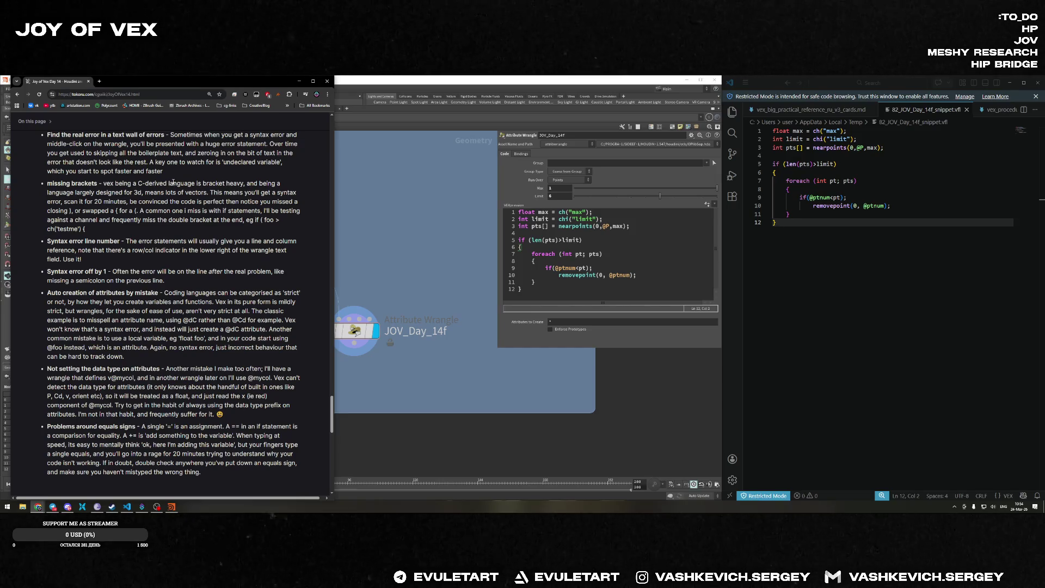
double_click(65, 184)
left_click(80, 190)
double_click(151, 202)
double_click(227, 202)
double_click(124, 211)
double_click(242, 211)
left_click(129, 220)
double_click(129, 220)
left_click(99, 228)
double_click(72, 228)
double_click(108, 240)
double_click(49, 241)
double_click(63, 270)
left_click(89, 270)
double_click(125, 270)
left_click(177, 271)
double_click(241, 271)
left_click(108, 281)
double_click(92, 280)
left_click(55, 293)
double_click(75, 292)
double_click(111, 293)
left_click(146, 293)
double_click(146, 293)
double_click(222, 293)
left_click(91, 334)
double_click(263, 378)
left_click(57, 387)
double_click(131, 387)
double_click(178, 387)
double_click(229, 387)
scroll(97, 405, "down", 1)
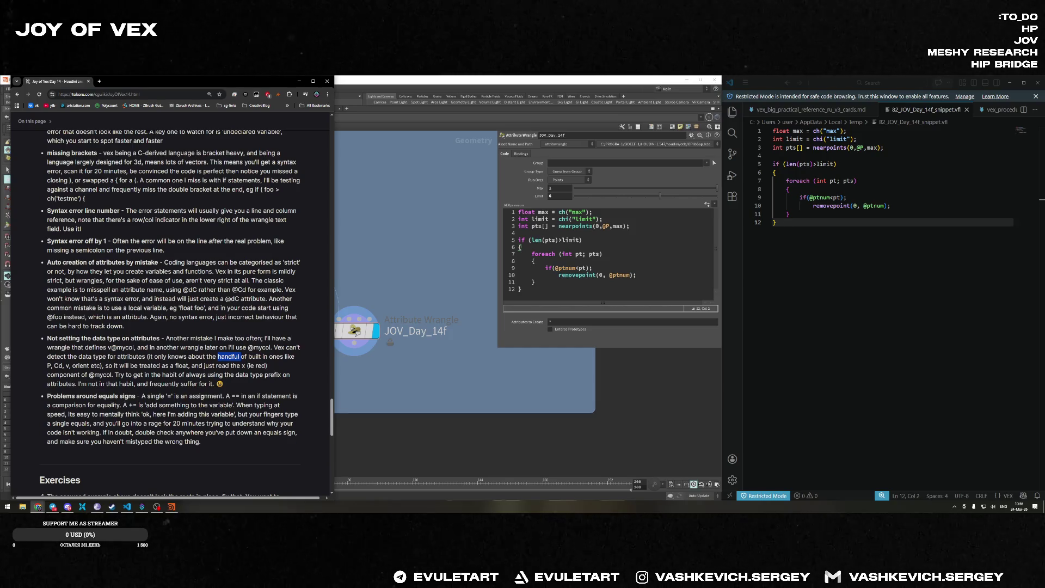
Scroll down to the Exercises heading and select the text of exercise 1.
scroll(161, 401, "down", 8)
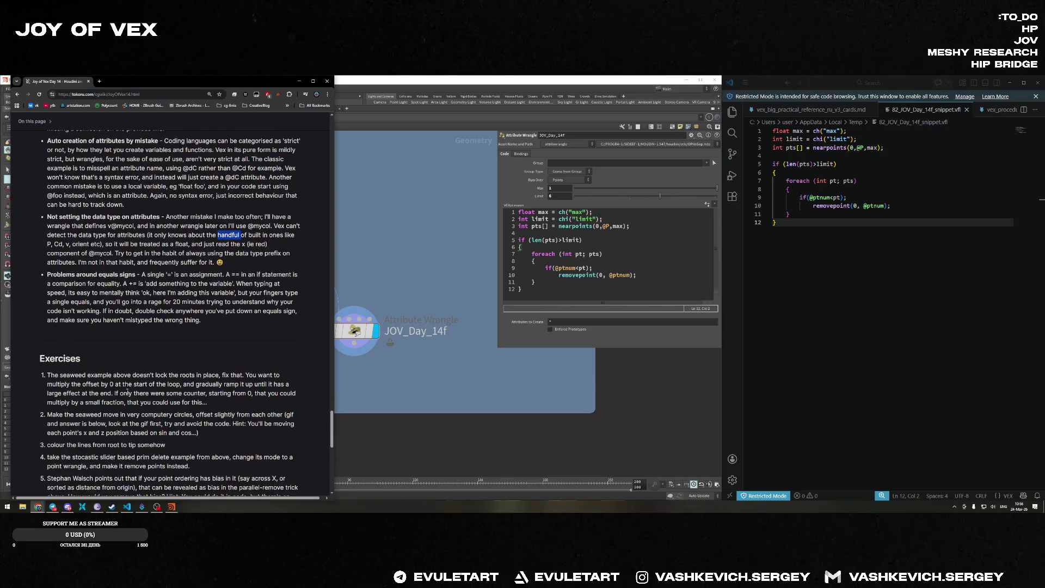
scroll(117, 347, "up", 2)
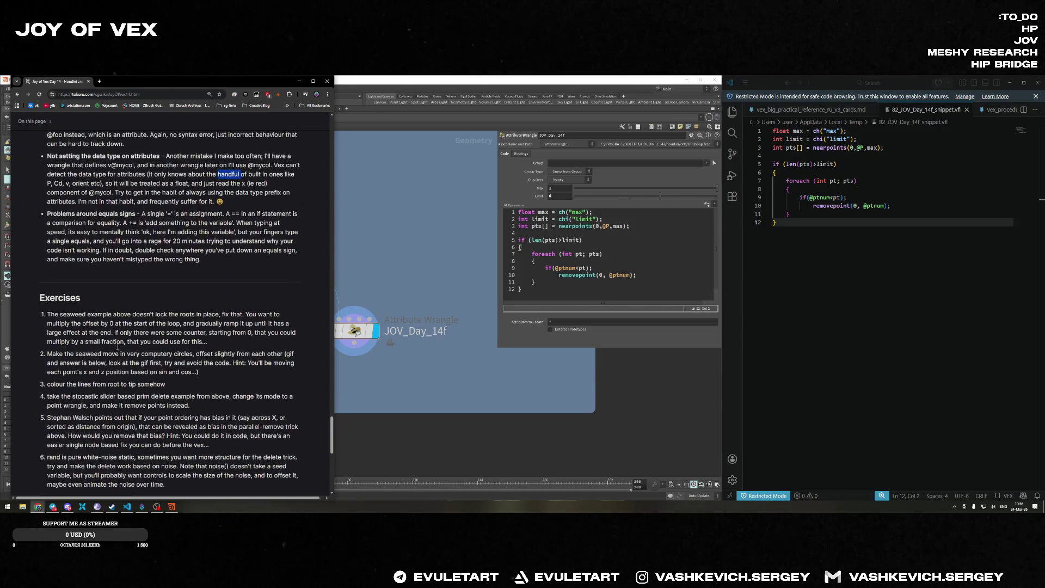
scroll(131, 350, "down", 2)
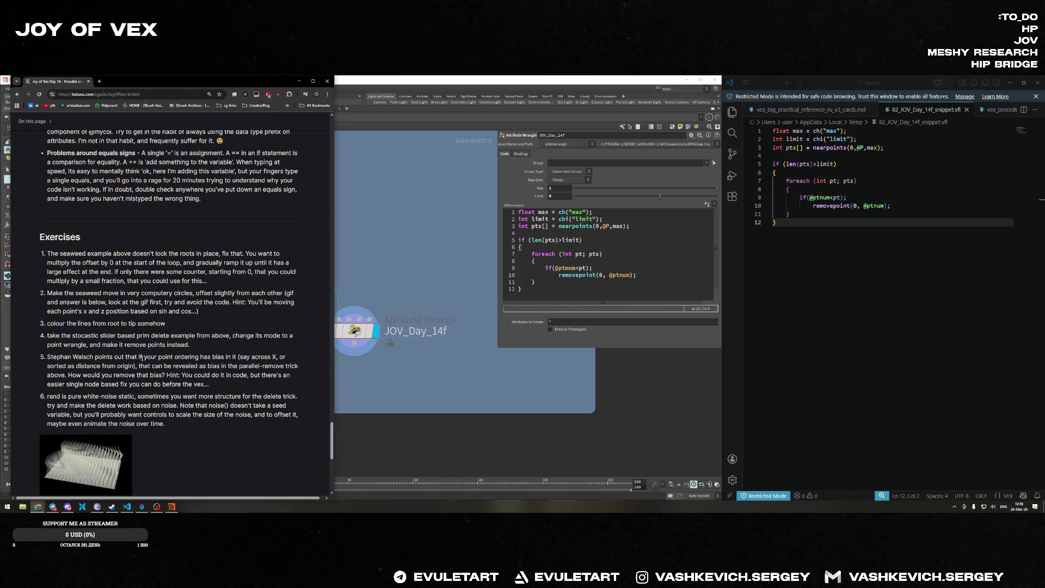
scroll(142, 357, "down", 1)
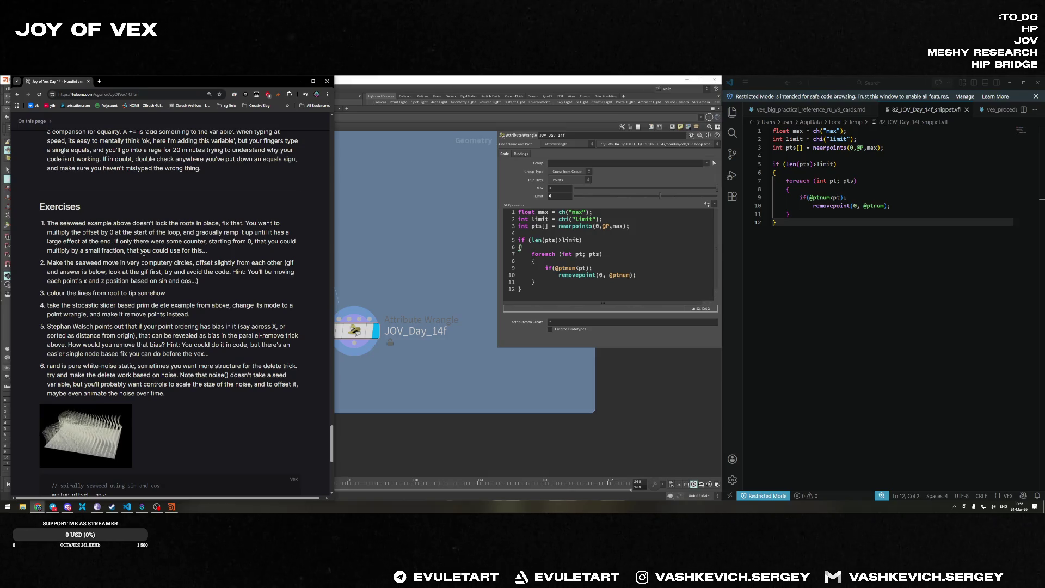
mouse_move(209, 255)
left_mouse_down()
mouse_move(49, 241)
mouse_move(48, 223)
mouse_move(87, 224)
mouse_move(208, 252)
mouse_move(45, 229)
left_mouse_up()
Reread exercise 1 about locking the seaweed roots, highlighting key words like 'seaweed' and '0'.
left_click(48, 223)
left_click(204, 251)
left_click(48, 222)
left_click(205, 250)
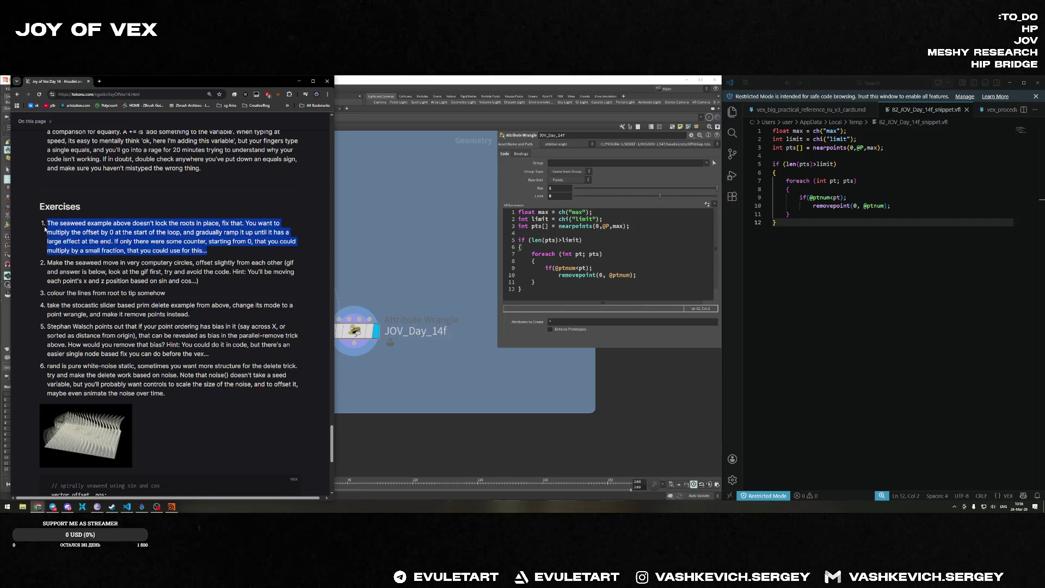
left_click(74, 240)
double_click(72, 223)
double_click(76, 232)
double_click(77, 224)
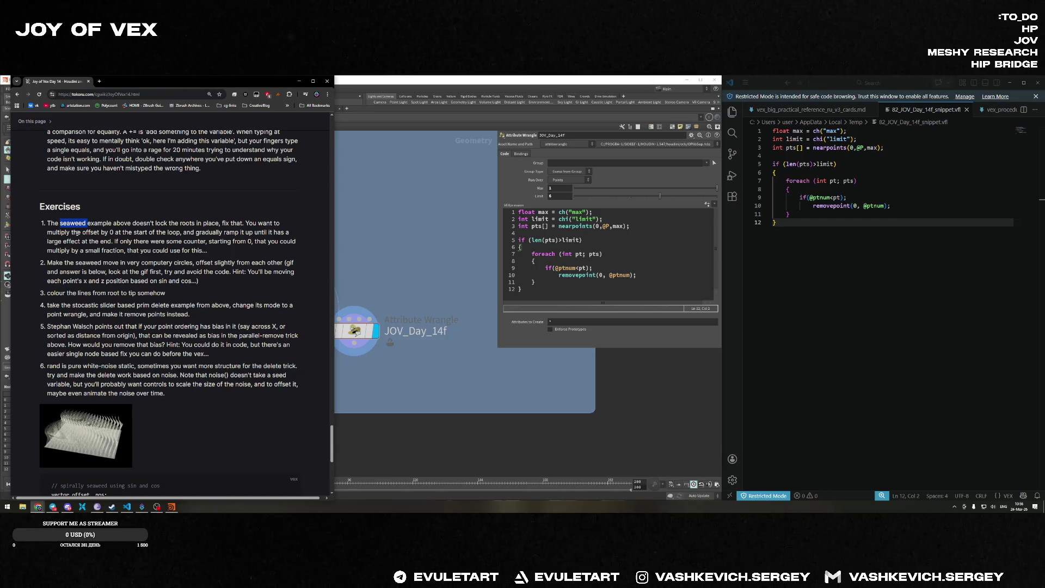
left_click(81, 232)
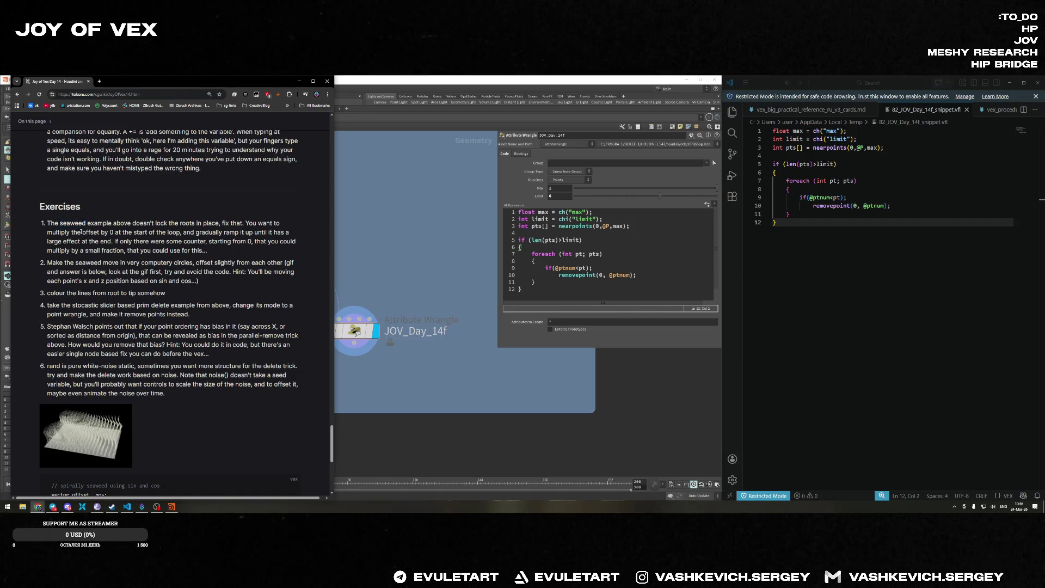
double_click(112, 232)
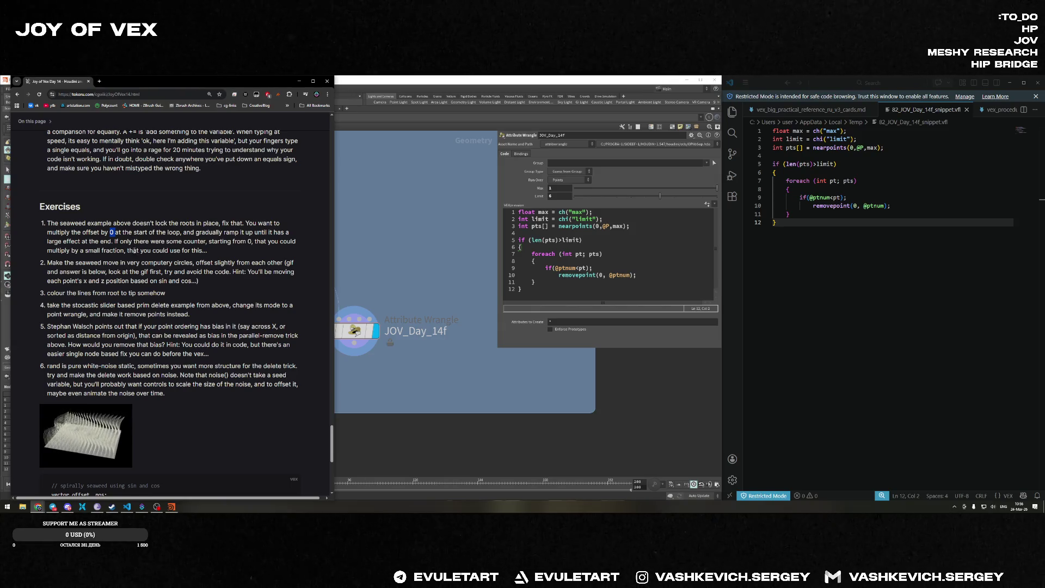
double_click(183, 251)
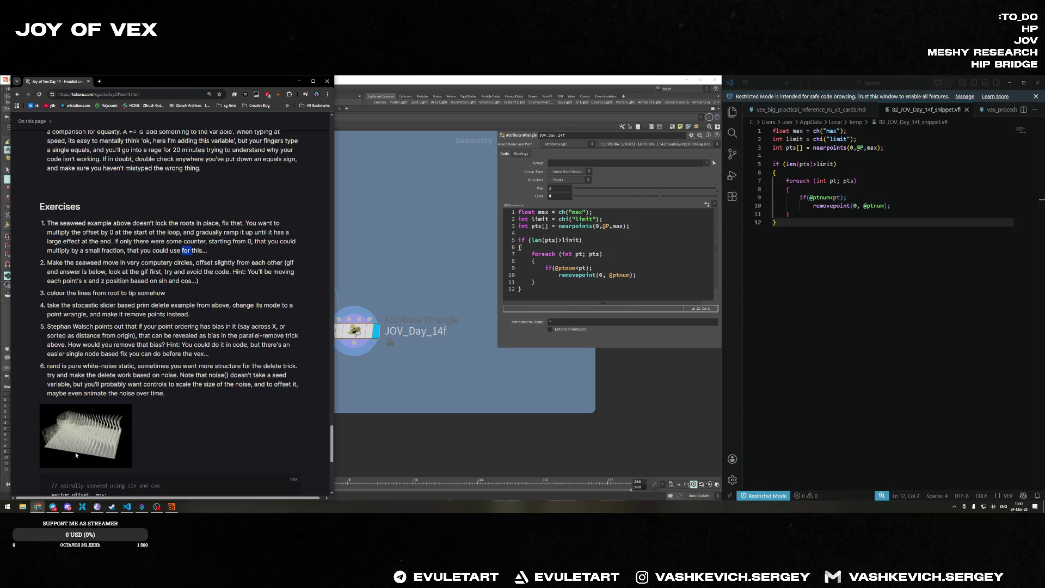
Scroll to the seaweed GIF and select the whole spiral seaweed code block.
scroll(190, 327, "down", 3)
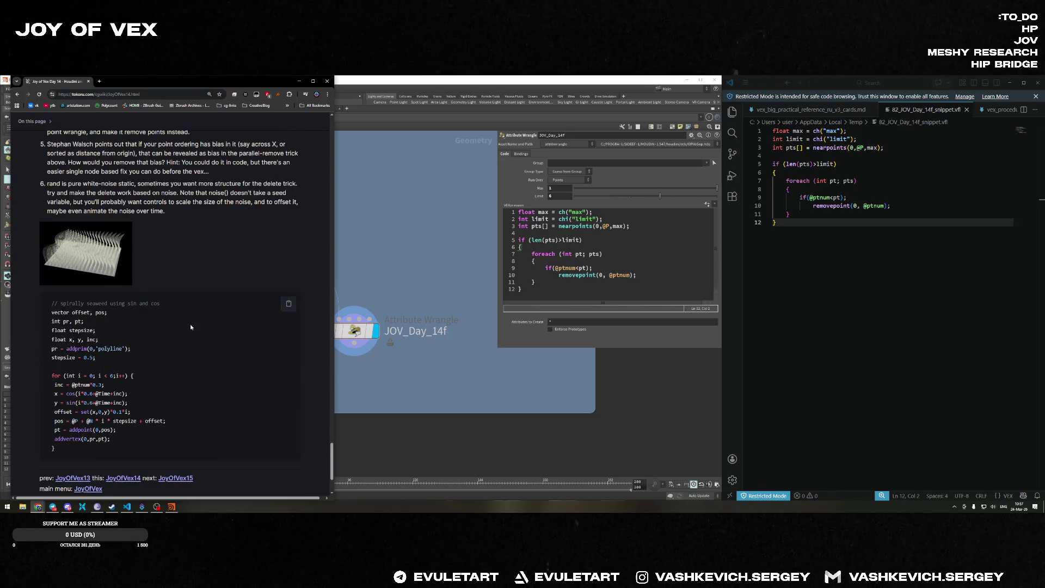
scroll(201, 312, "down", 1)
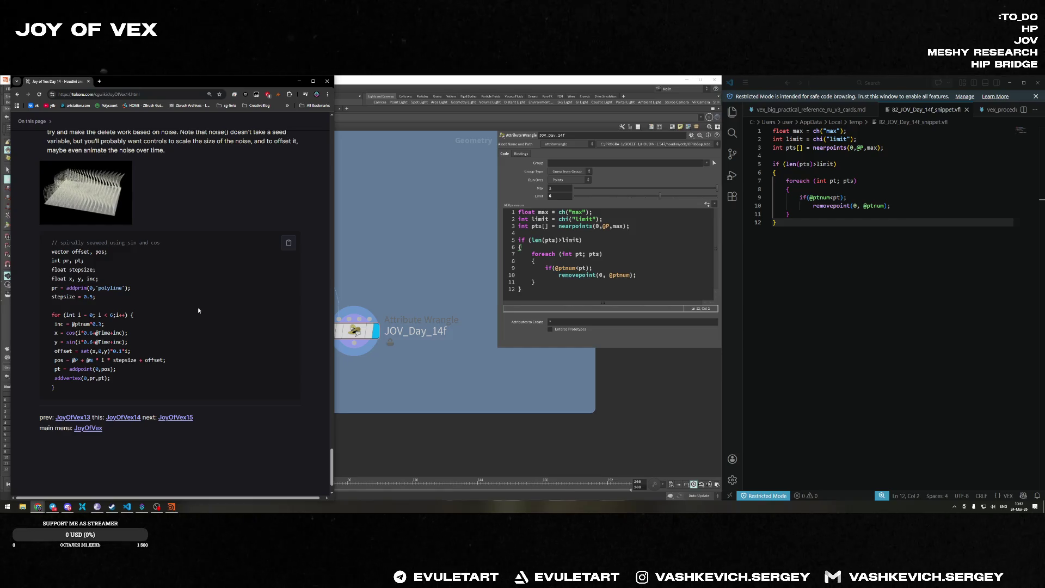
left_click_drag(70, 390, 38, 230)
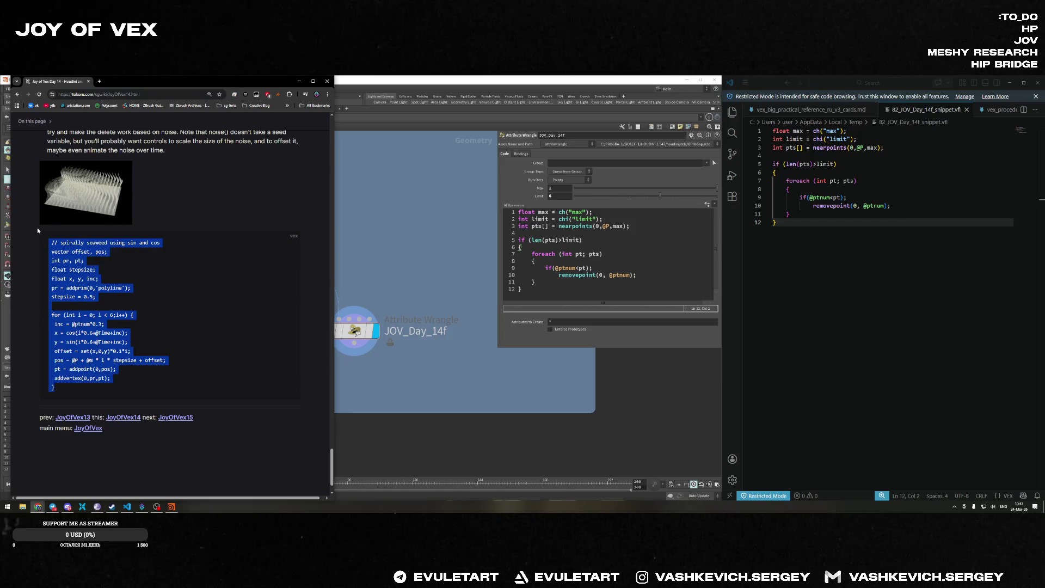
Duplicate the JOV_Day_14f wrangle and rename the copy JOV_Day_14_Example_spiralSeawed.
left_click(423, 285)
key("ctrl+c")
key("ctrl+v")
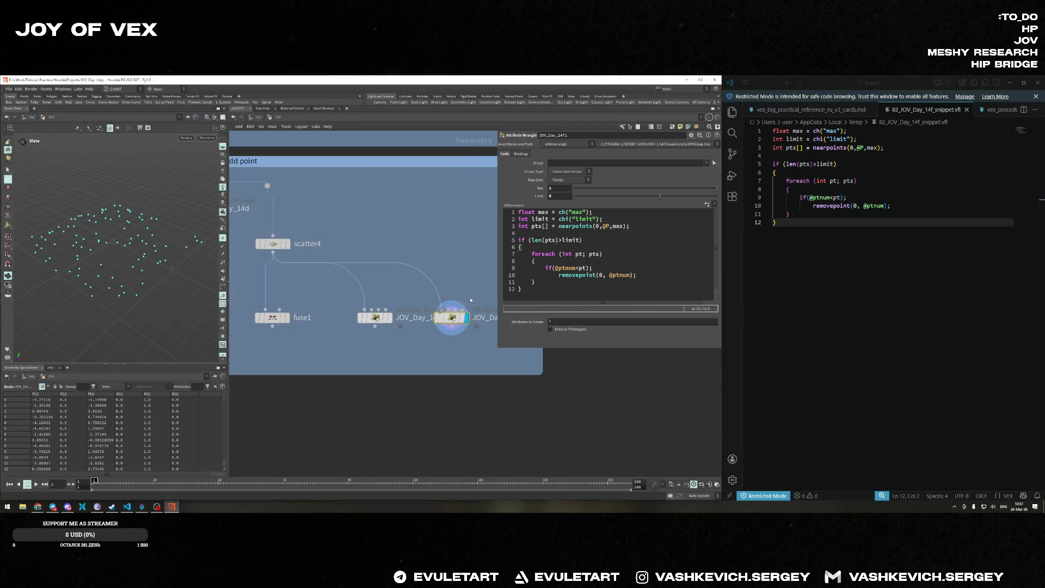
middle_click_drag(470, 300, 321, 300)
double_click(364, 318)
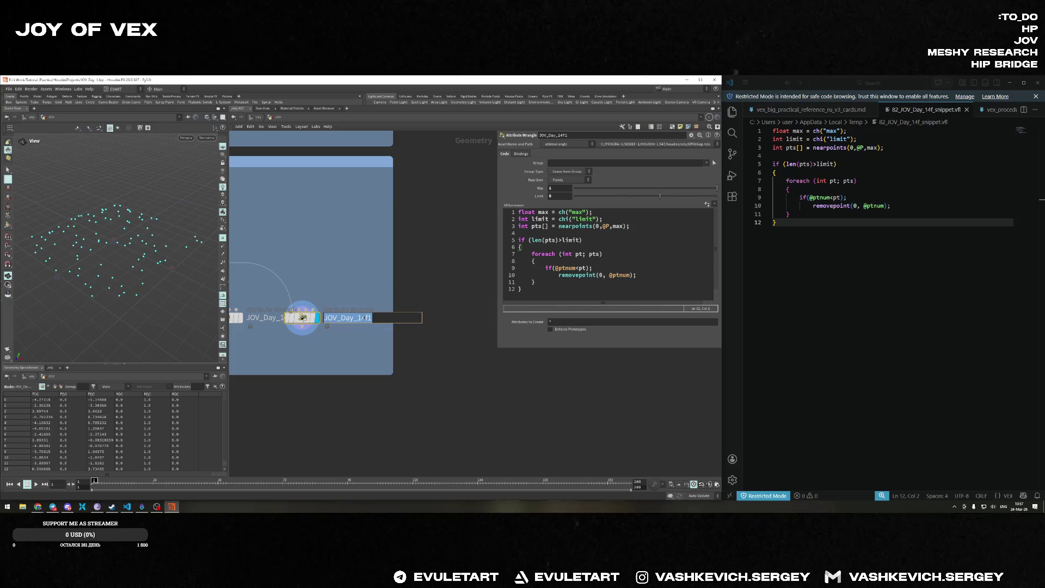
left_click(364, 317)
key("shift+End")
type("_Exa")
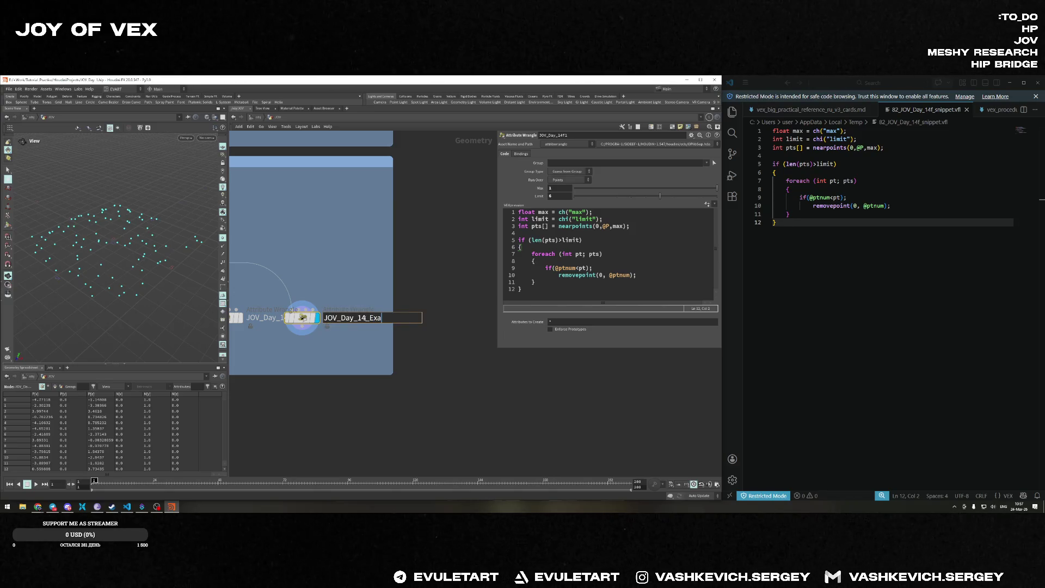
type("mple_")
key("alt+Tab")
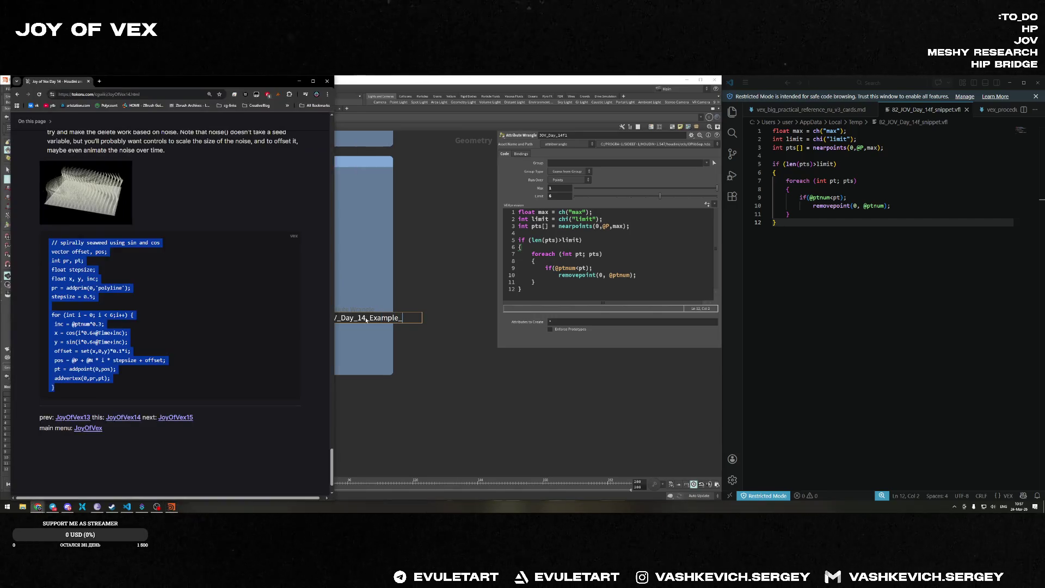
key("alt+Tab")
key("alt+Tab")
key("alt+Tab")
type("spiralSeawed")
key("Return")
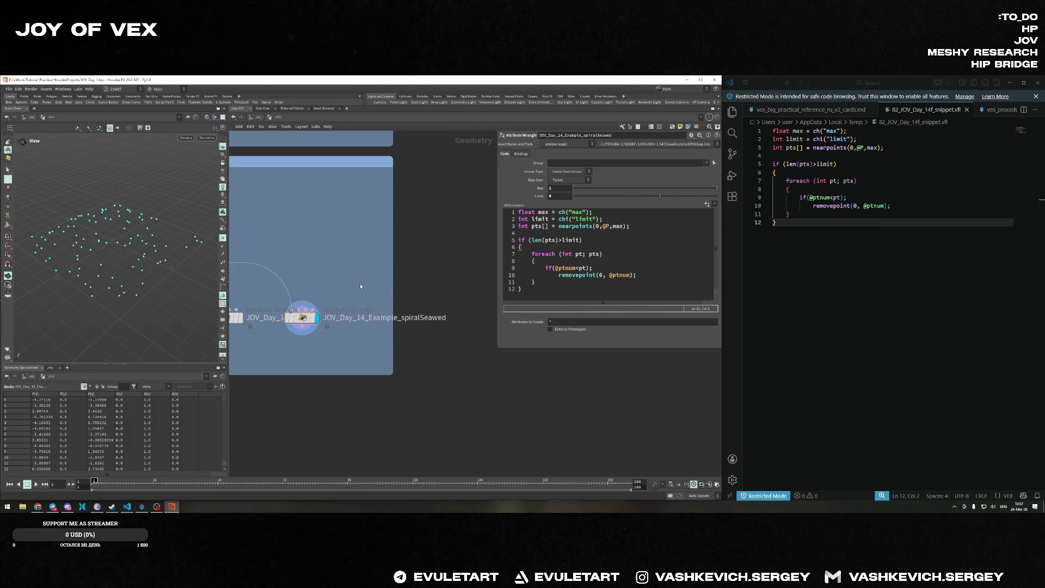
Open the wrangle's code in the external editor and save the pasted spiral seaweed code.
left_click(563, 283)
right_click(563, 284)
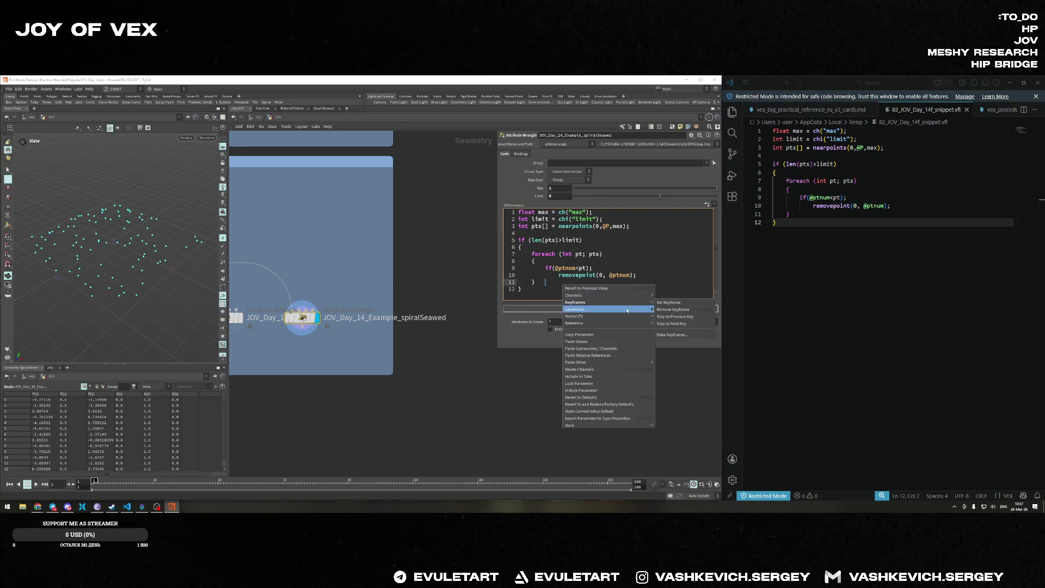
mouse_move(585, 304)
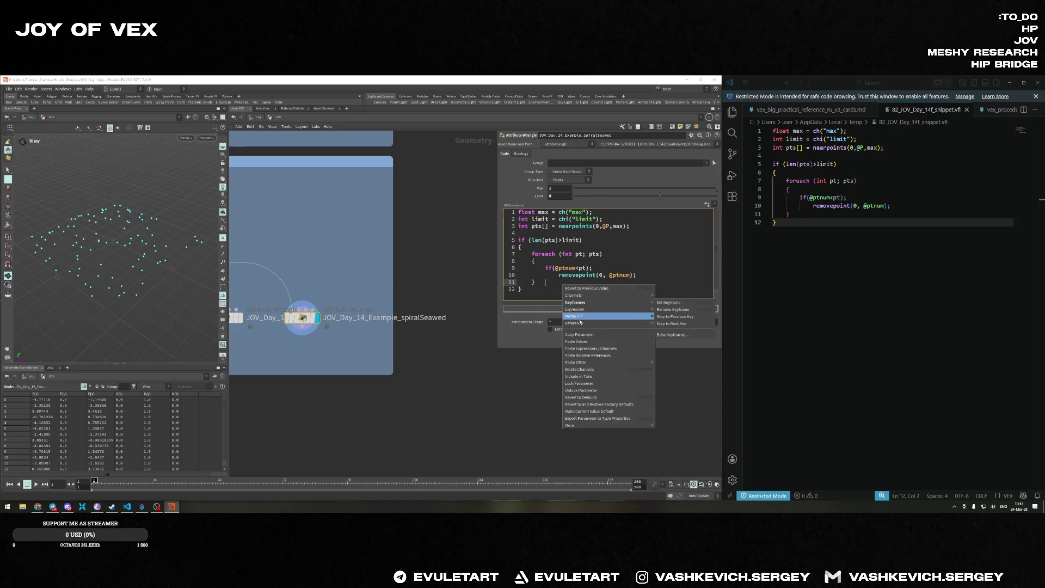
left_click(691, 324)
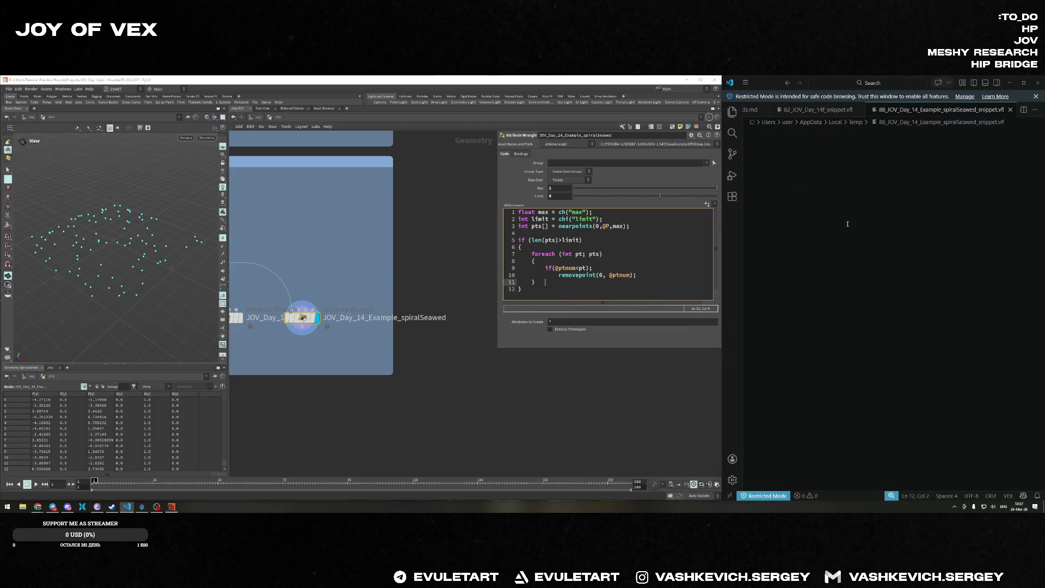
key("ctrl+s")
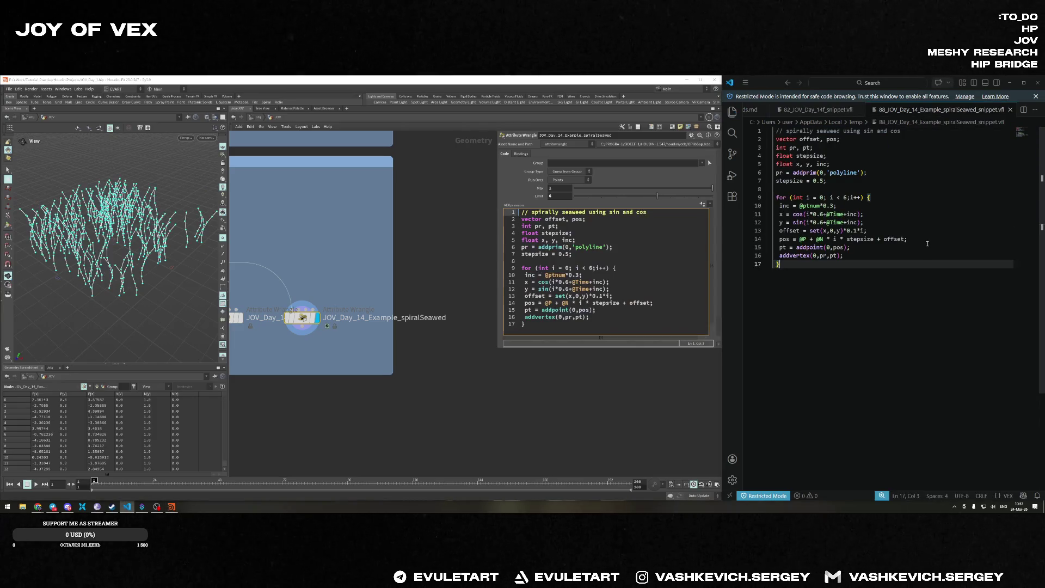
Play the animation, orbit around the swaying seaweed, and save JOV_Day_14.hip.
key("Up")
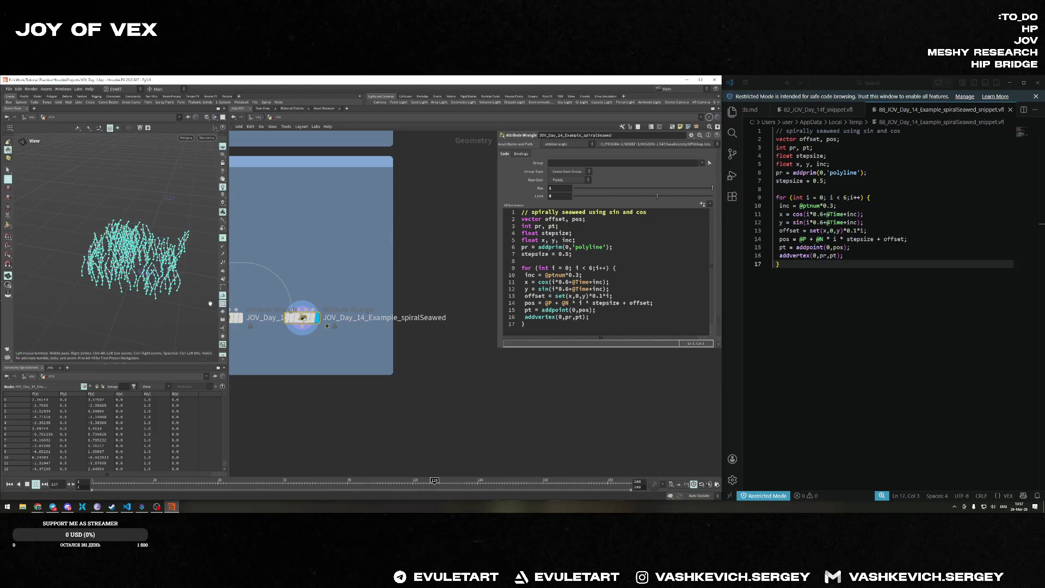
left_click_drag(189, 222, 110, 268)
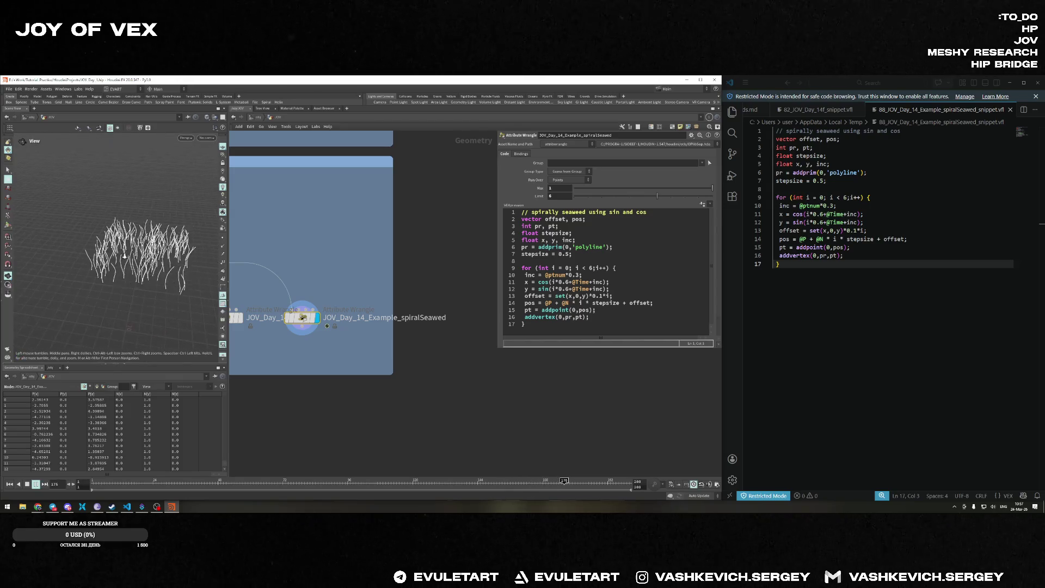
left_click_drag(109, 270, 146, 254)
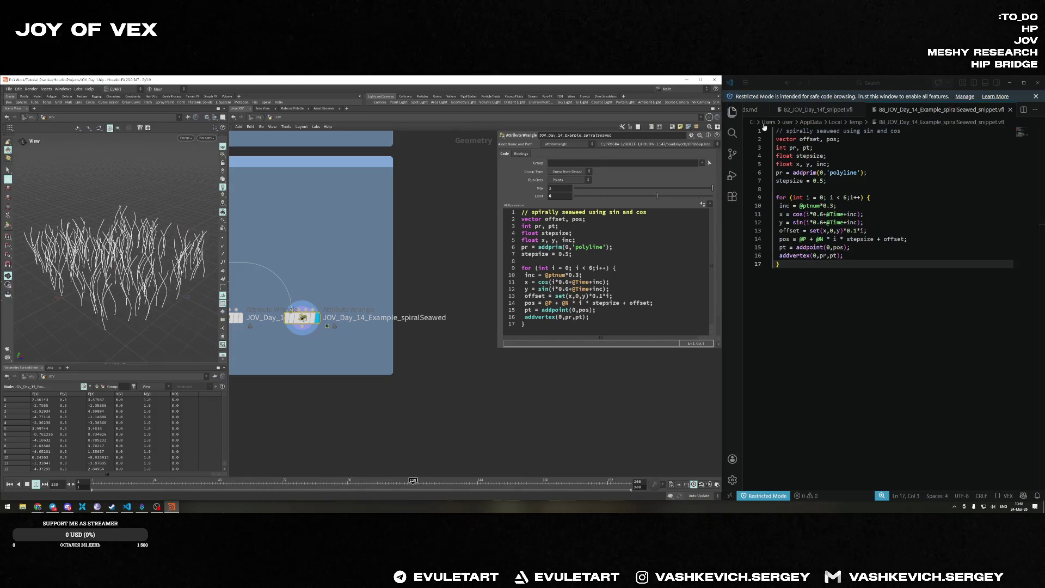
scroll(362, 265, "down", 3)
key("ctrl+s")
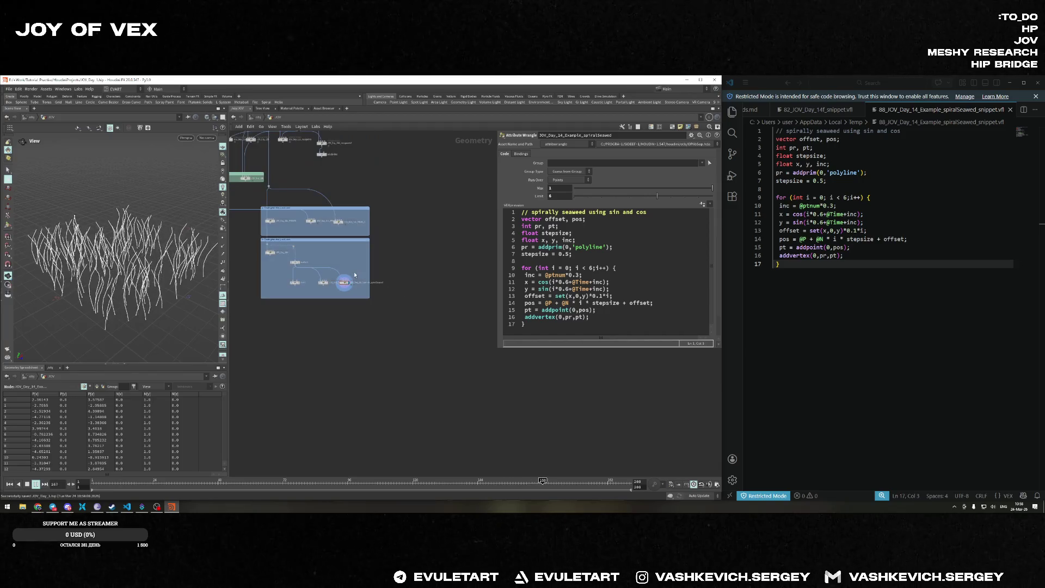
key("h")
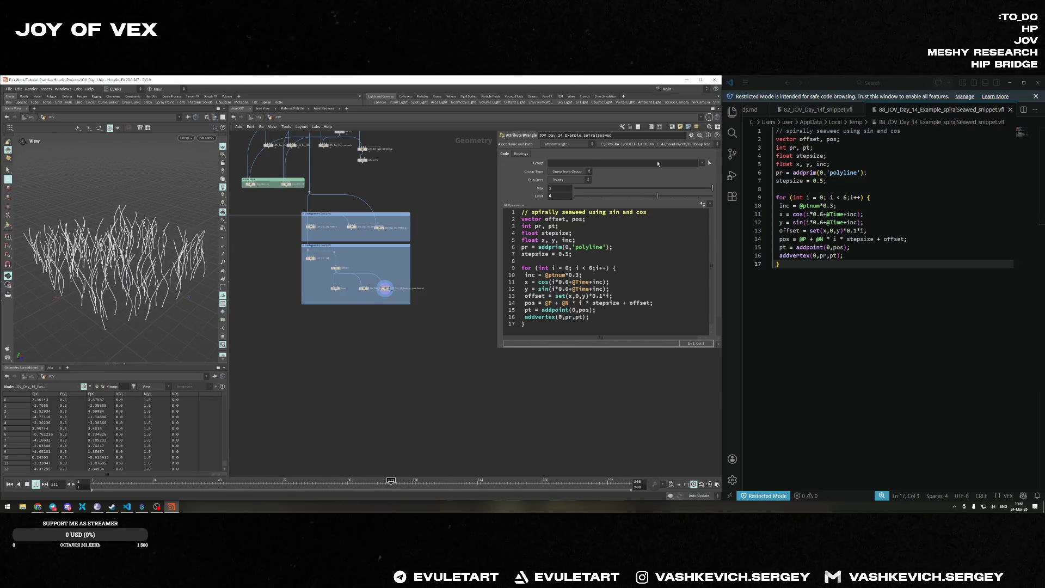
left_click(25, 486)
left_click(9, 484)
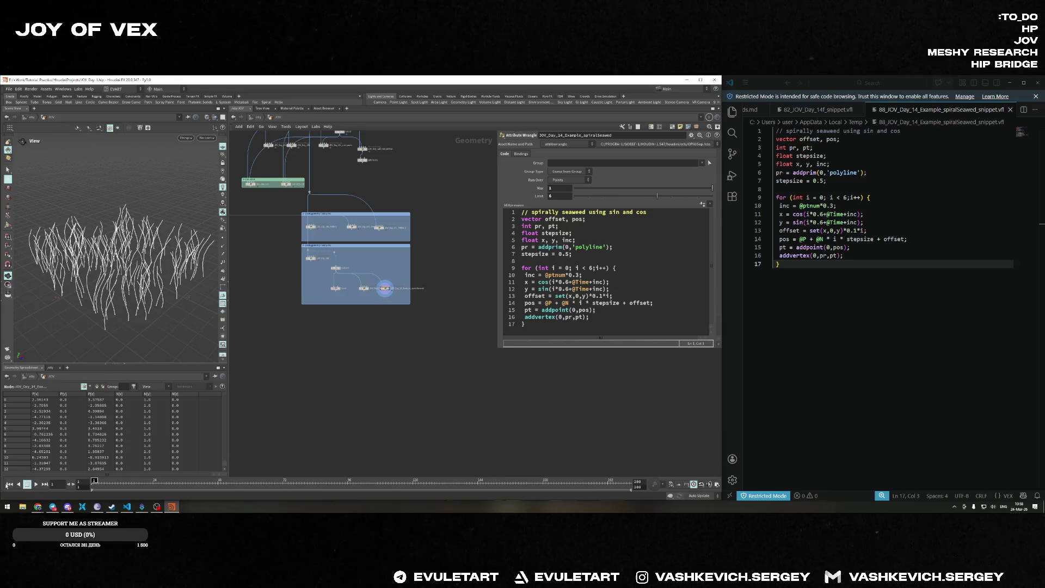
mouse_move(109, 256)
left_mouse_down()
mouse_move(109, 229)
mouse_move(119, 274)
left_mouse_up()
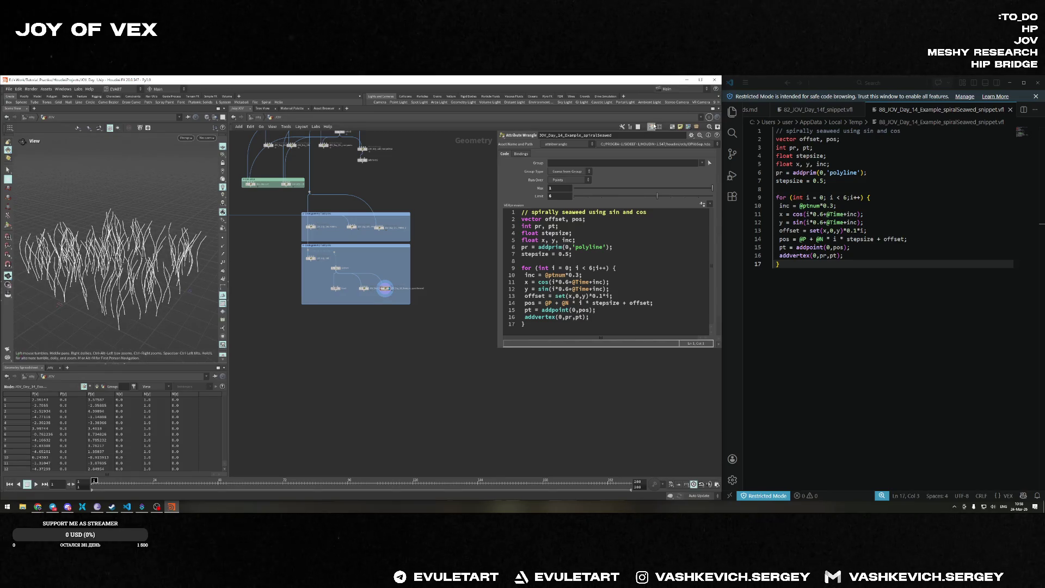
double_click(809, 139)
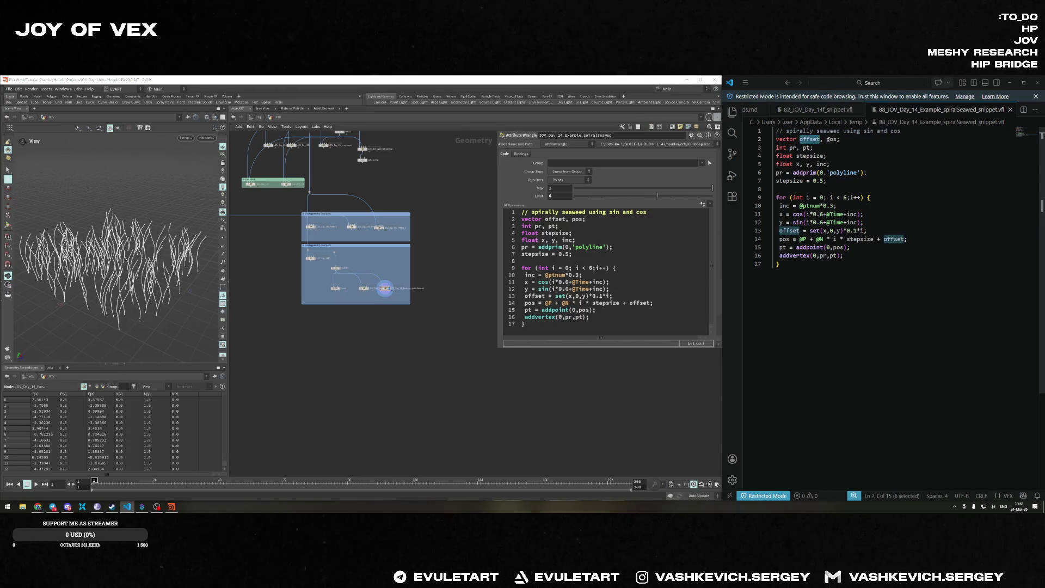
left_click(793, 148)
double_click(792, 147)
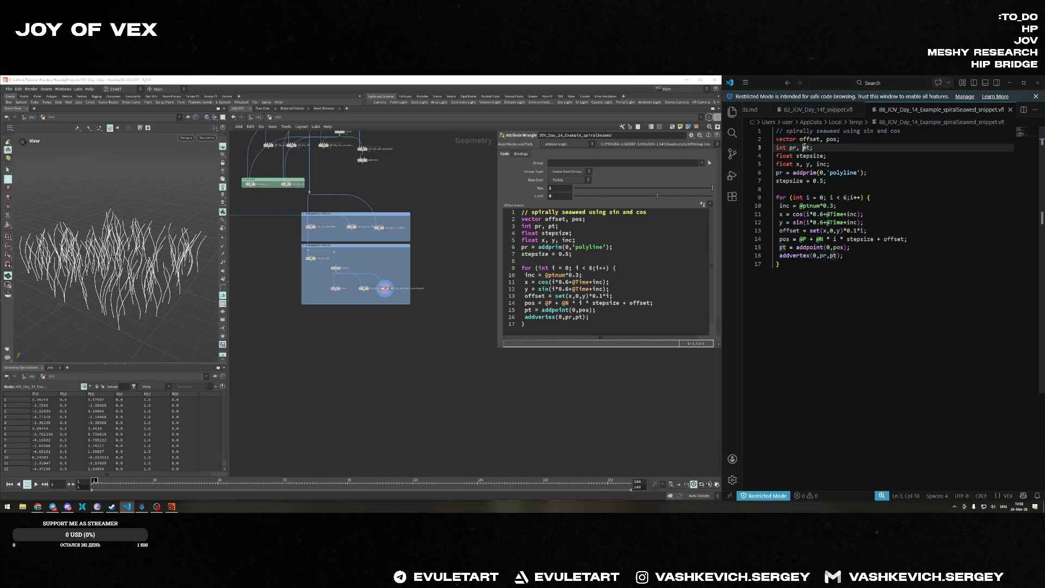
double_click(808, 155)
double_click(821, 164)
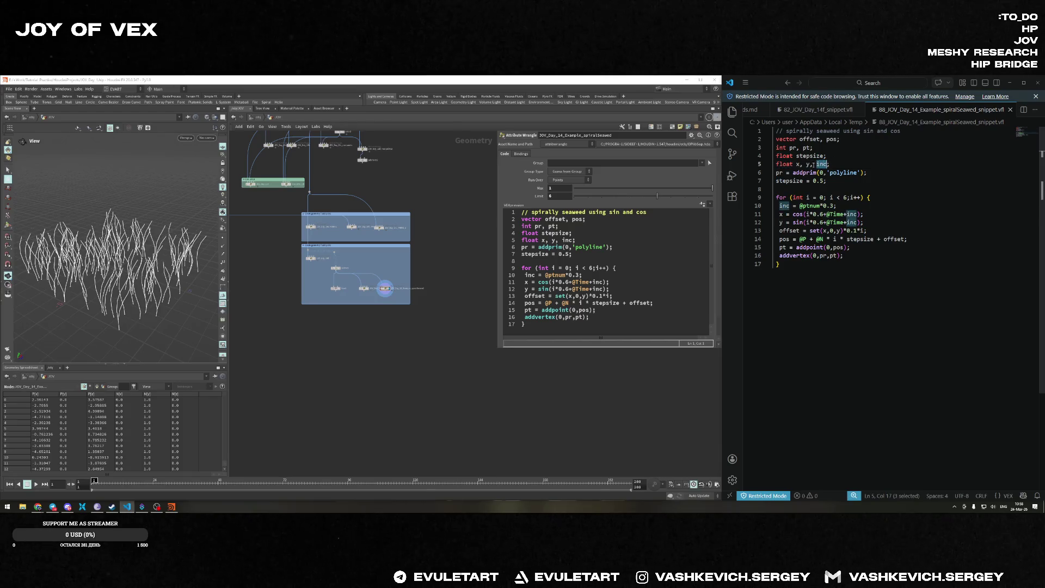
double_click(806, 173)
double_click(823, 172)
double_click(843, 172)
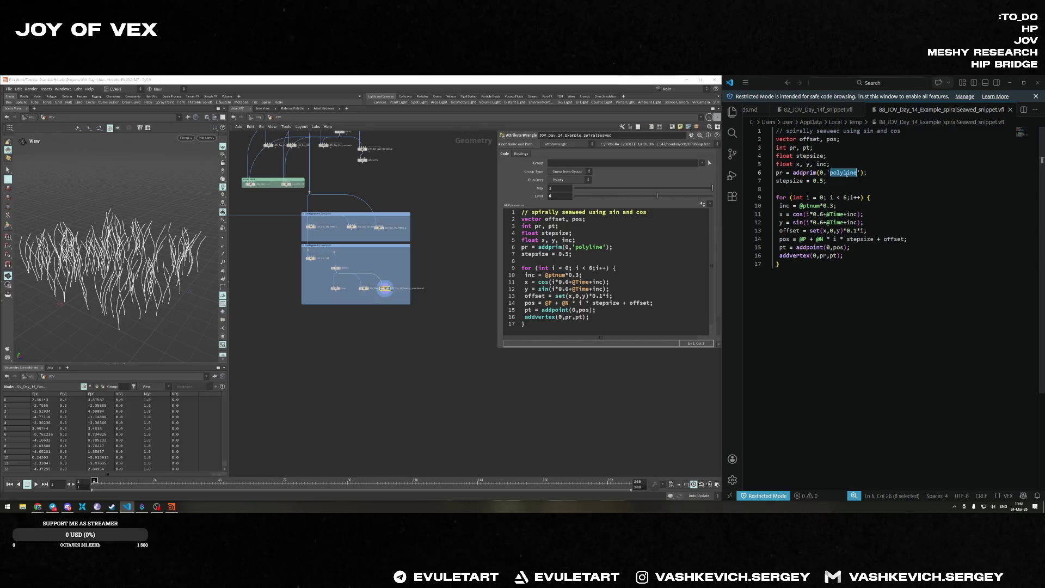
Open the Houdini Vex Help extension details and check its gear menu and Settings.
left_click(732, 197)
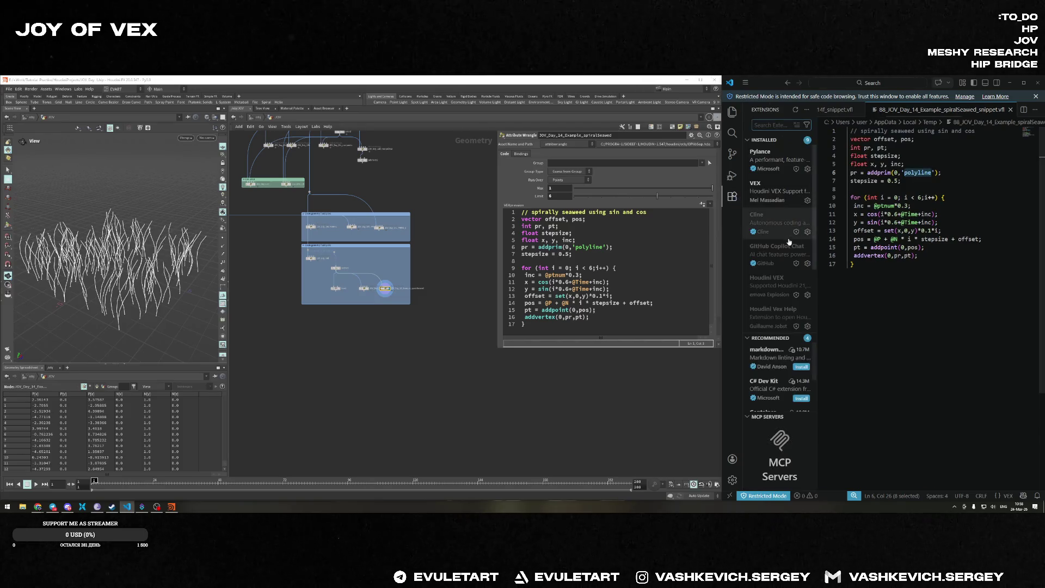
mouse_move(765, 236)
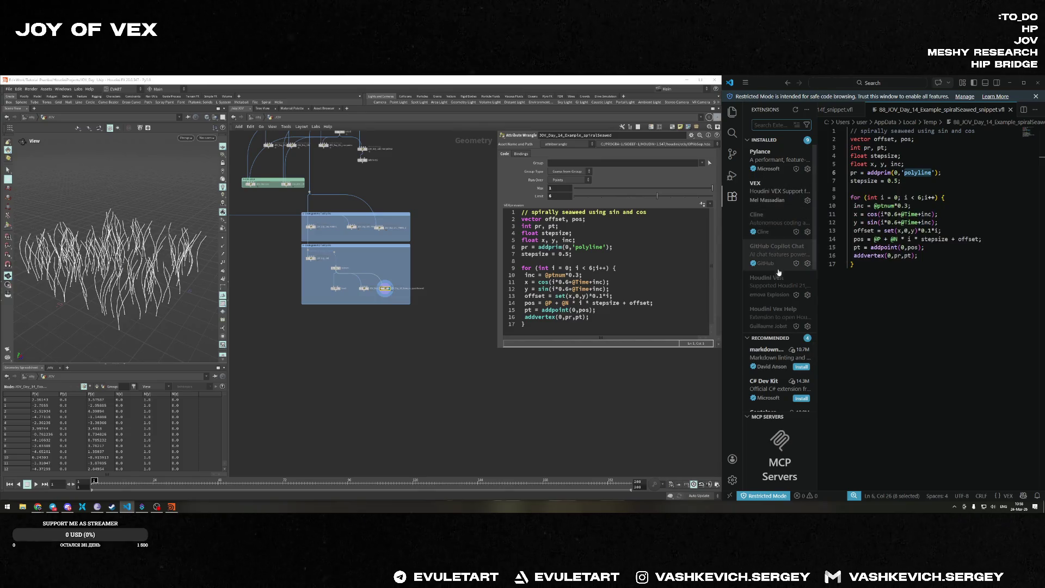
mouse_move(772, 292)
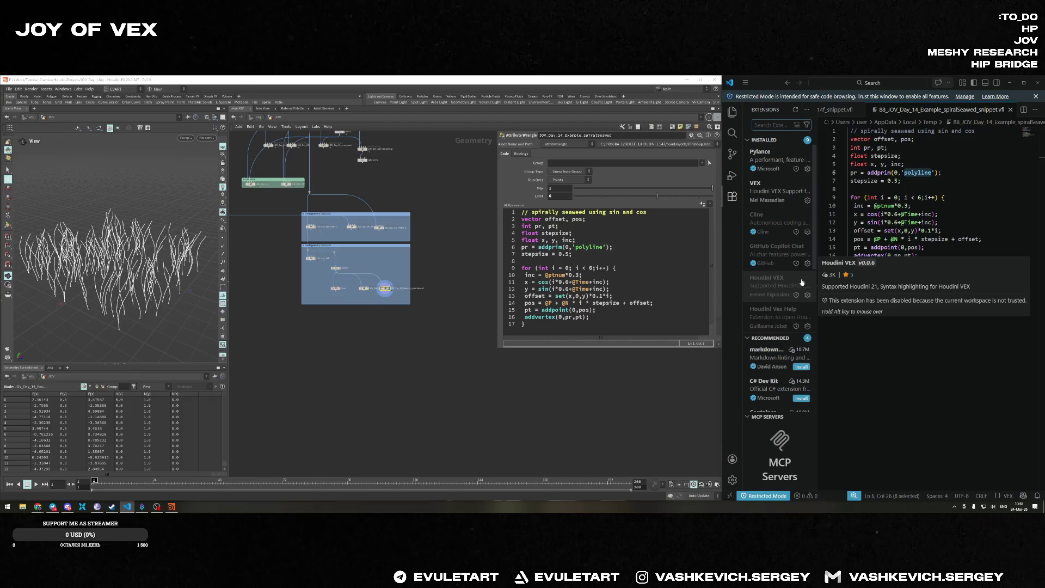
left_click(781, 314)
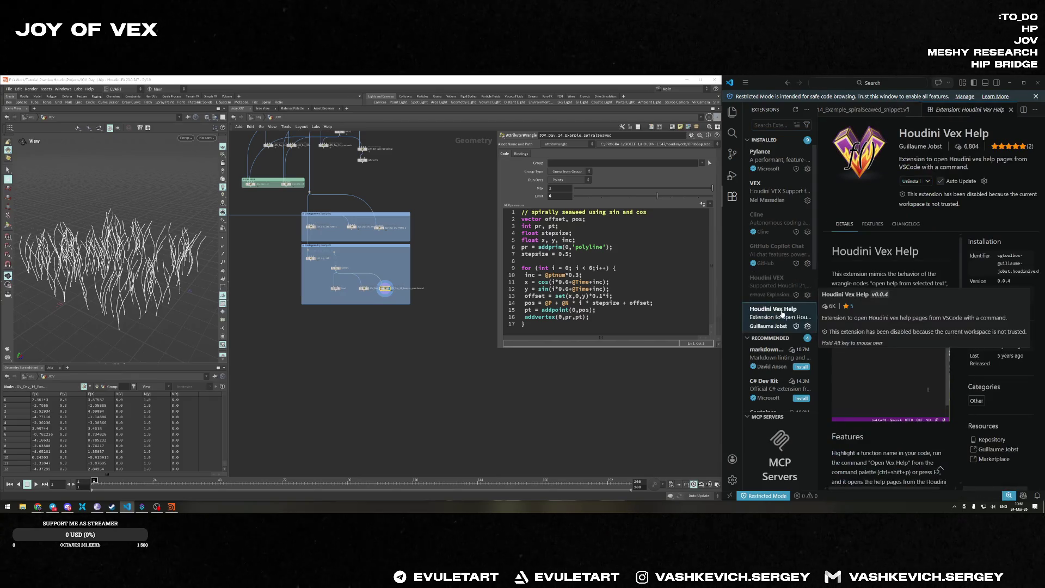
left_click(808, 326)
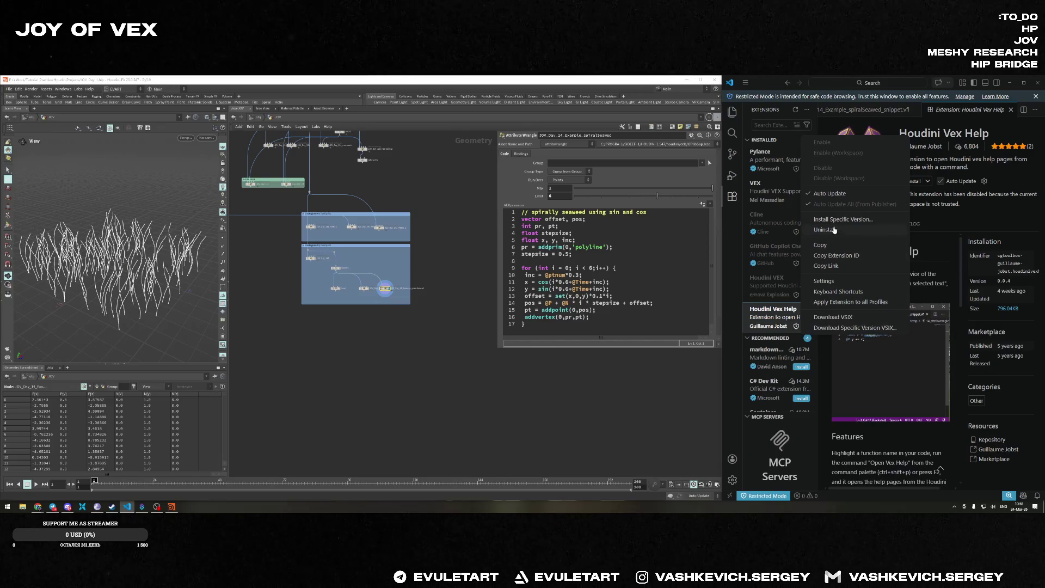
left_click(828, 281)
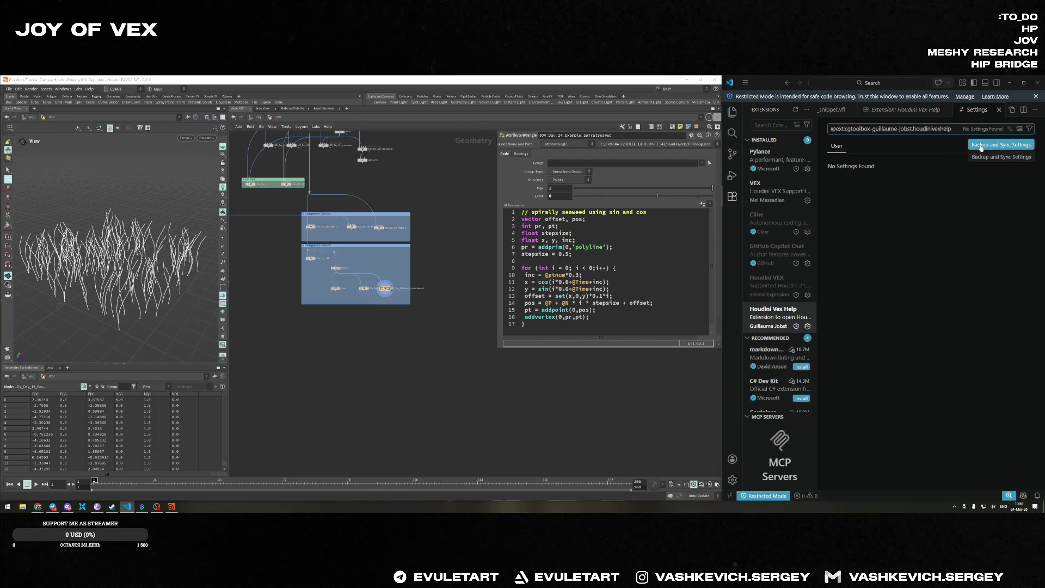
left_click(998, 110)
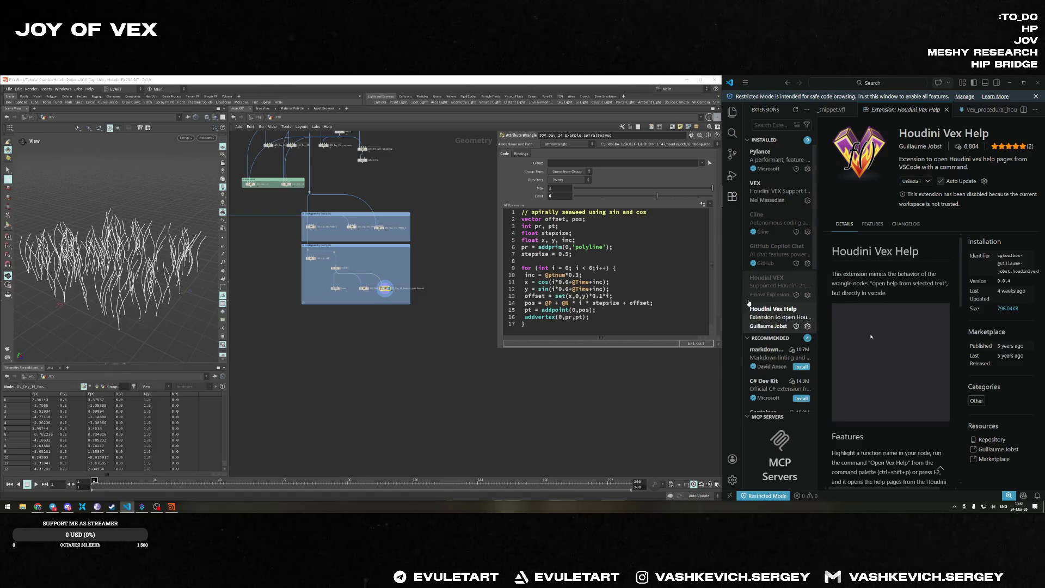
left_click(807, 326)
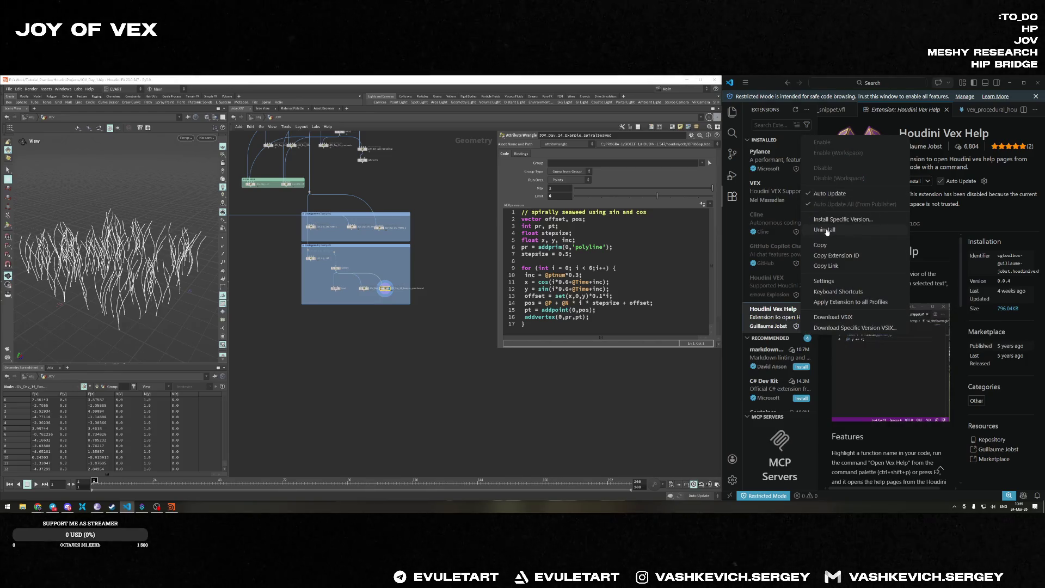
left_click(831, 306)
left_click(789, 297)
left_click(779, 314)
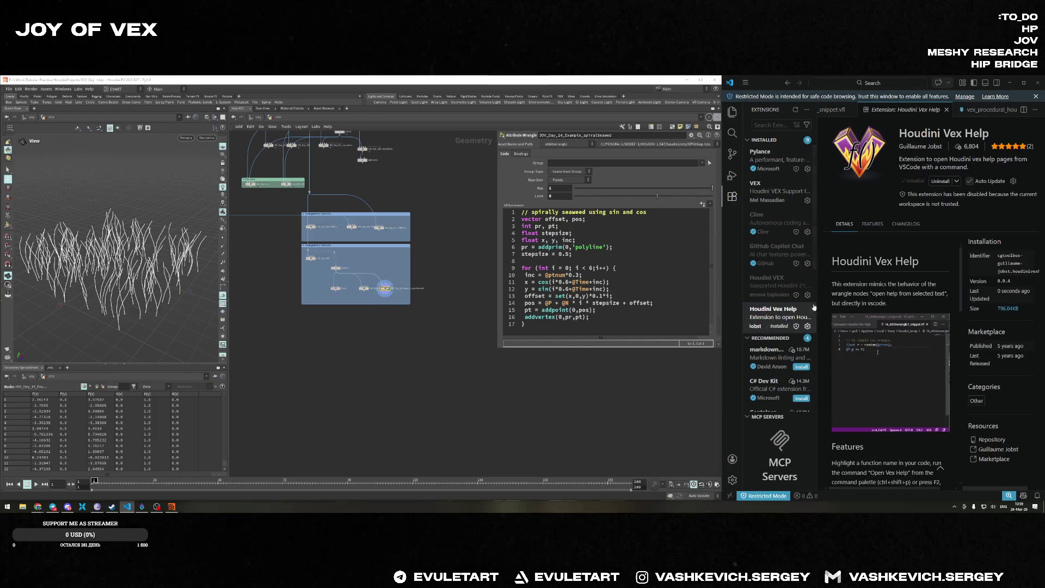
left_click(807, 326)
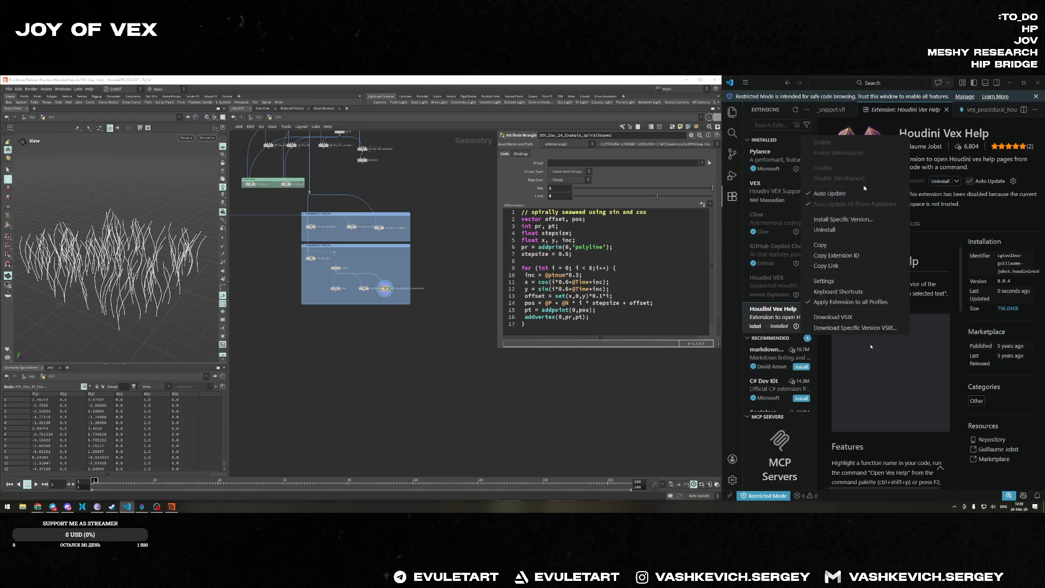
left_click(871, 346)
Read through the Houdini Vex Help readme and reload its details page.
scroll(898, 359, "down", 5)
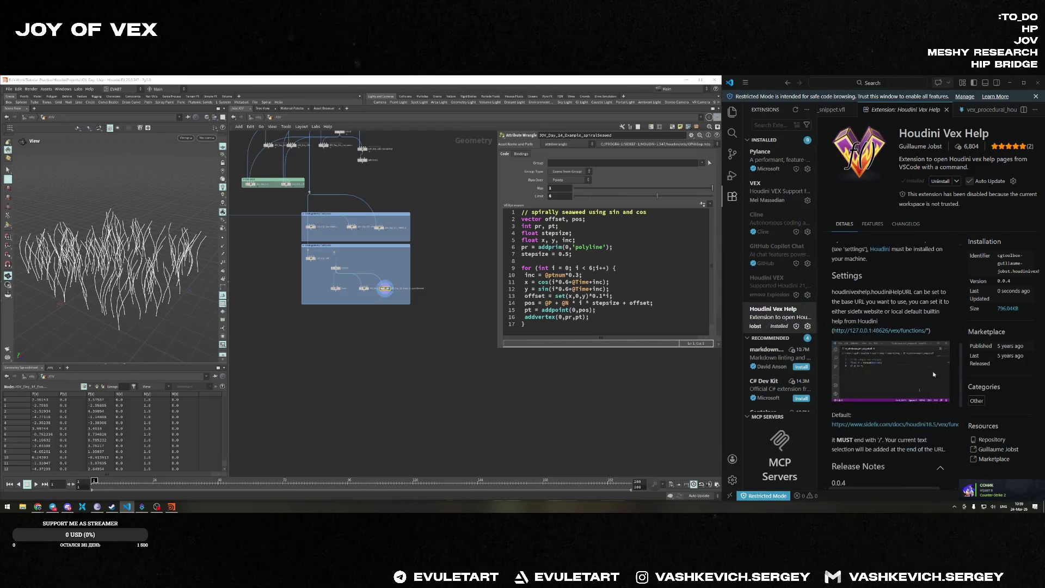
scroll(926, 365, "down", 3)
scroll(903, 370, "up", 3)
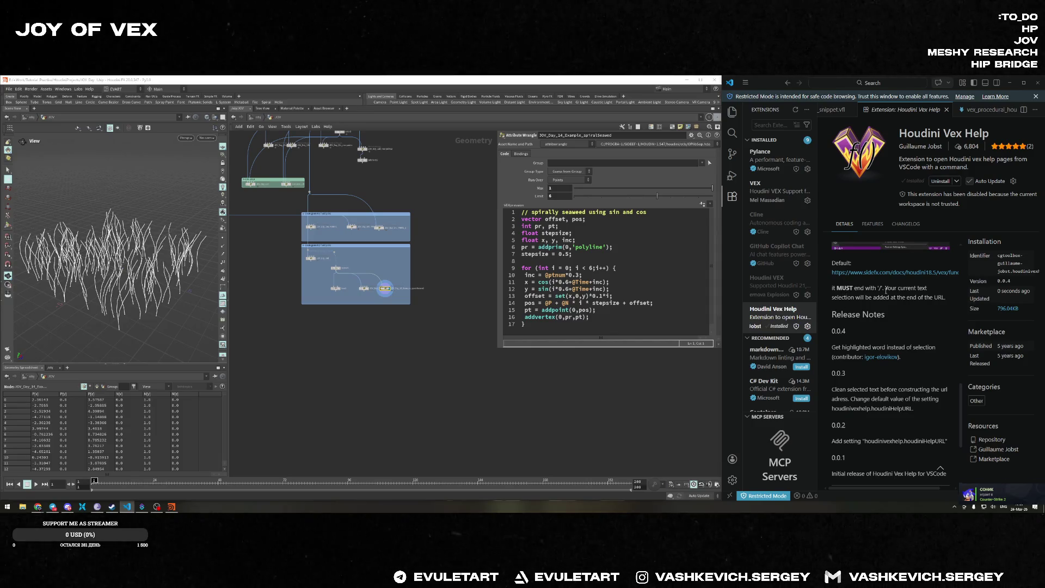
scroll(890, 310, "up", 2)
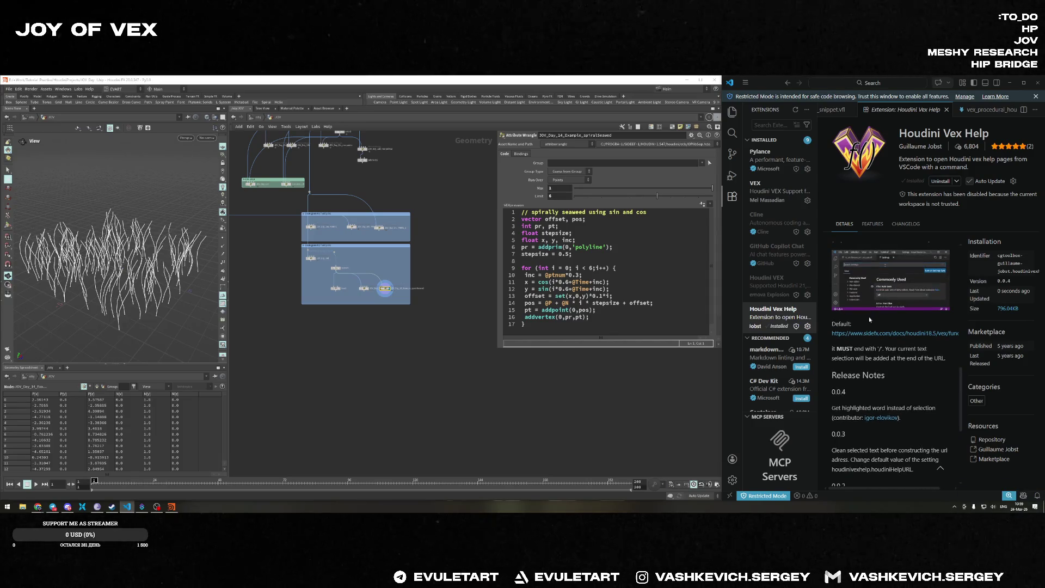
double_click(901, 358)
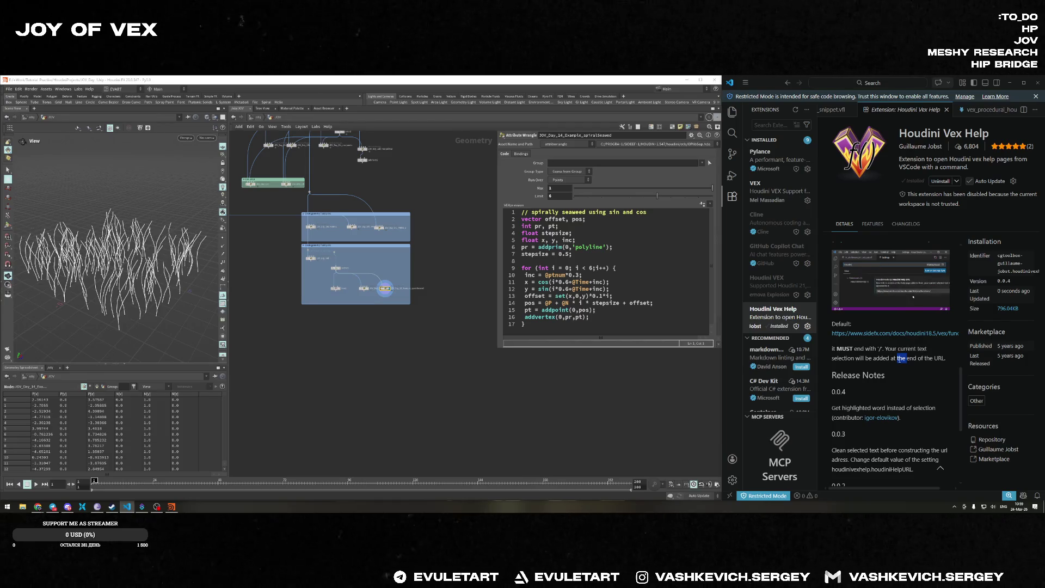
scroll(871, 373, "down", 2)
left_click(849, 347)
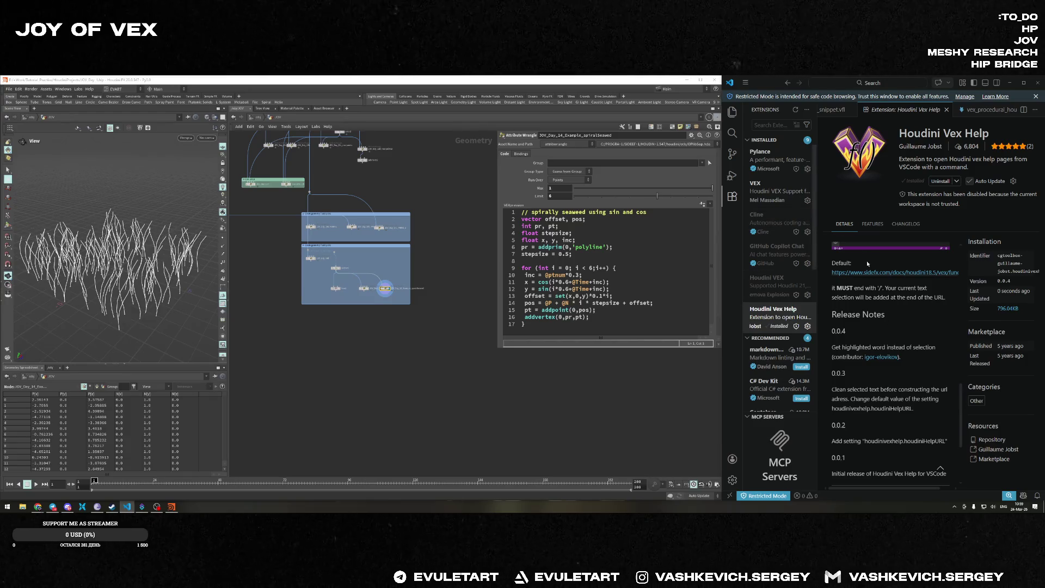
left_click(778, 191)
left_click(809, 321)
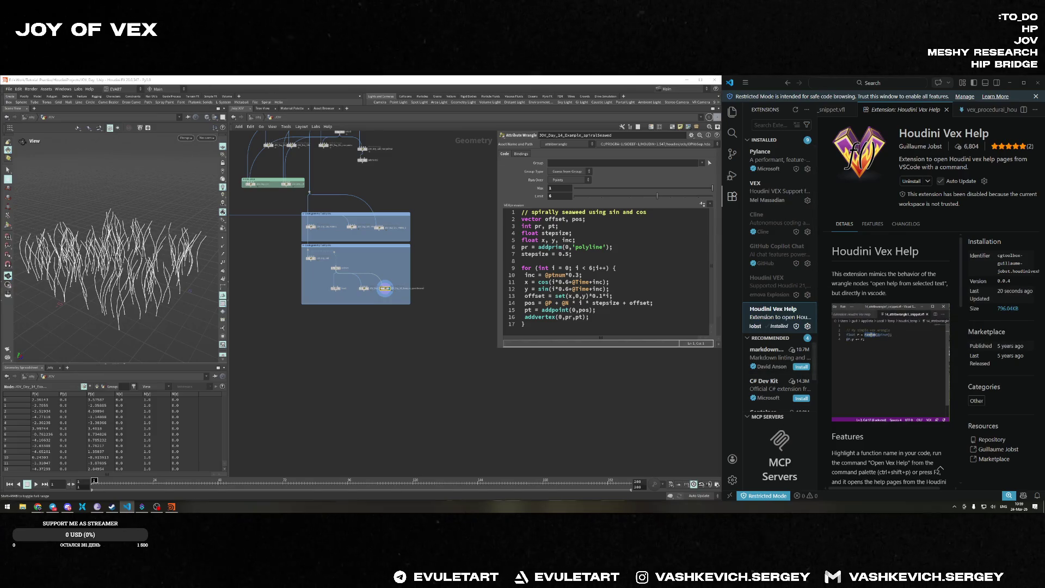
key("alt+Tab")
Search the web for 'houdini vex help not work VS' in a new tab.
left_click(504, 191)
key("ctrl+t")
type("houdini vex help not work")
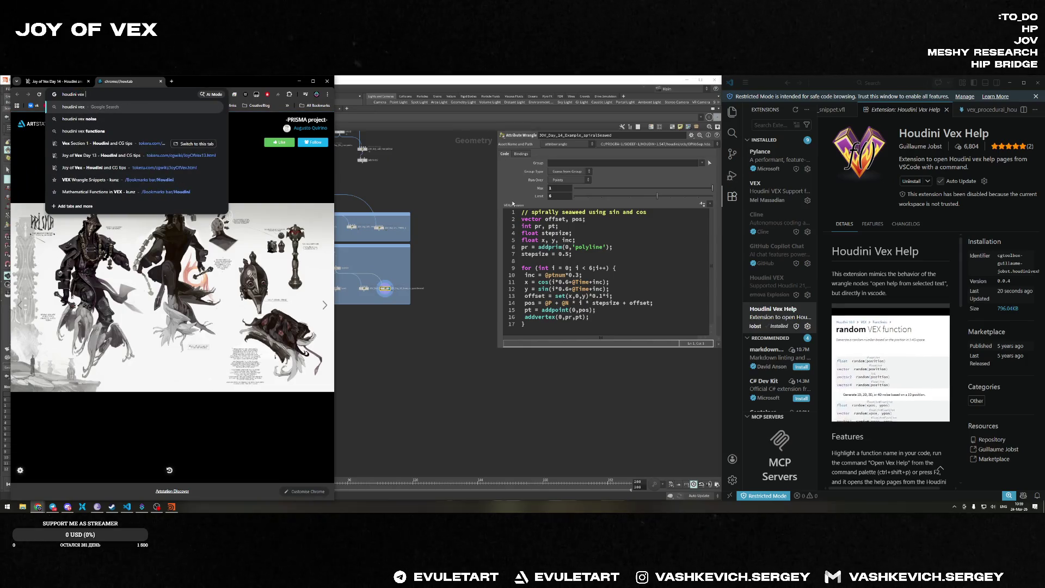
key("Return")
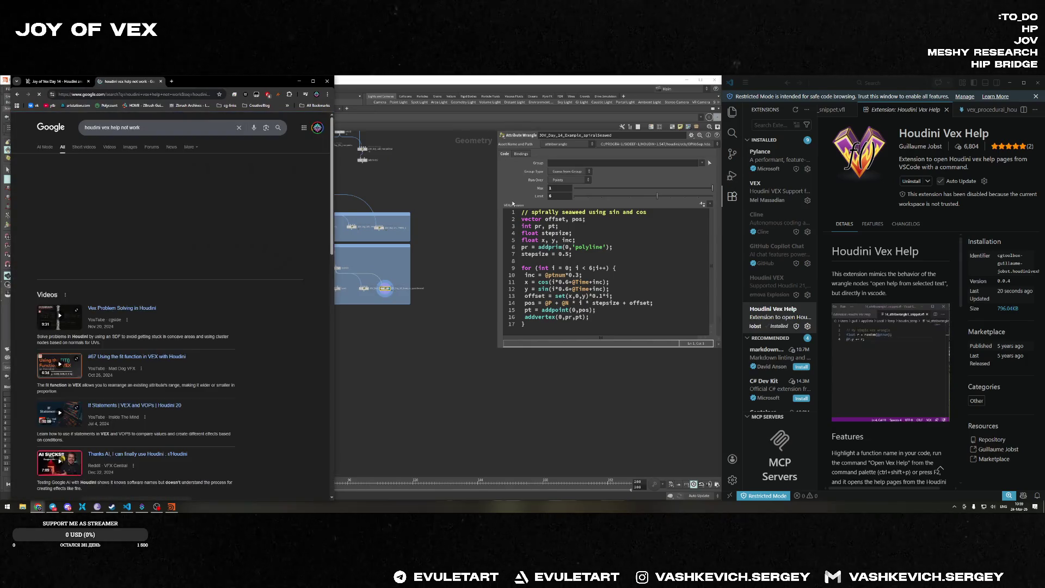
left_click(202, 127)
type("VS")
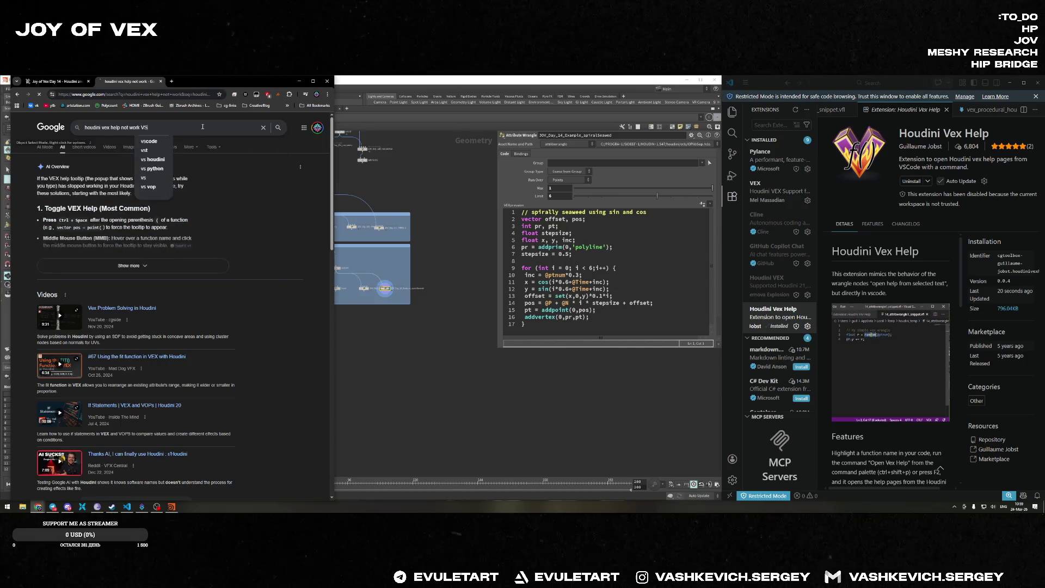
key("Return")
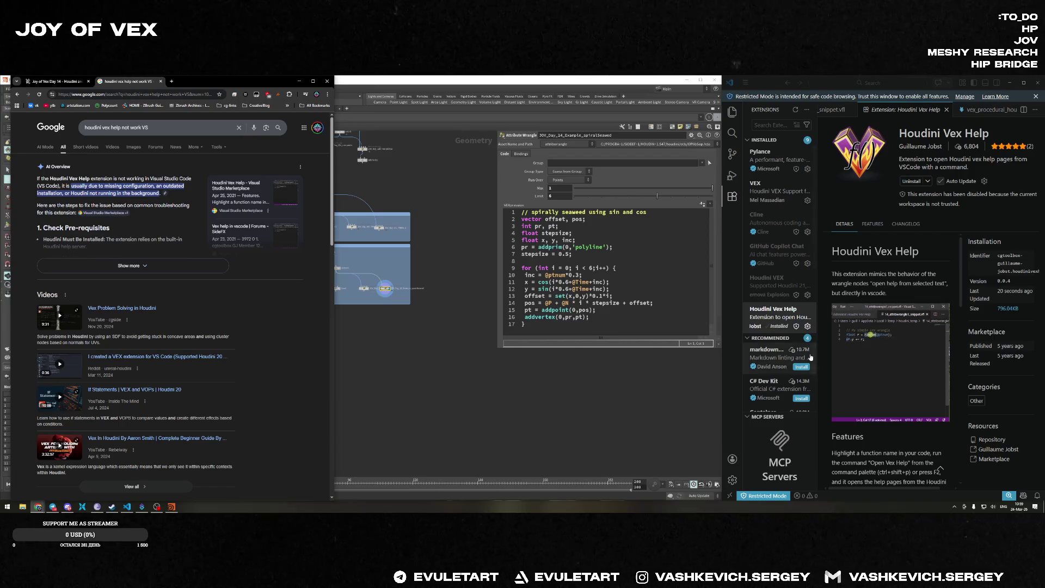
In AI Mode, attach the error screenshot and ask in Russian how to fix it.
mouse_move(788, 316)
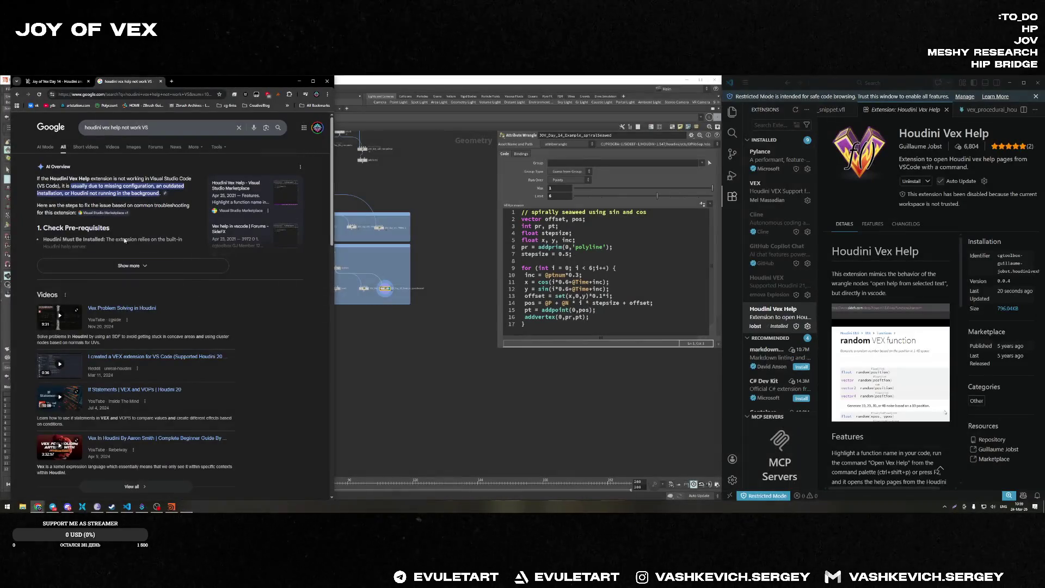
left_click(128, 261)
left_click(55, 151)
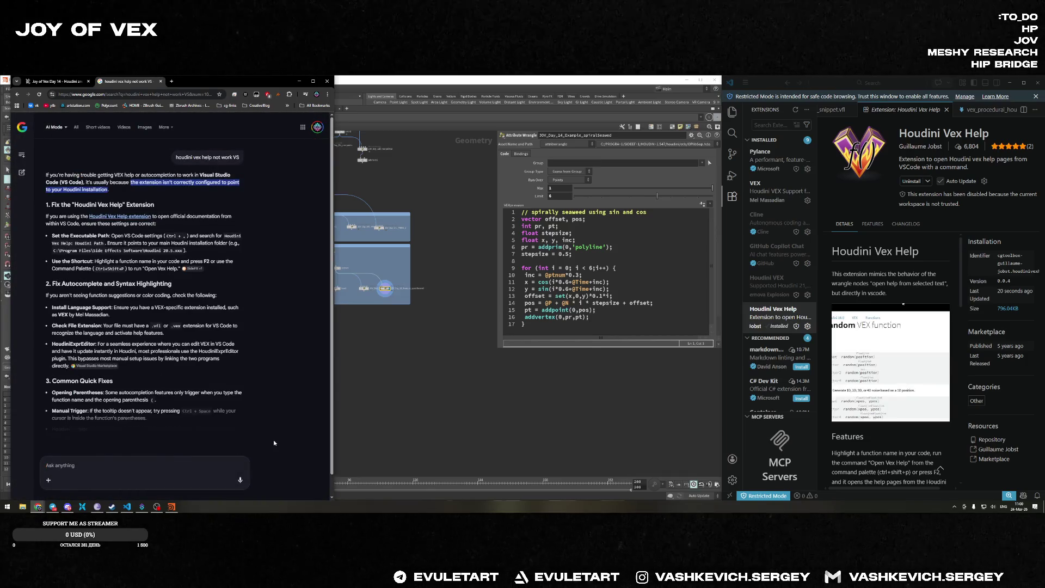
key("ctrl+v")
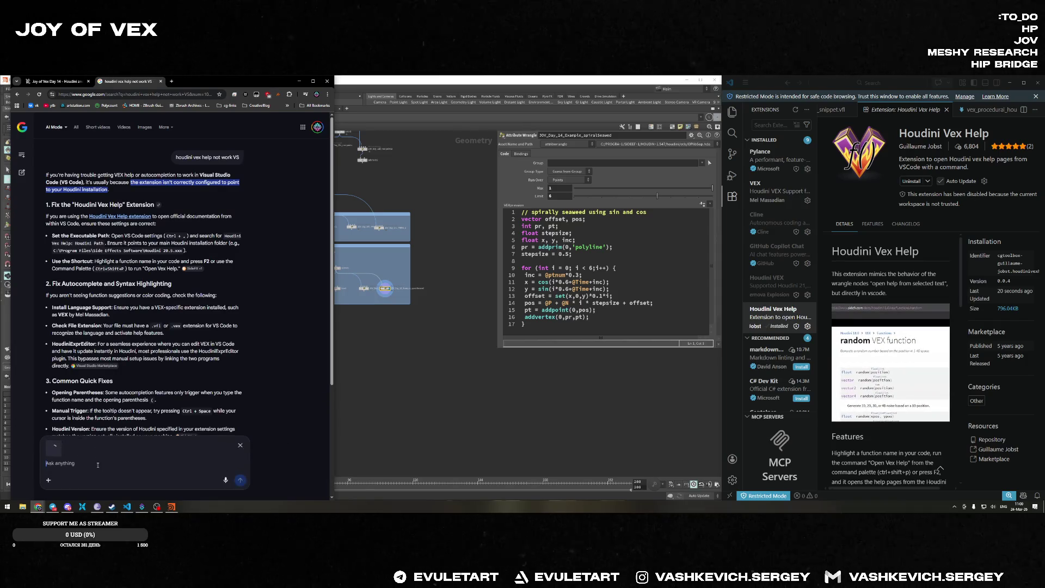
key("super+space")
type("у меня т")
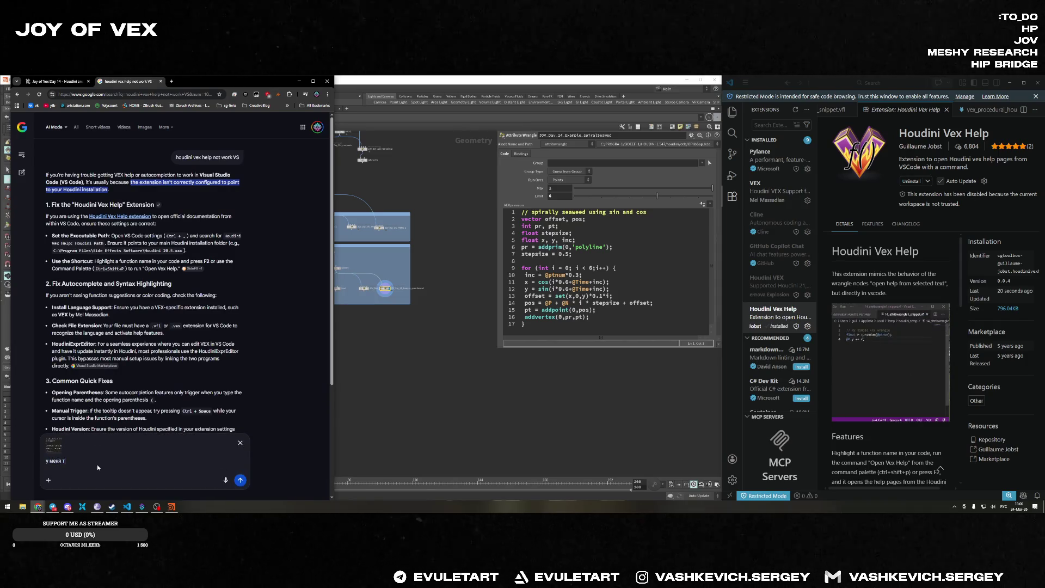
type("акой эррор что мне сде")
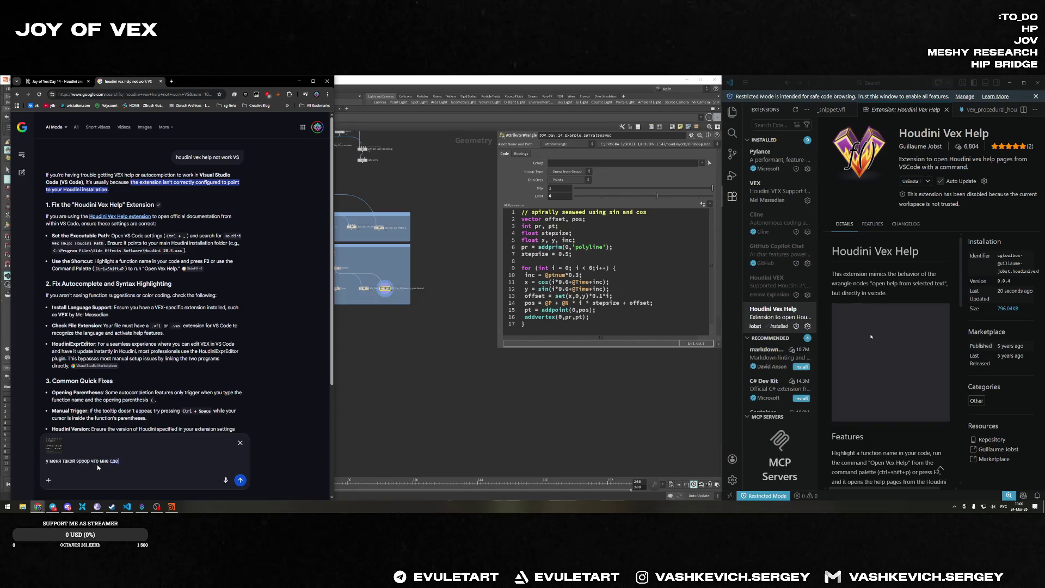
type("лать что бы почини")
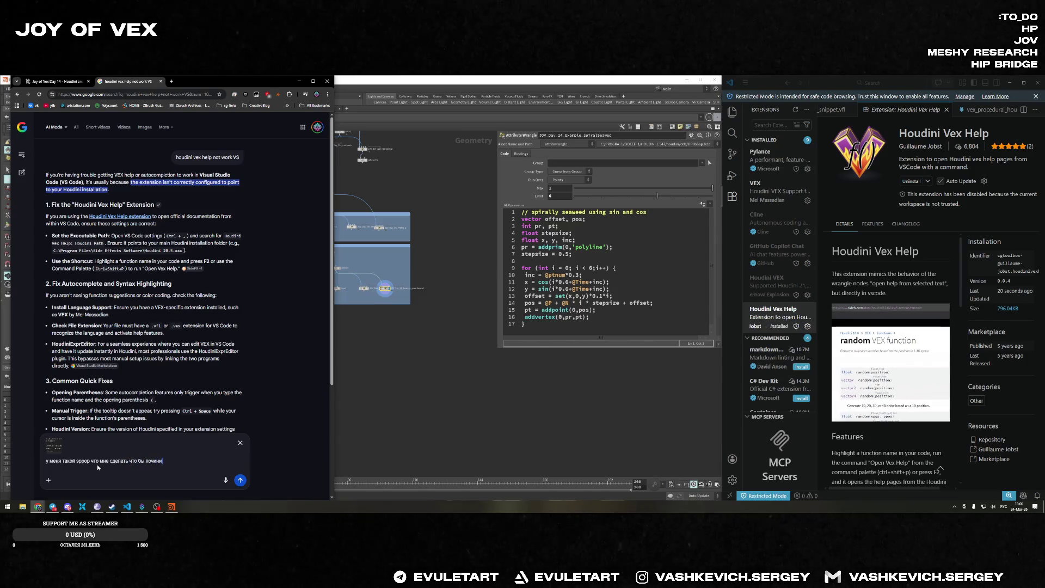
type("ть")
key("Return")
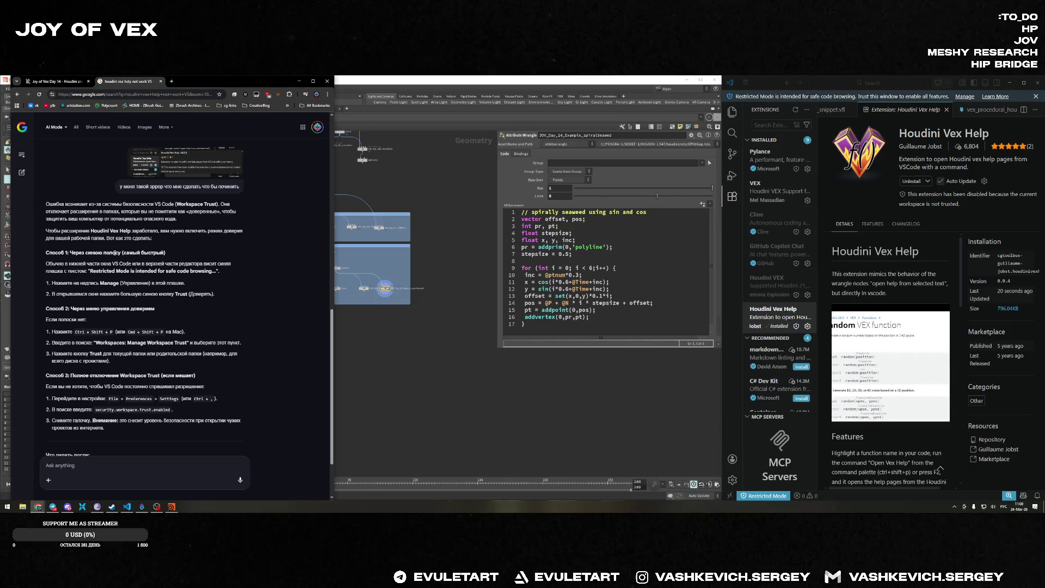
Review the Workspace Trust page and settings, then trust this workspace's authors.
left_click(764, 495)
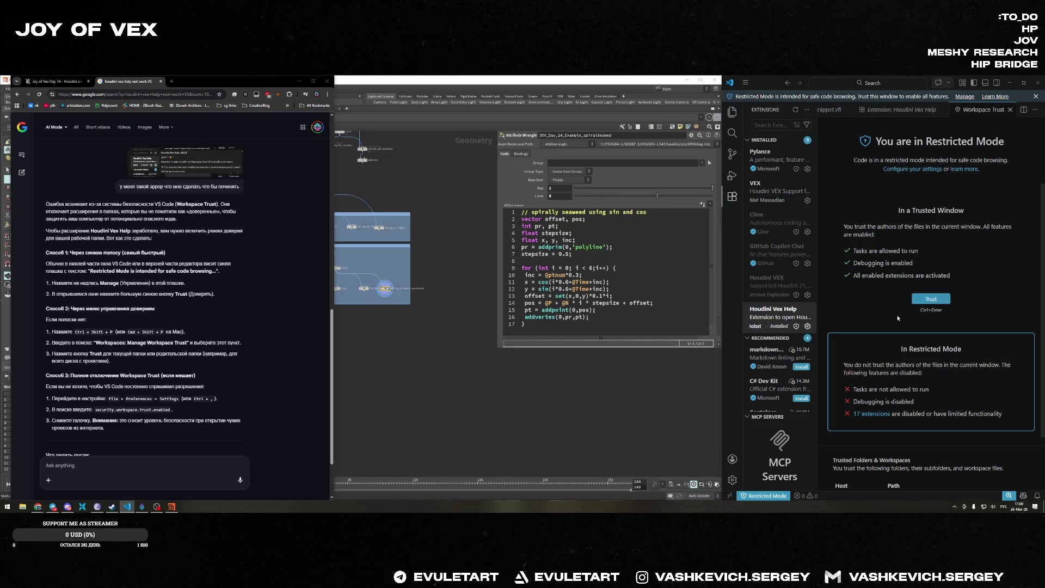
scroll(922, 311, "down", 2)
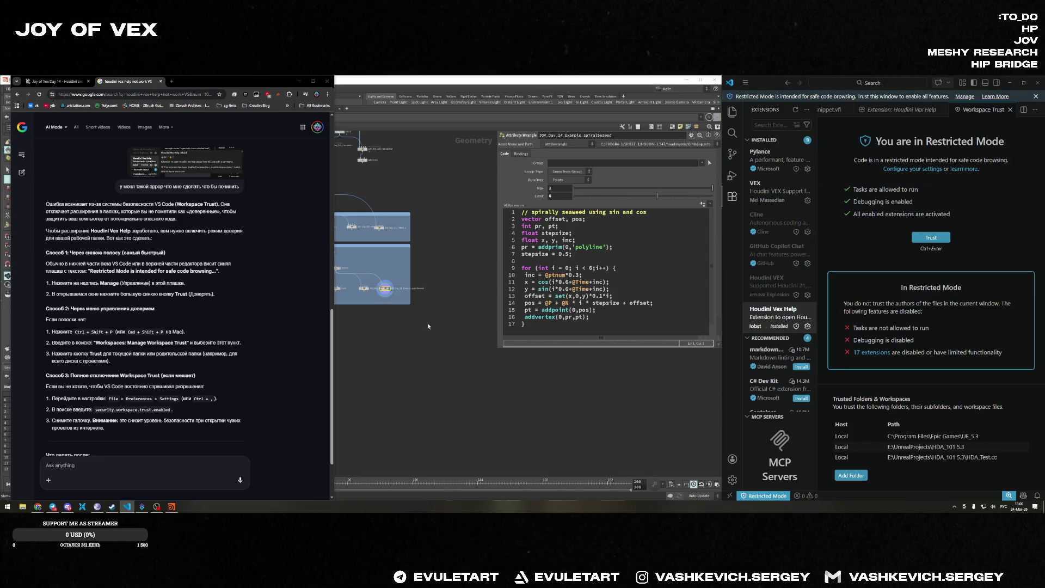
scroll(912, 269, "down", 1)
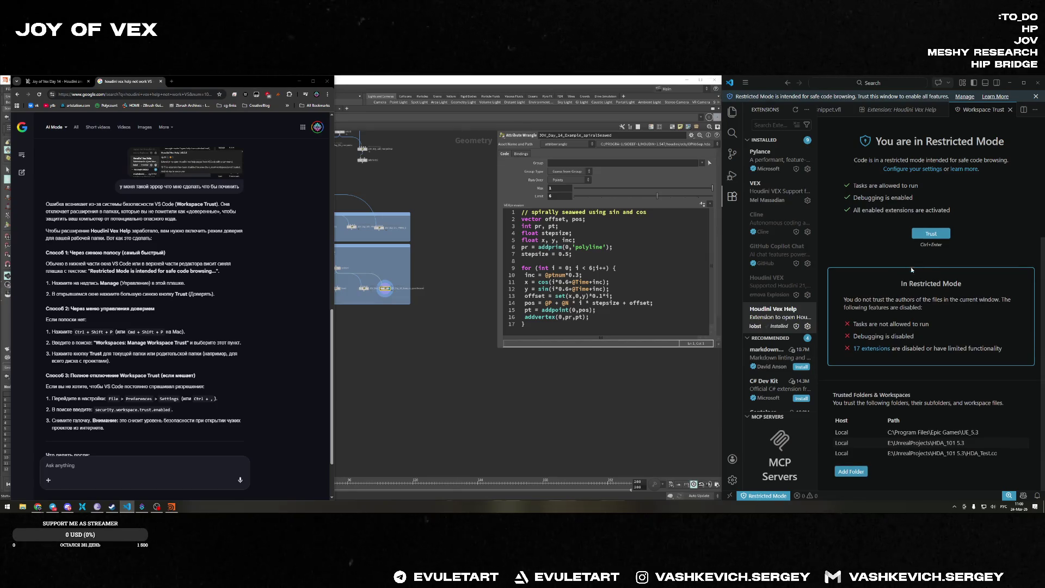
right_click(778, 496)
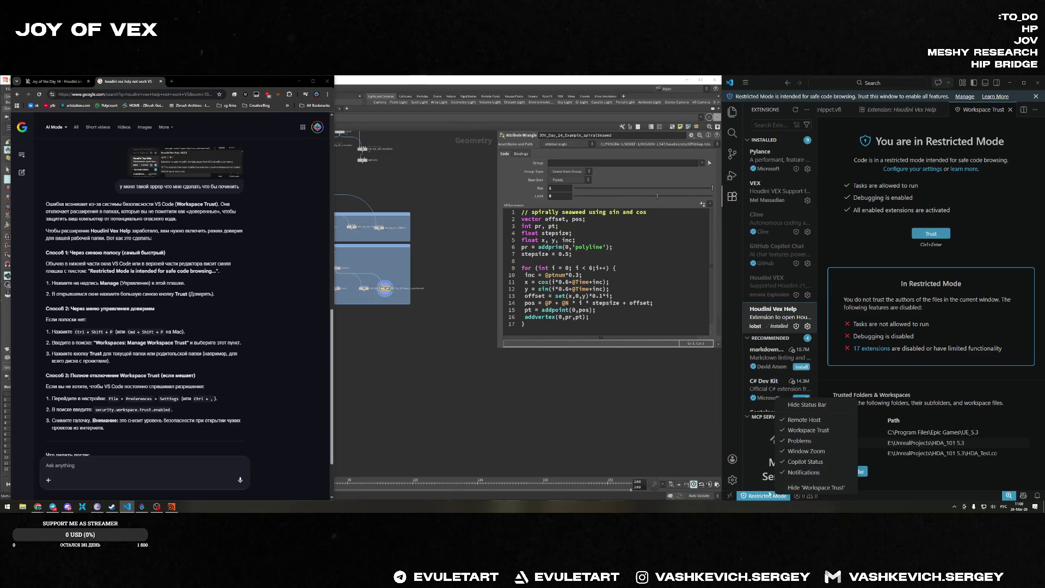
left_click(771, 498)
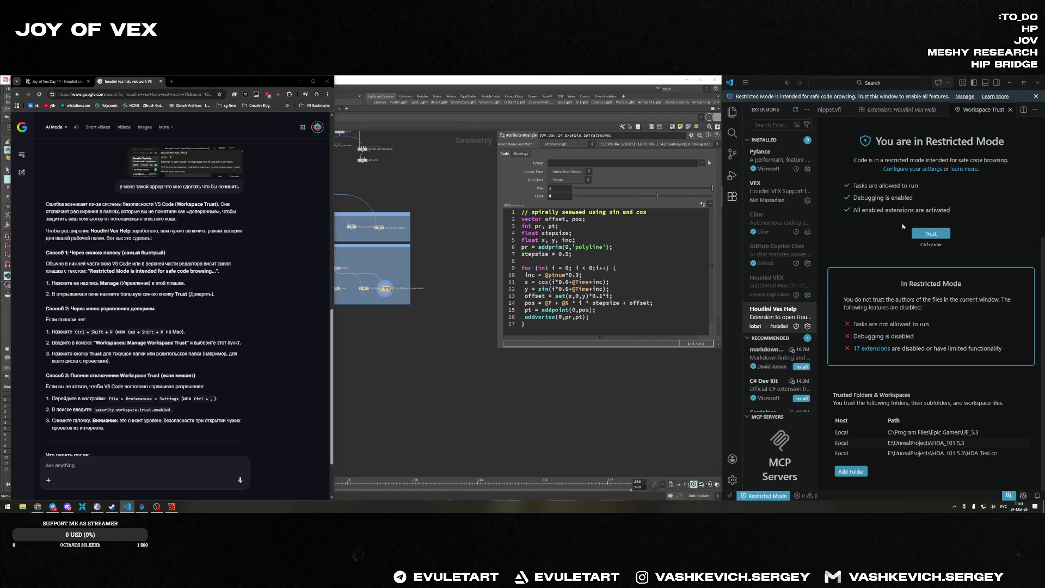
left_click(912, 169)
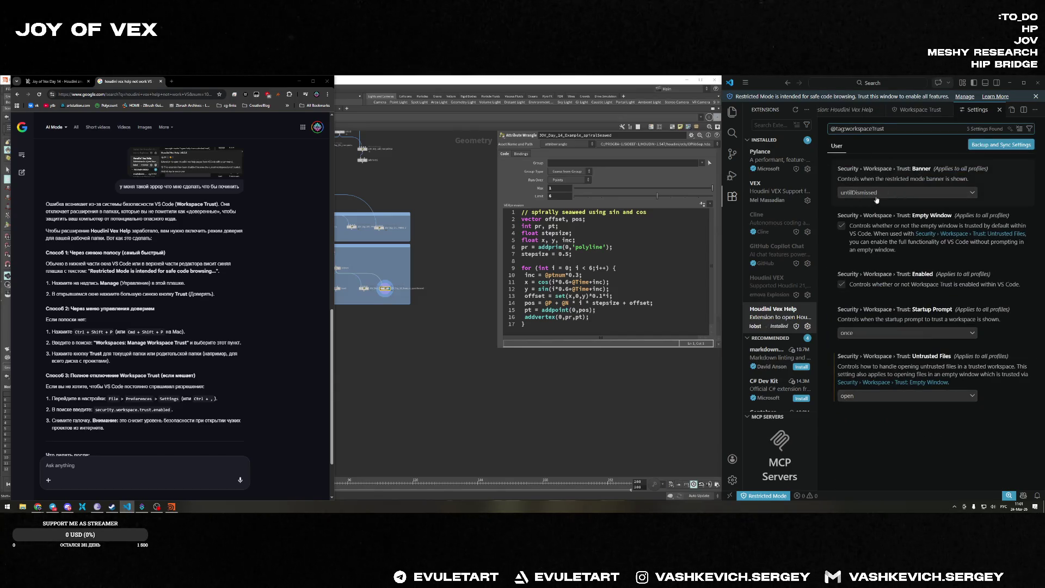
left_click(784, 496)
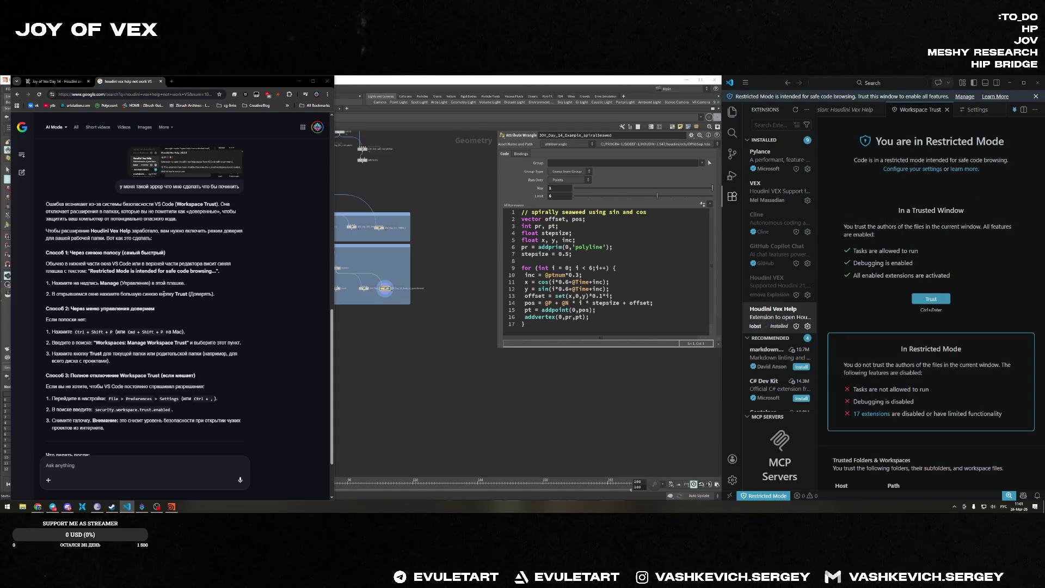
left_click(935, 301)
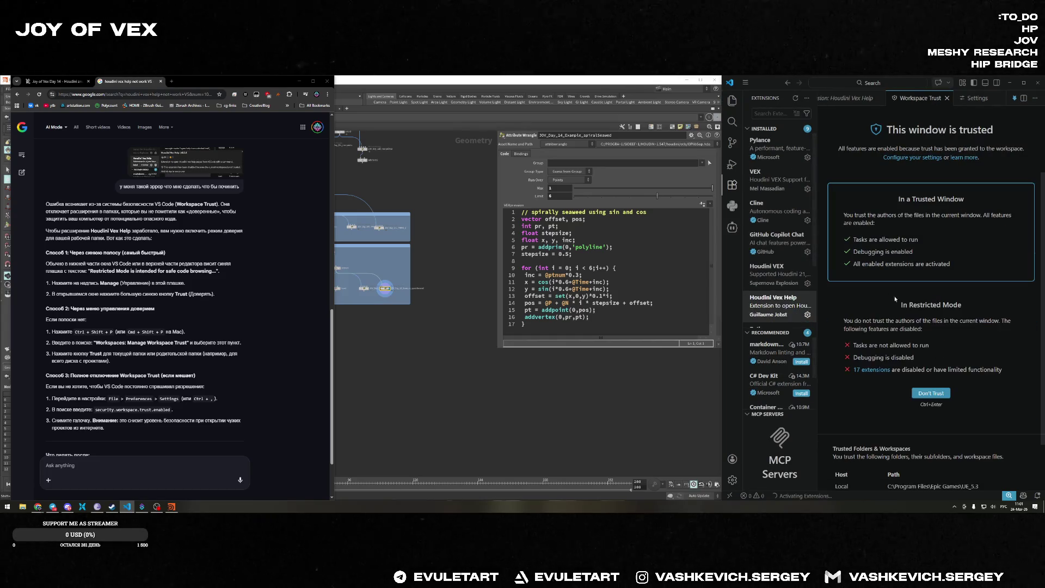
left_click(772, 270)
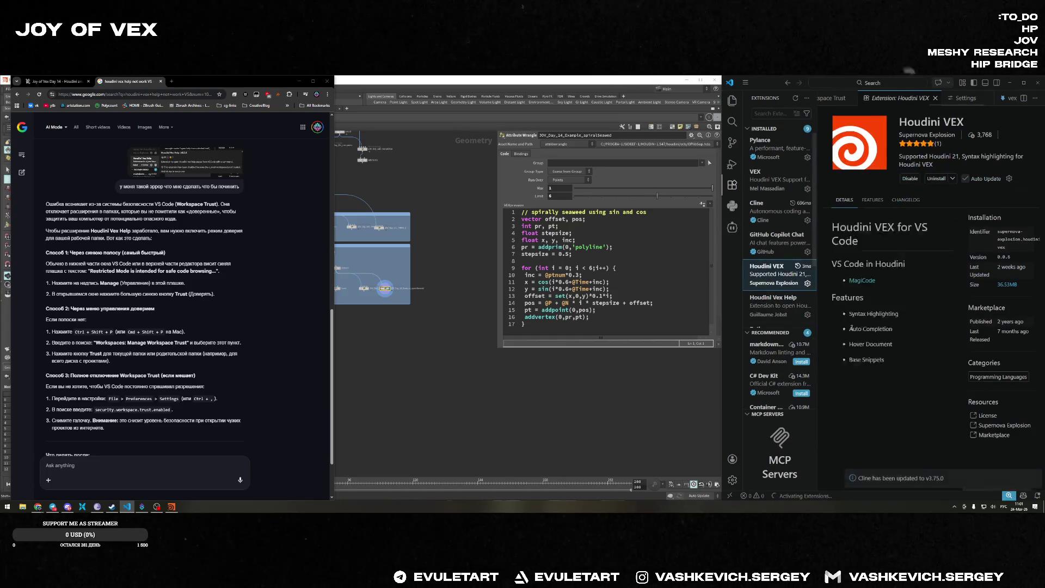
Disable the Houdini VEX extension and close the extra editor tabs.
right_click(777, 281)
left_click(799, 312)
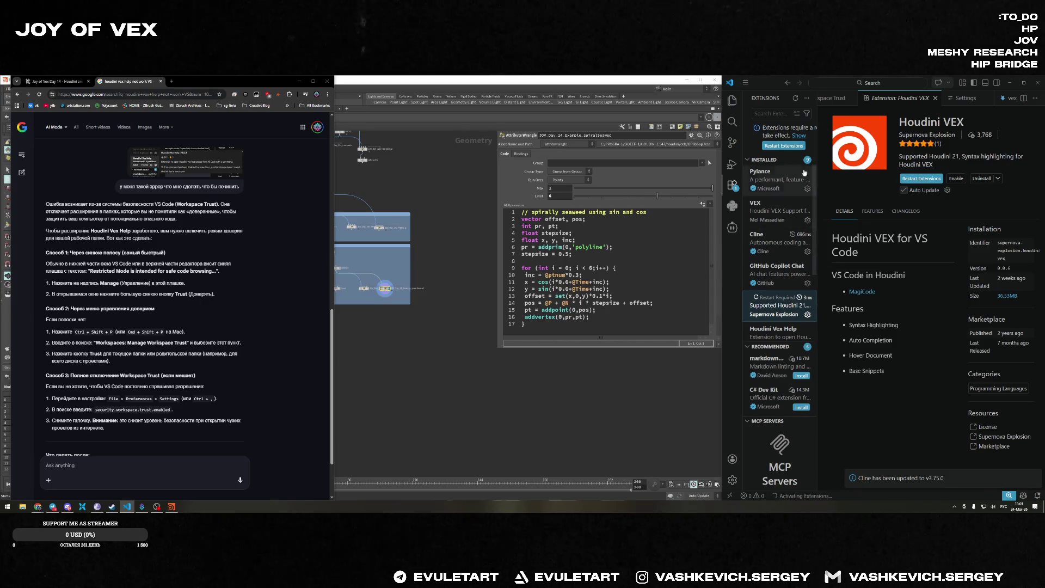
left_click(770, 213)
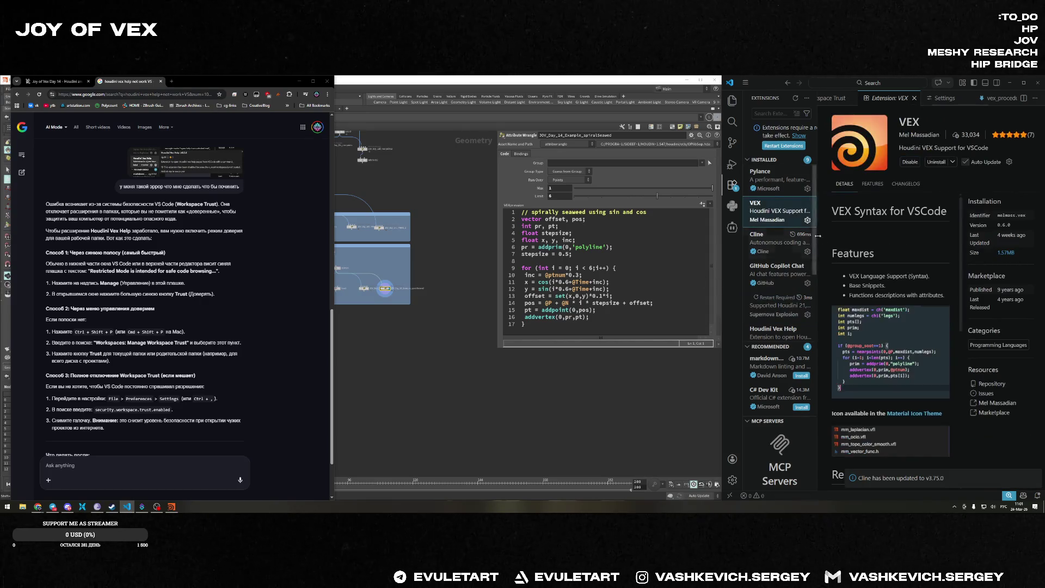
left_click(914, 99)
left_click(889, 99)
left_click(903, 99)
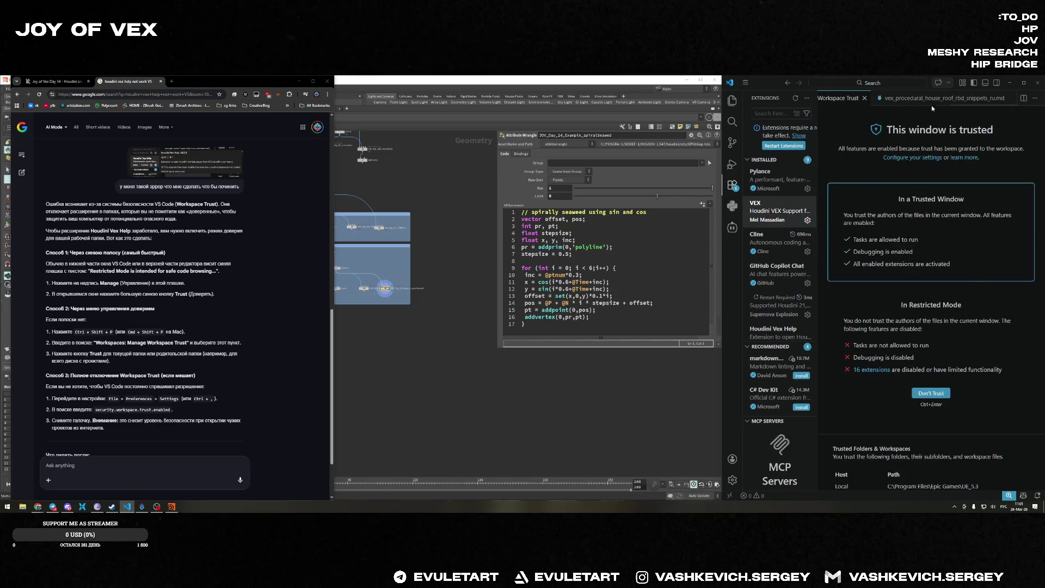
left_click(936, 99)
left_click(839, 99)
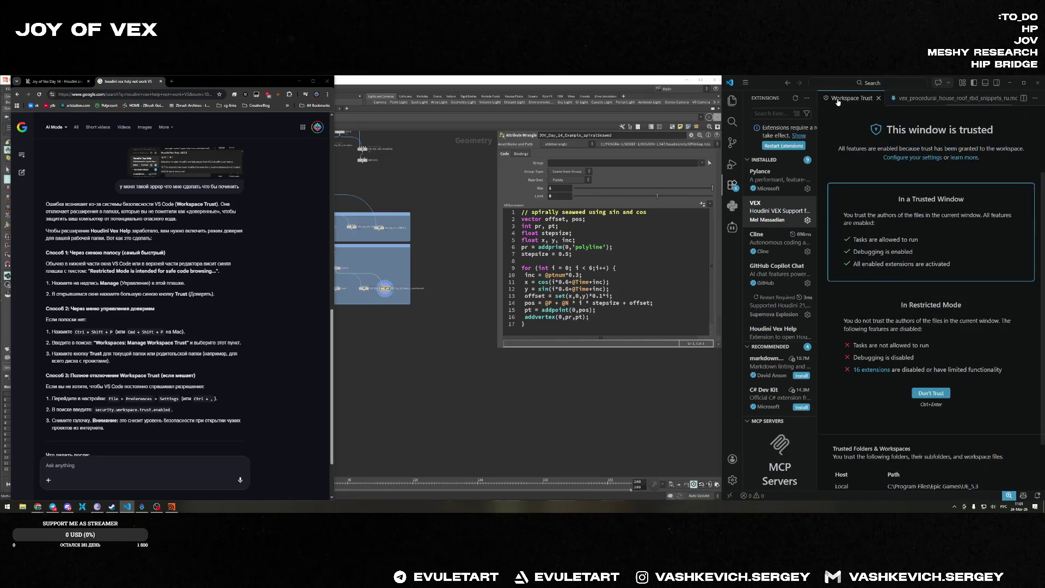
Open the spiralSeawed snippet and look up VEX help for 'polyline'.
key("ctrl+Tab")
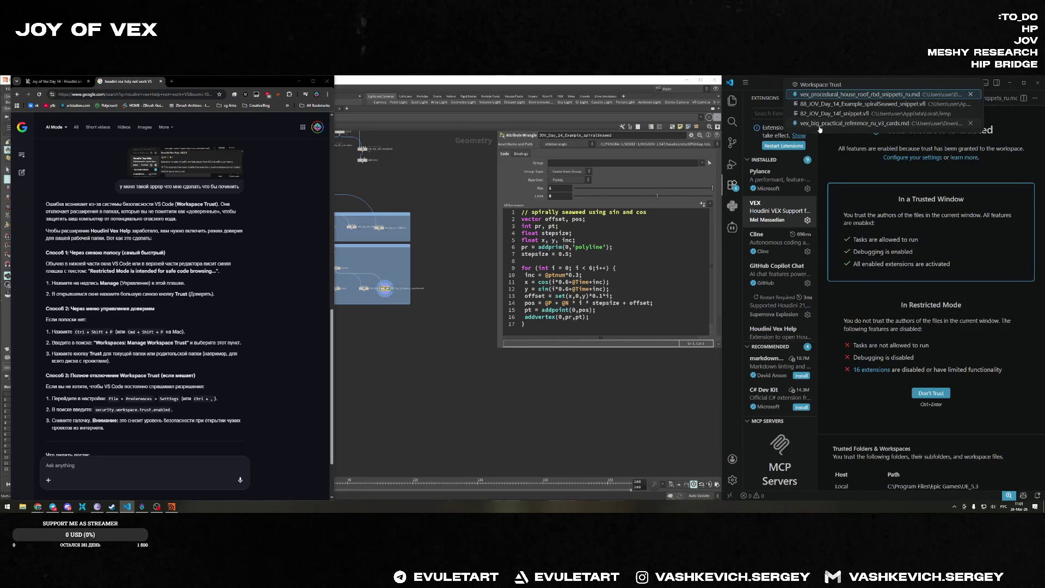
left_click(820, 104)
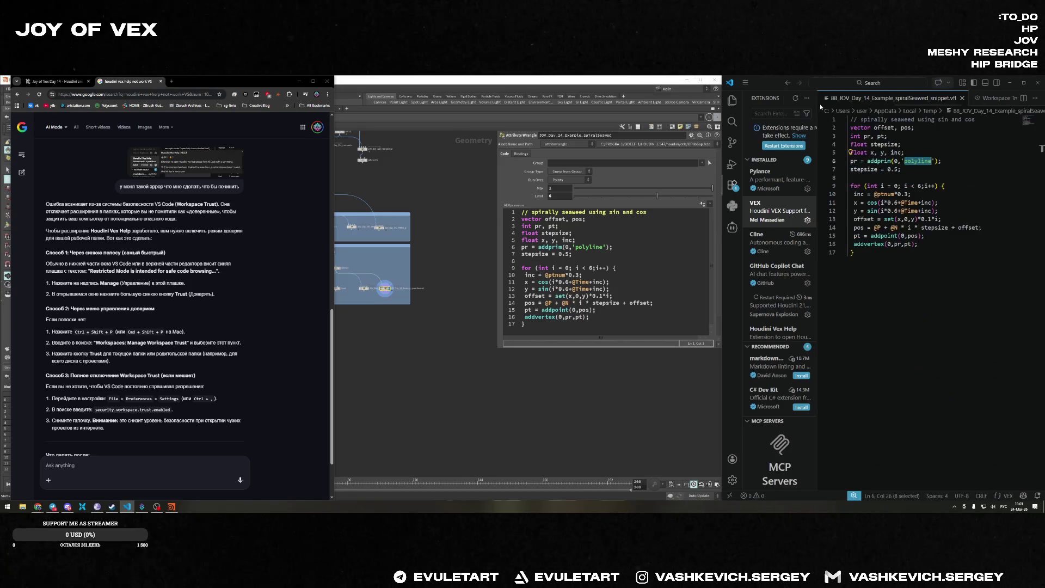
left_click(917, 160)
key("F1")
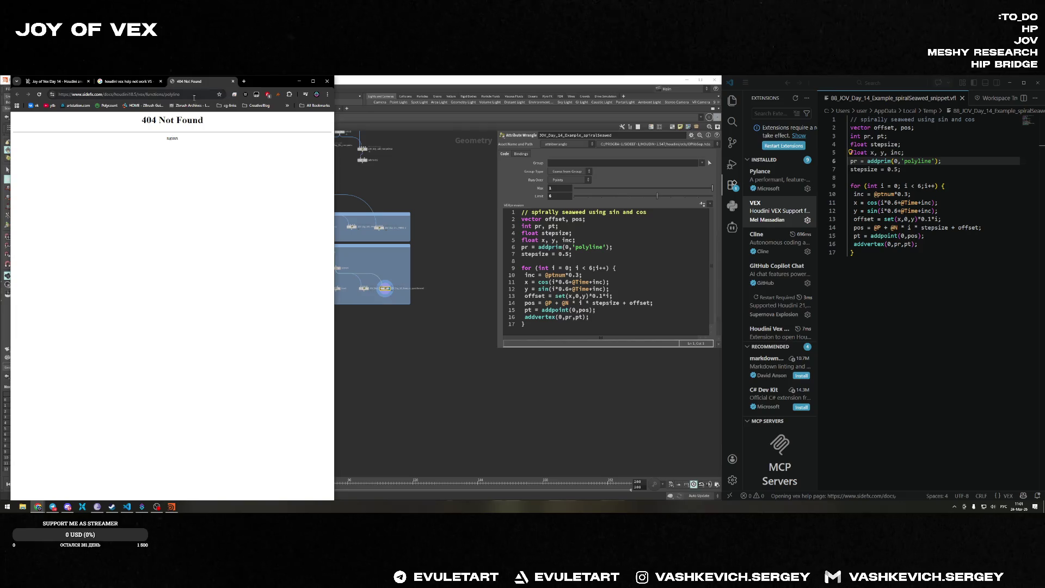
Change the polyline help page address to Houdini version 20.0 and load it.
left_click(135, 94)
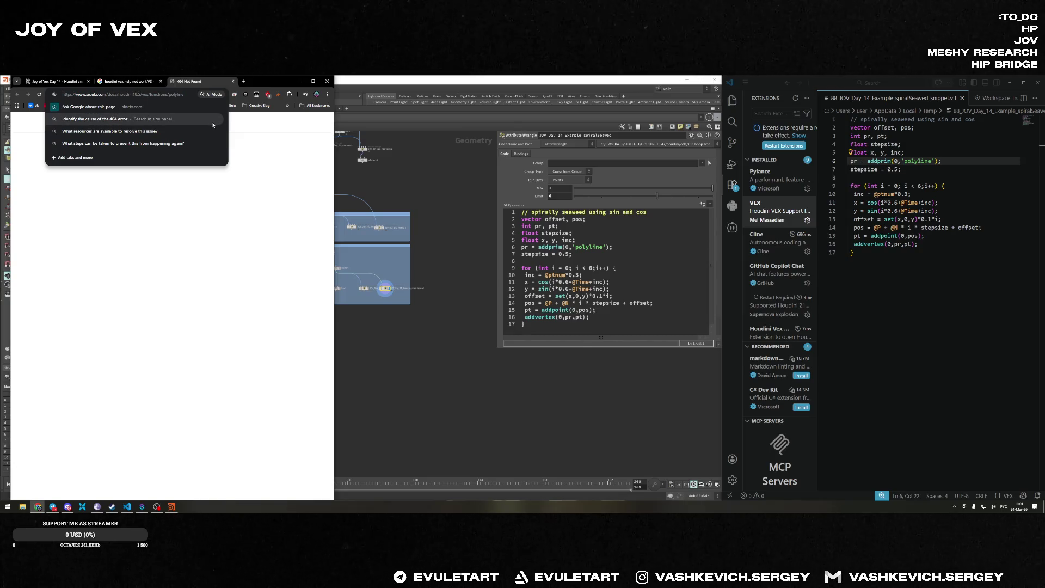
key("BackSpace")
key("BackSpace")
type("20.0")
key("Return")
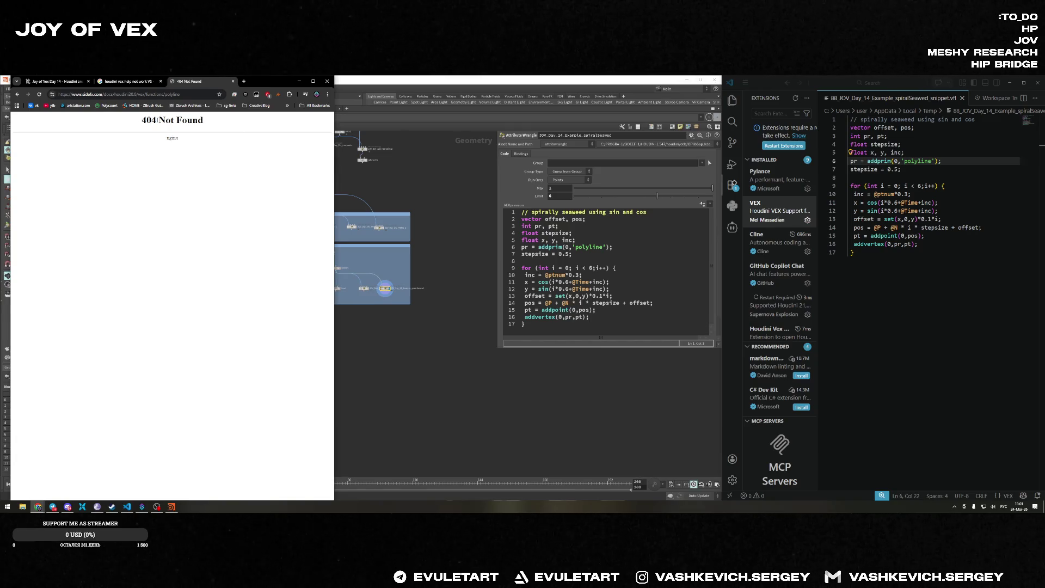
Open Houdini's own help for polyline from the wrangle code and search the help.
left_click(597, 247)
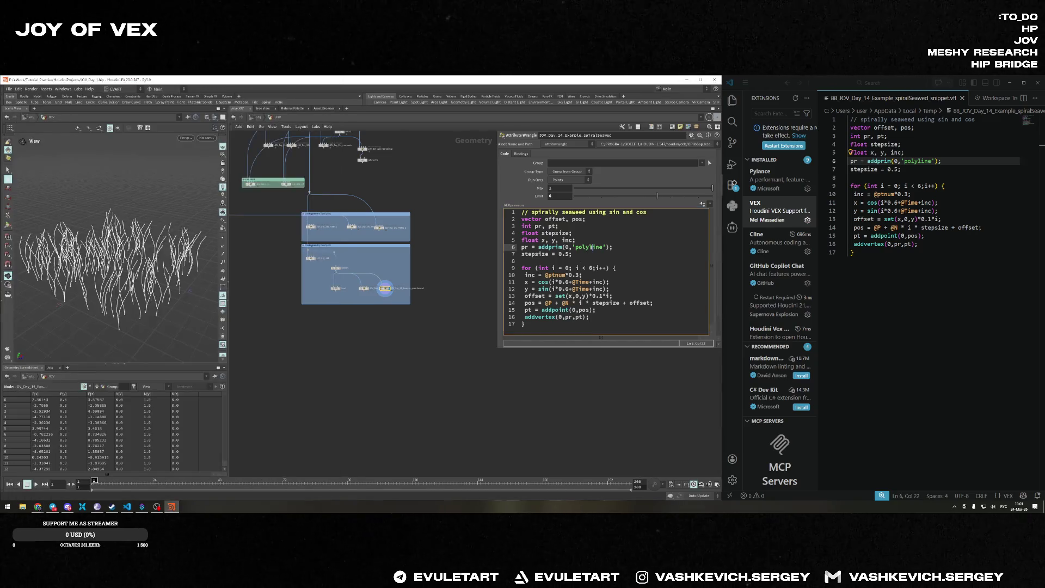
key("F1")
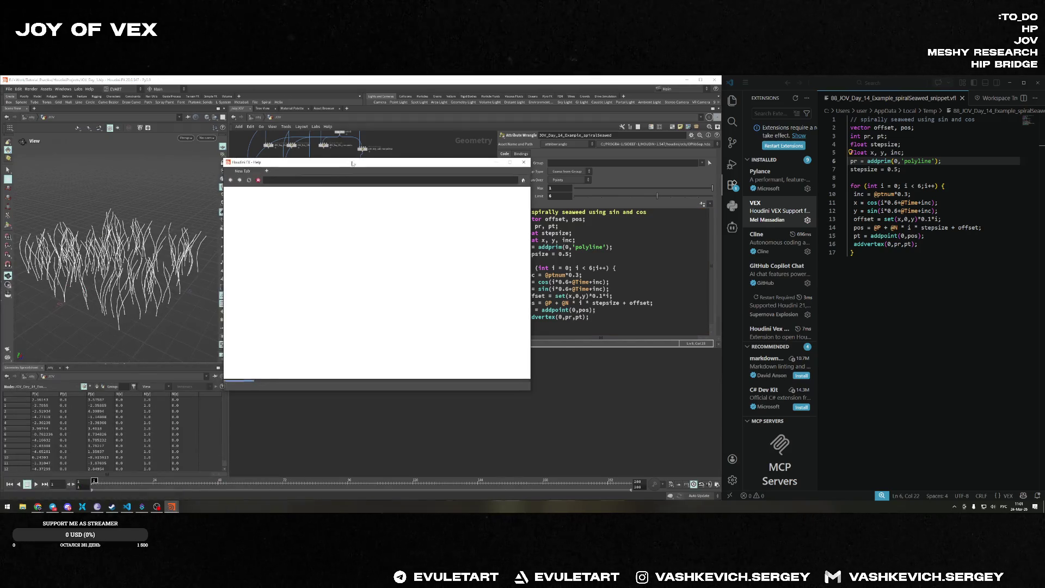
scroll(314, 243, "down", 1)
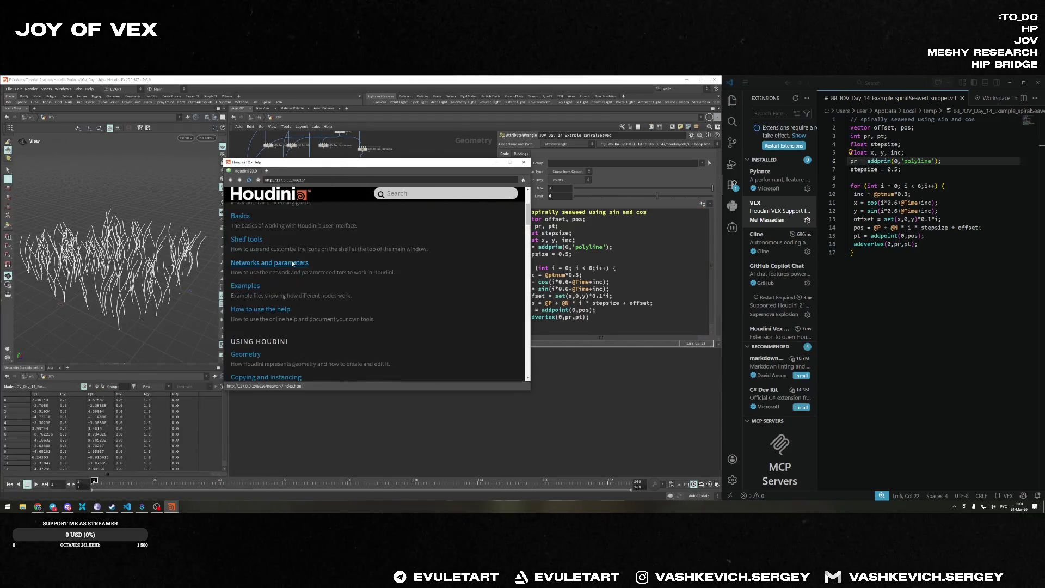
left_click(414, 197)
type("зщдндщту")
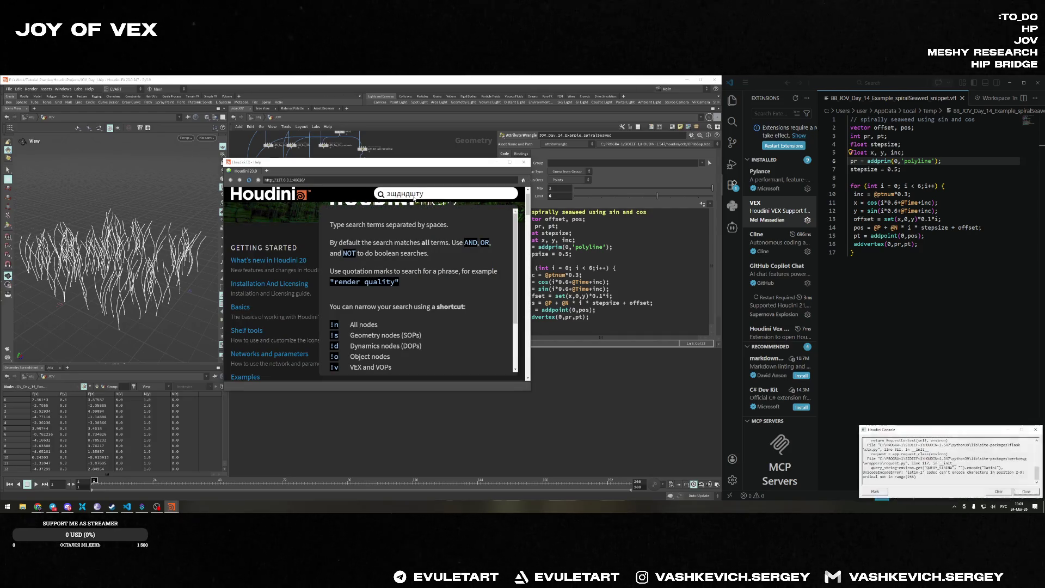
Skim the Entagma guide on creating geometry with VEX, then open Houdini's addprim help.
left_click(37, 506)
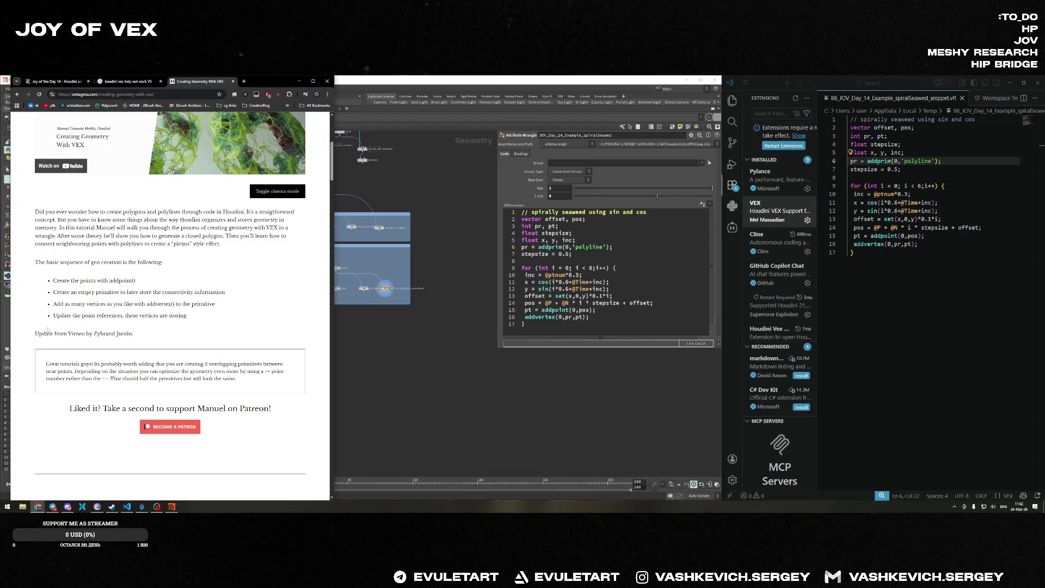
scroll(176, 301, "down", 5)
scroll(176, 301, "up", 5)
key("alt+Left")
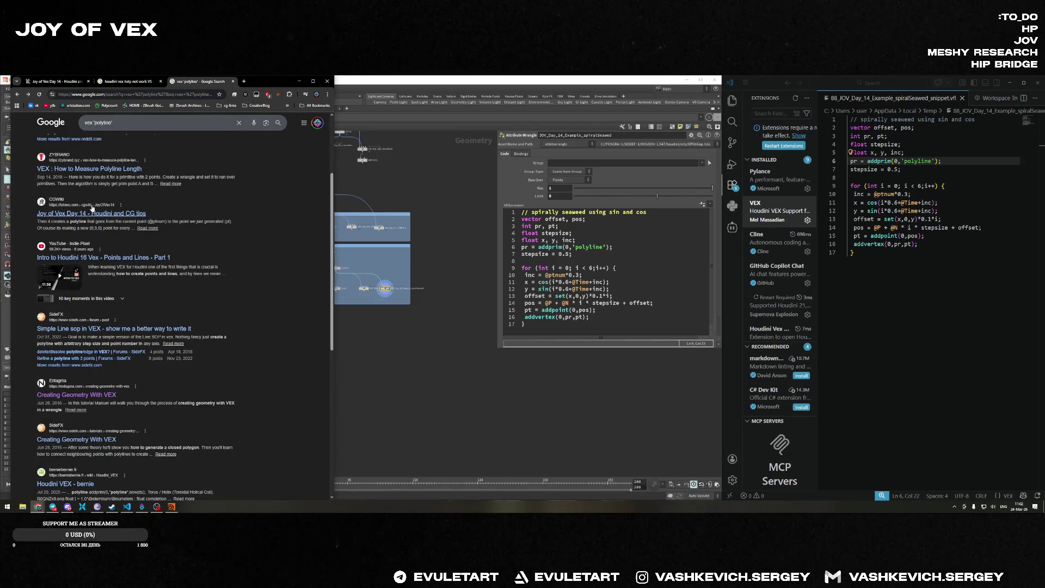
left_click(551, 247)
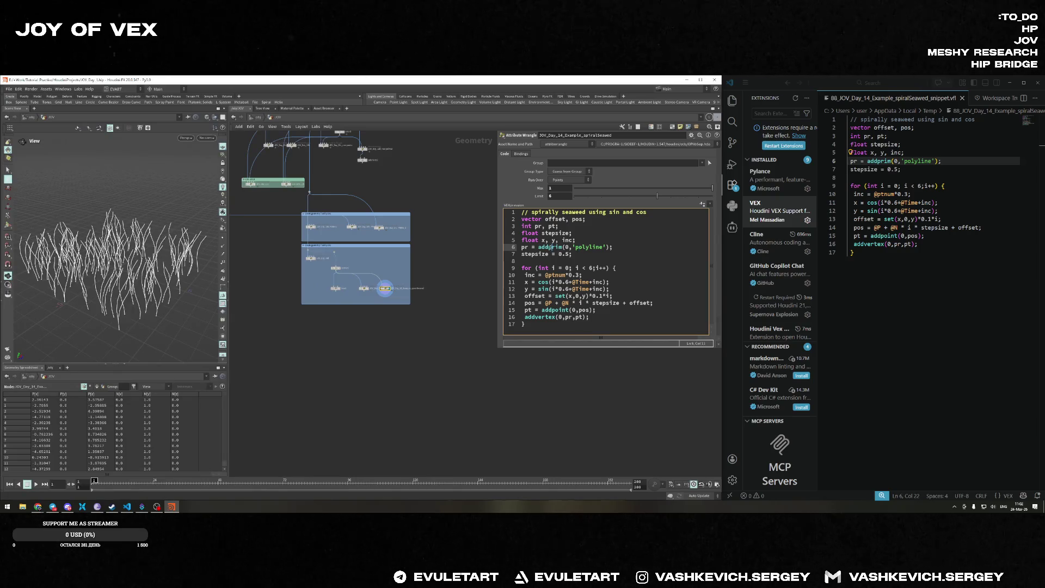
key("F1")
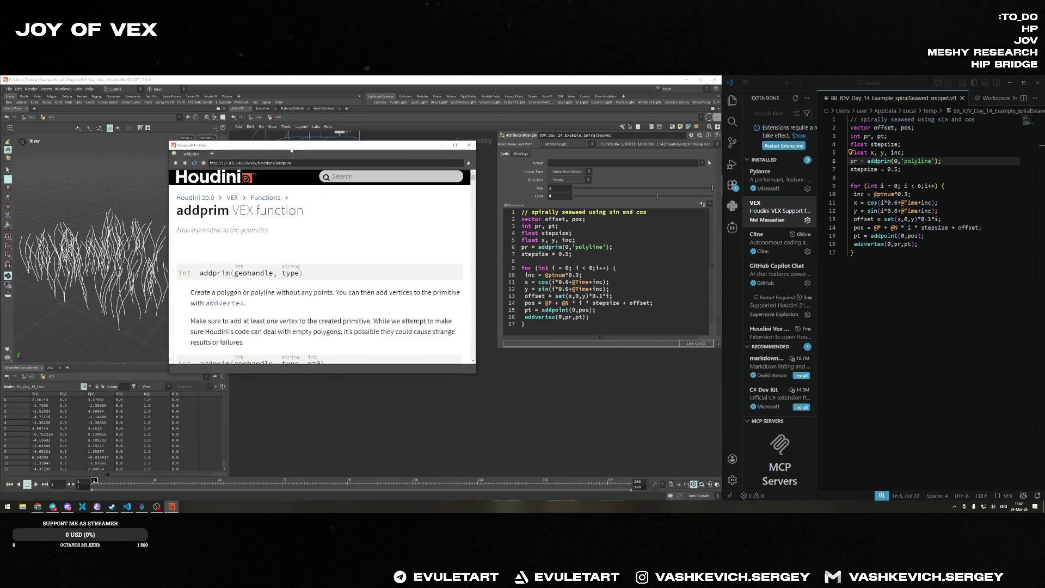
Glance at the browser answer, then scroll down the addprim help page in Houdini.
key("alt+Tab")
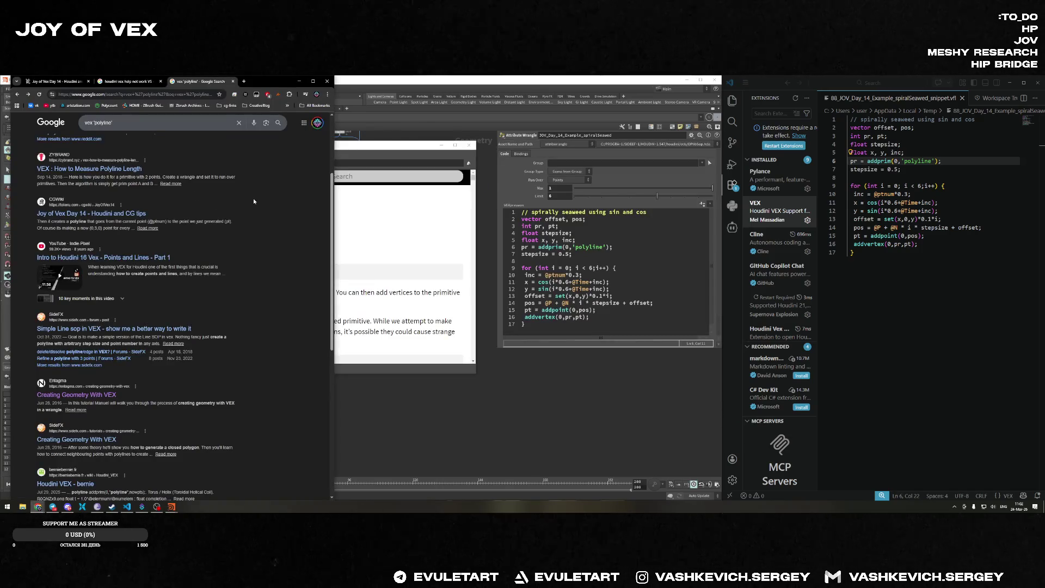
scroll(204, 230, "down", 5)
key("alt+Tab")
double_click(251, 273)
scroll(251, 275, "down", 1)
scroll(266, 271, "down", 2)
scroll(282, 267, "down", 3)
scroll(273, 273, "down", 5)
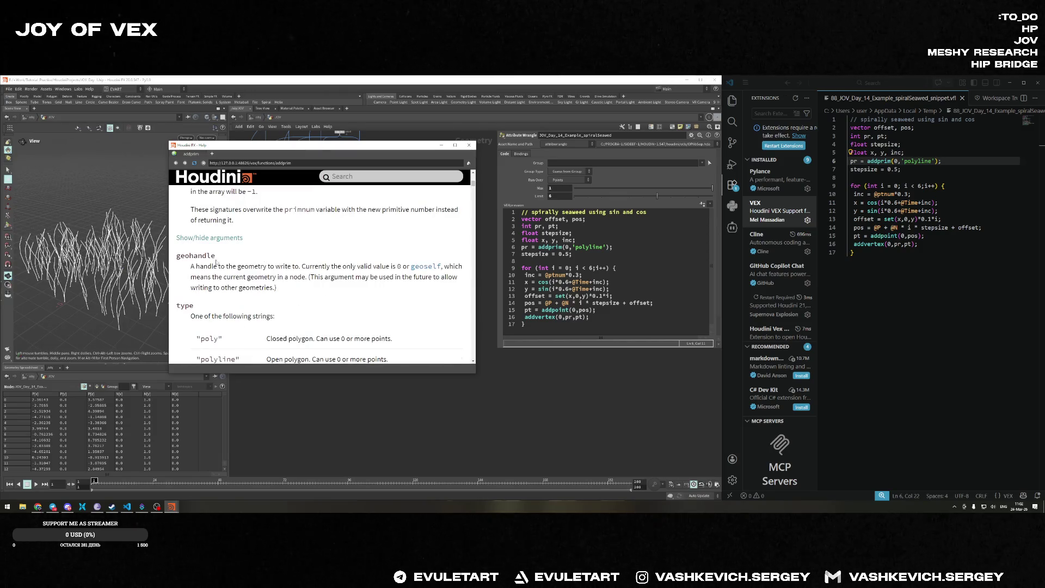
scroll(240, 282, "down", 1)
scroll(226, 270, "down", 3)
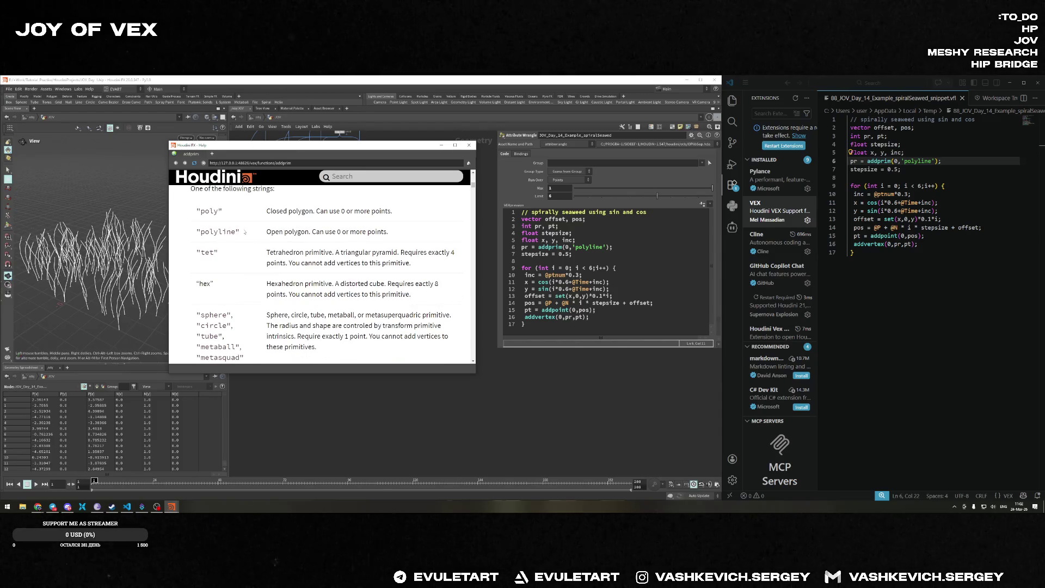
Highlight the primitive types poly, polyline, tet and hex, and stretch the help window taller.
left_click(340, 231)
double_click(359, 231)
double_click(300, 211)
left_click(344, 212)
double_click(362, 210)
double_click(226, 234)
double_click(206, 211)
double_click(276, 232)
double_click(207, 253)
double_click(205, 283)
scroll(215, 247, "down", 3)
scroll(215, 247, "down", 2)
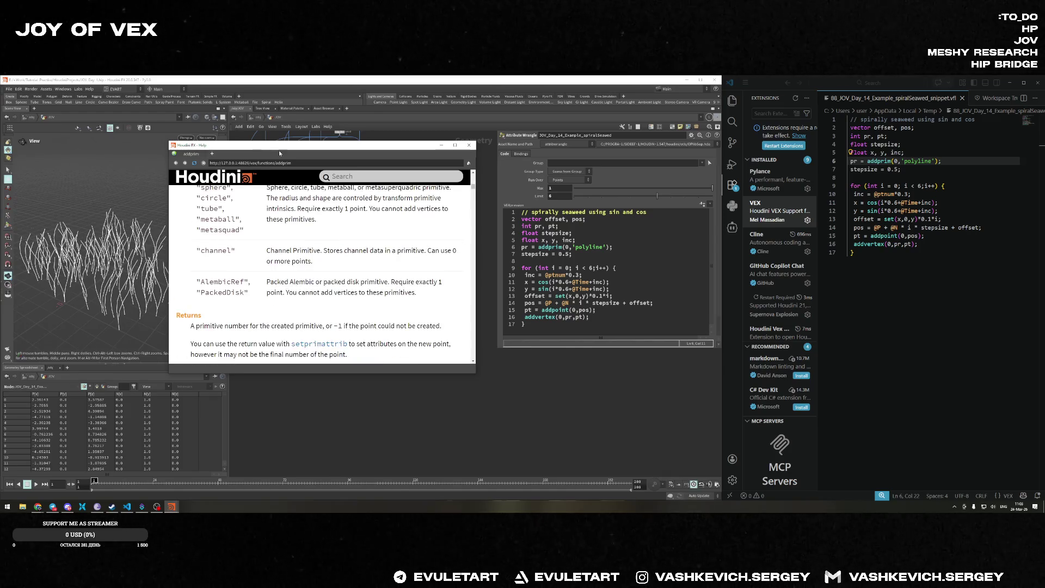
mouse_move(475, 374)
left_mouse_down()
mouse_move(477, 501)
mouse_move(460, 503)
left_mouse_up()
Scroll the addprim help back through its signatures and select the PackedDisk type.
left_click(551, 246)
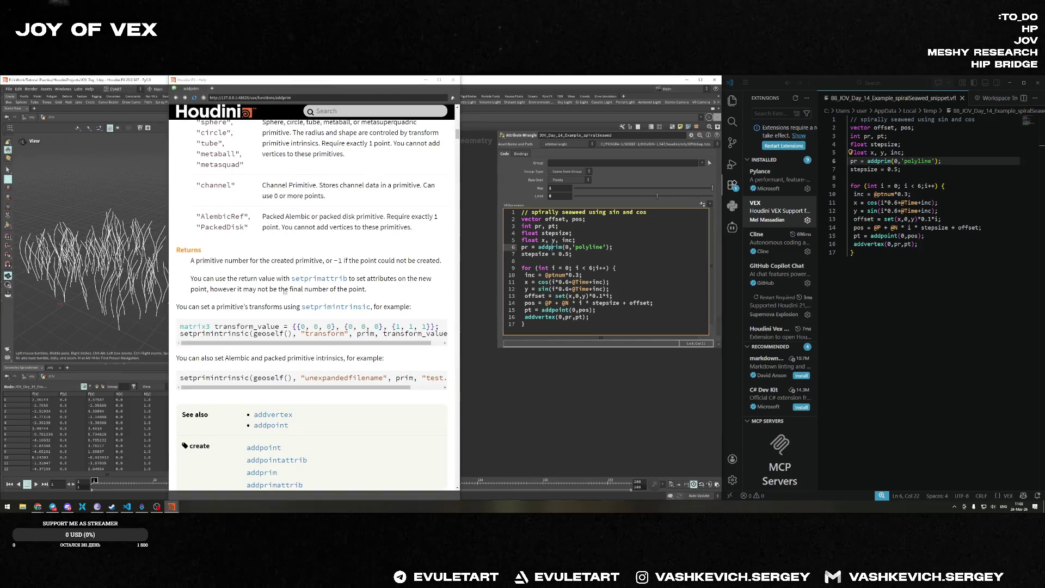
scroll(297, 293, "up", 3)
left_click(254, 260)
scroll(234, 305, "up", 10)
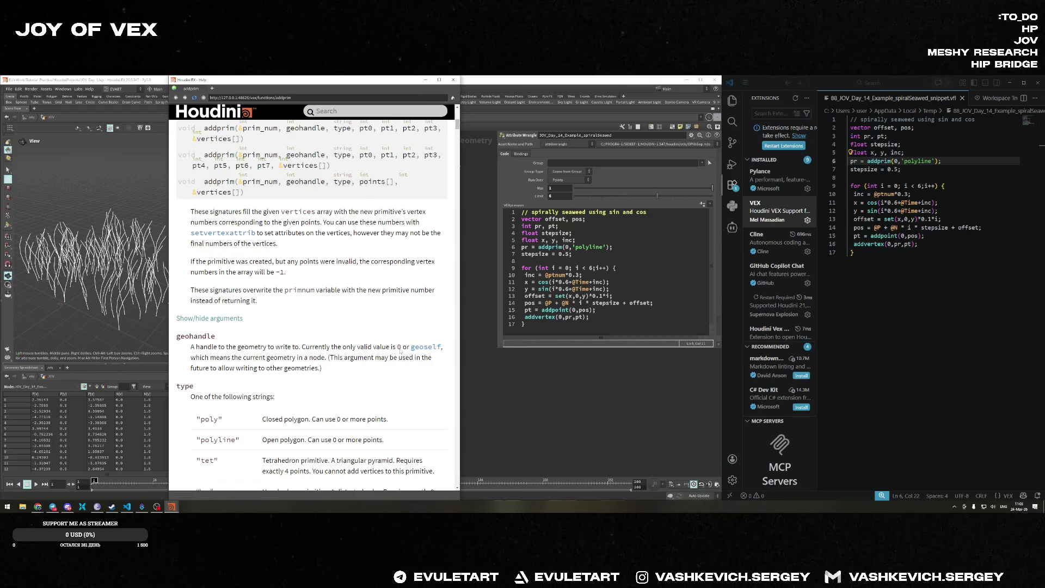
scroll(212, 355, "down", 10)
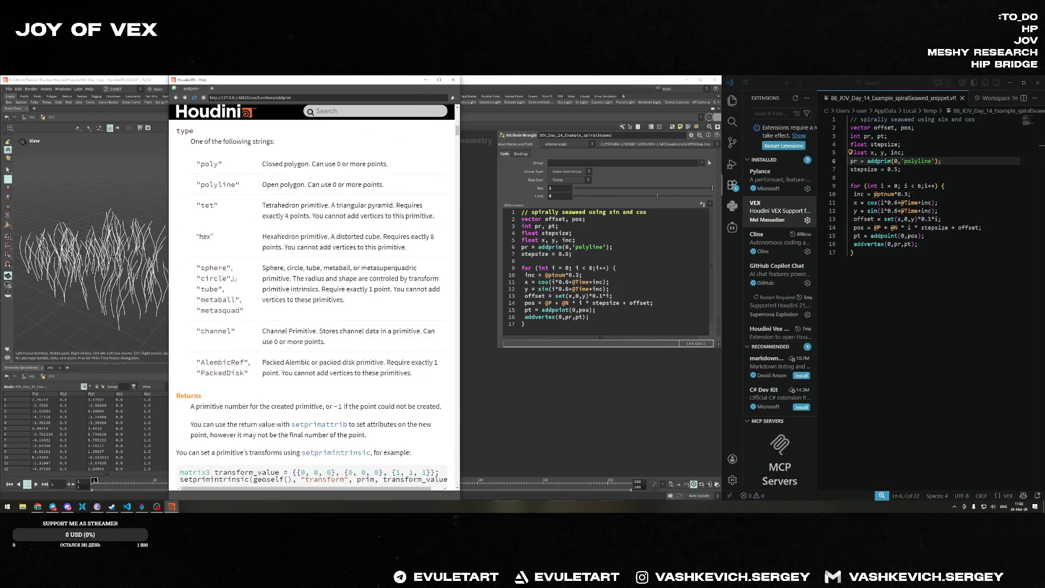
double_click(220, 373)
Read the addprim Returns section, selecting its key words, and scroll to See also.
scroll(335, 323, "down", 3)
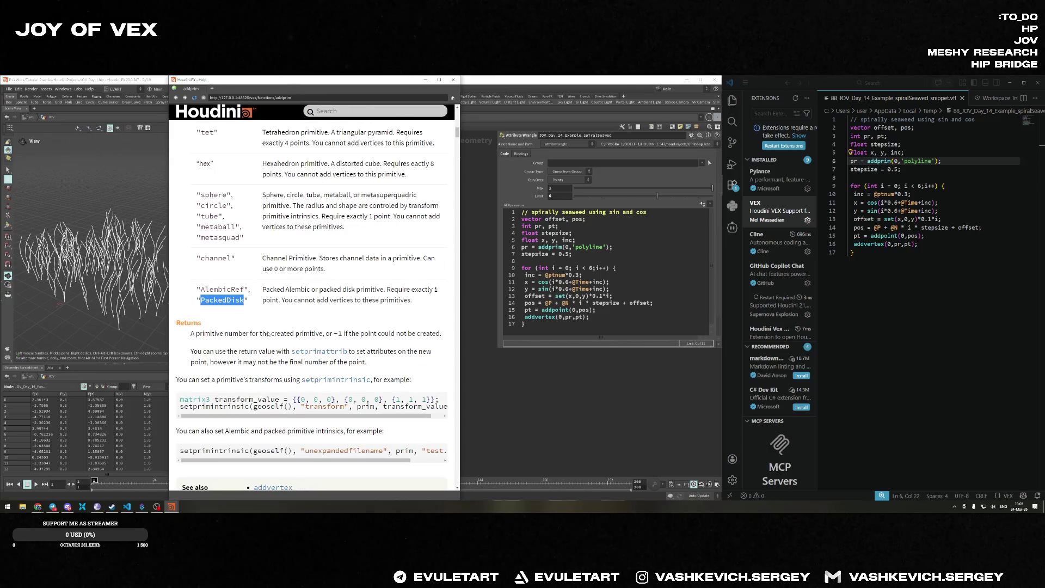
double_click(300, 334)
double_click(386, 334)
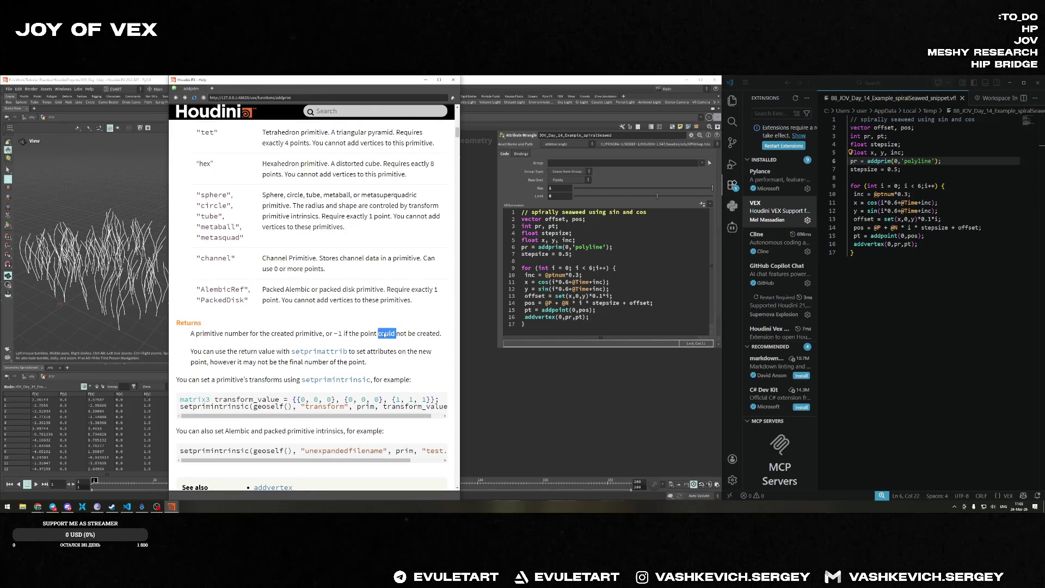
scroll(259, 348, "down", 3)
scroll(259, 348, "down", 5)
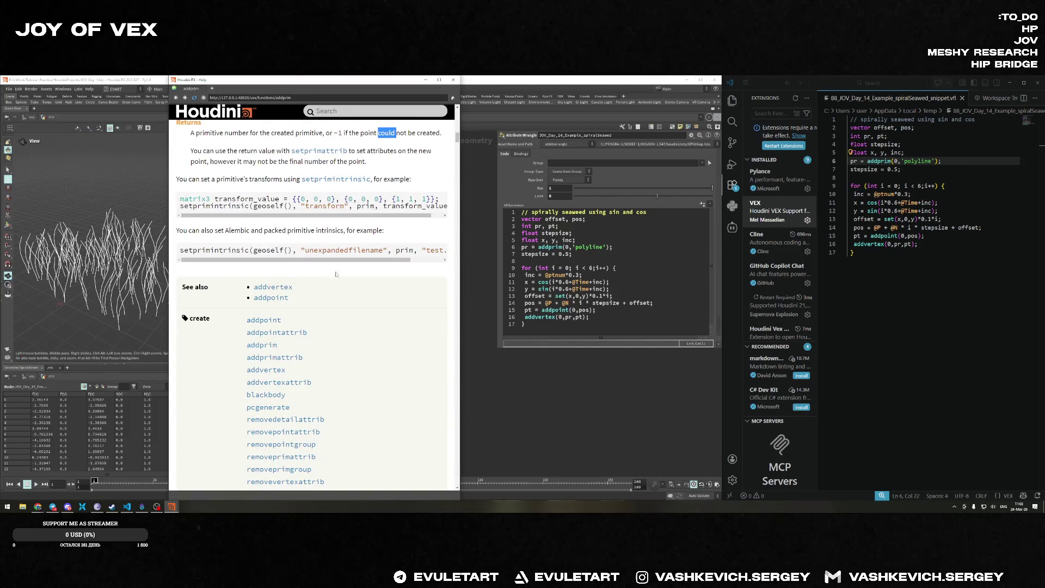
mouse_move(37, 507)
Bring the YouTube video window back and launch Logitech G HUB via 'g hub' search.
key("super+d")
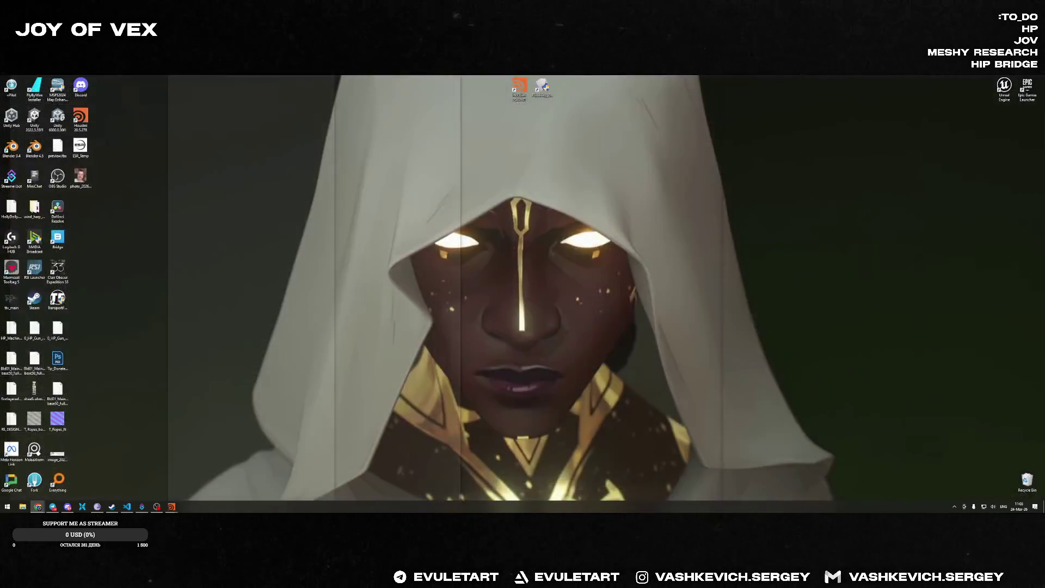
key("super+d")
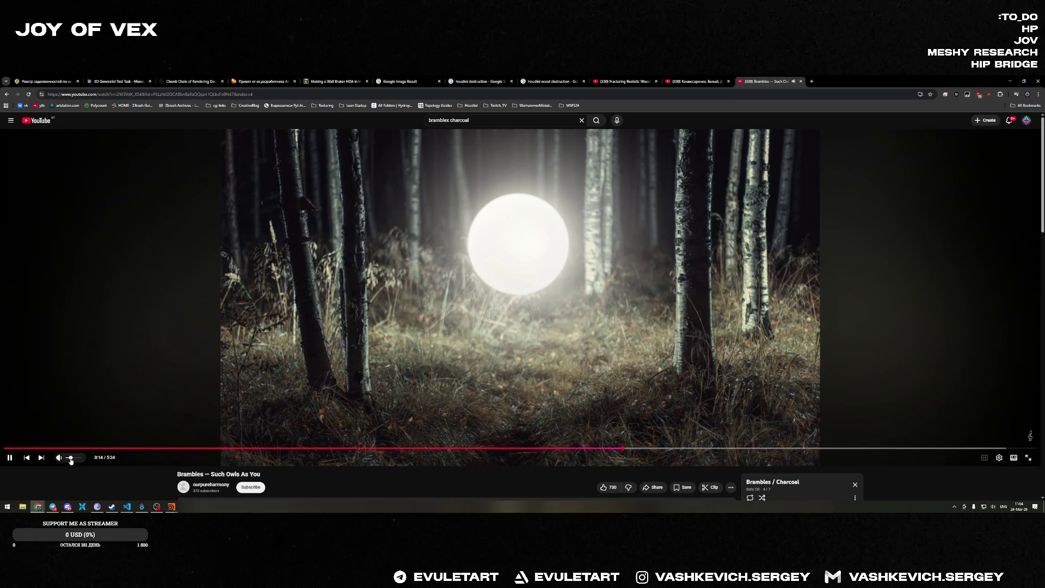
key("super")
type("g hub")
key("Return")
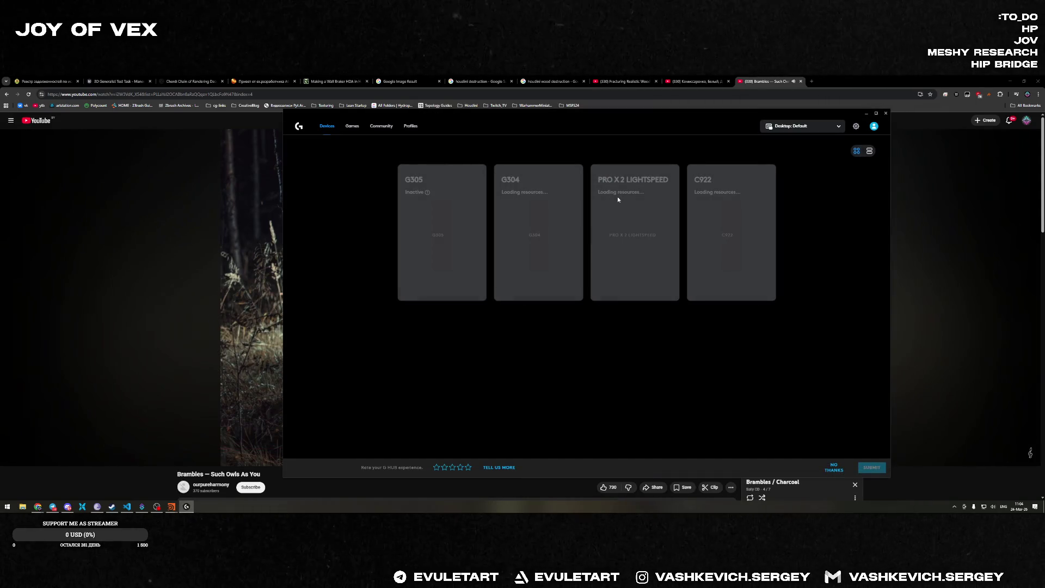
Apply the Music EQ preset to the PRO X 2 LIGHTSPEED headset, close G HUB, minimize Chrome.
left_click(631, 201)
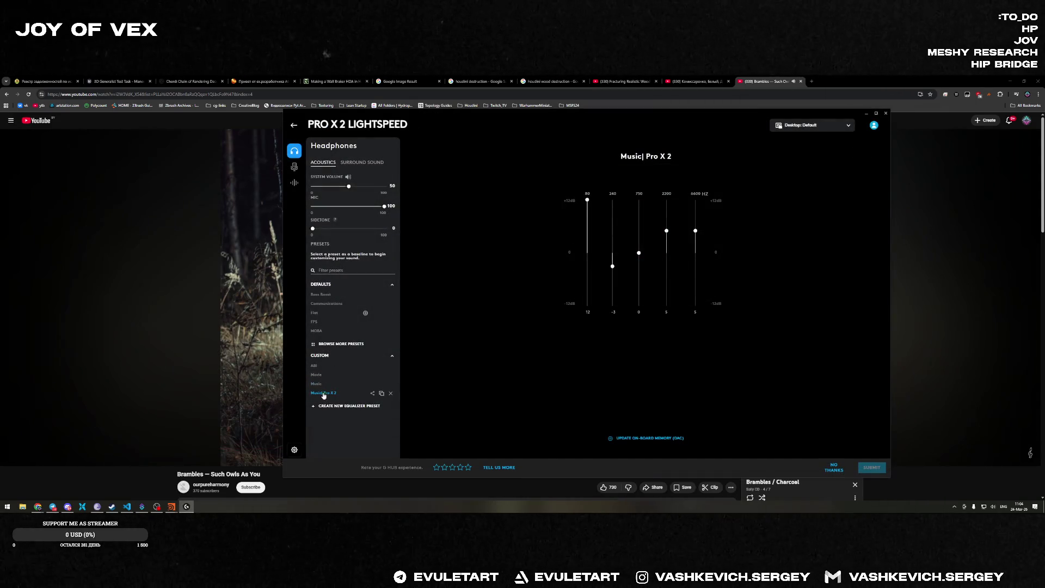
left_click(315, 384)
left_click(885, 113)
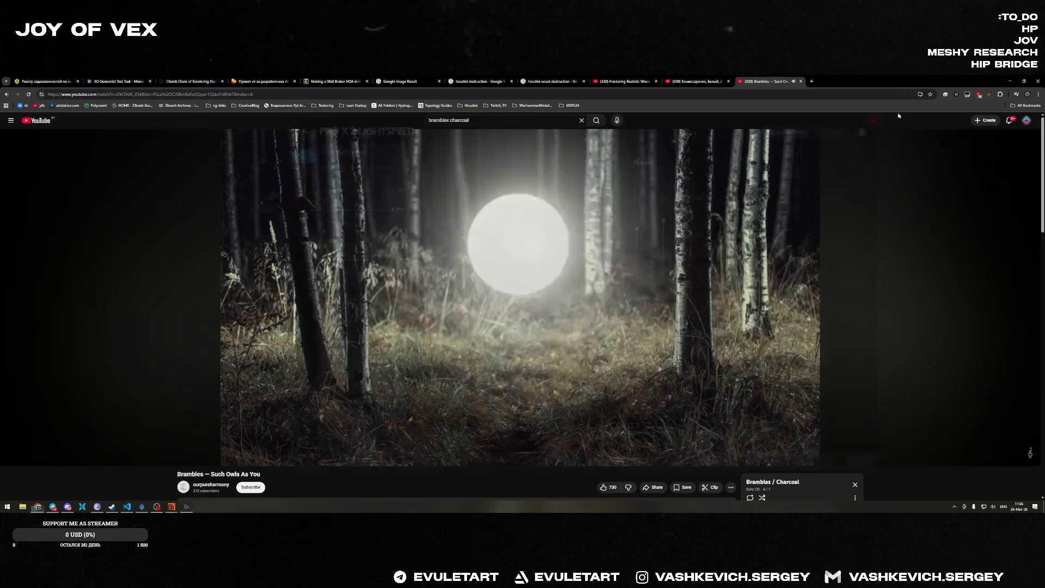
left_click(1011, 82)
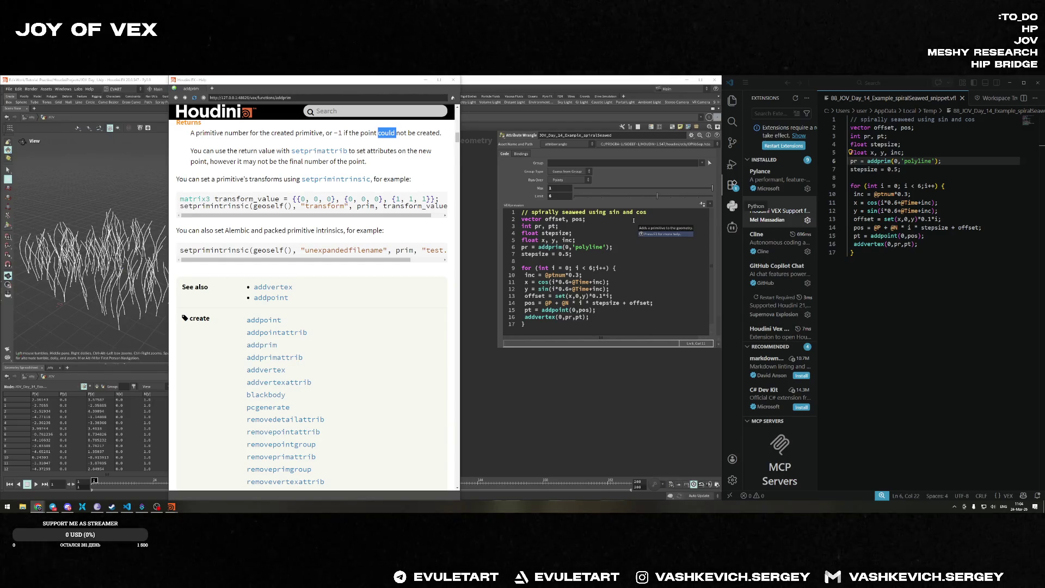
Close the addprim help and add a Grid node to the network via the 'gri' search.
left_click(454, 79)
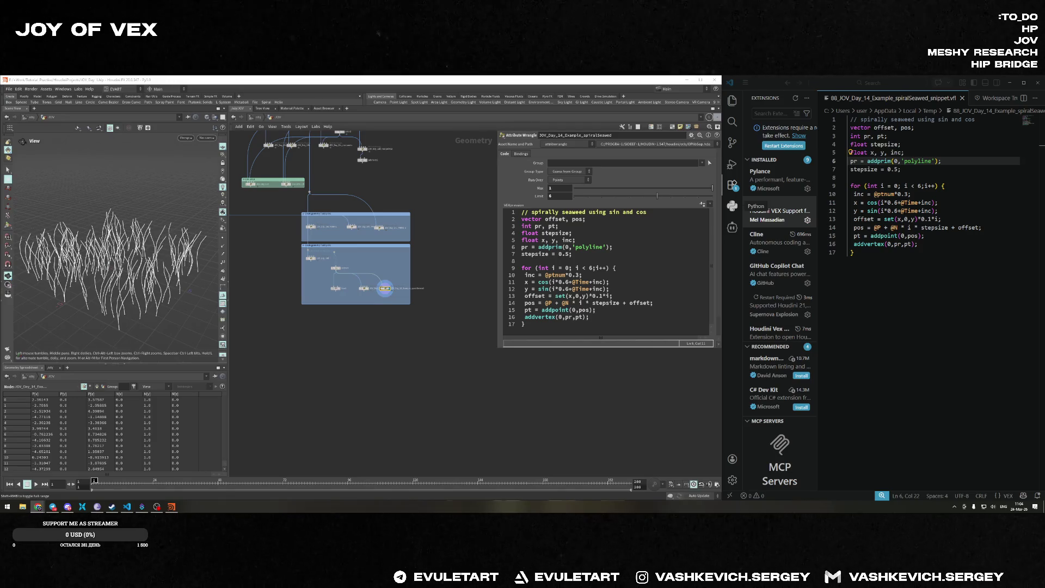
middle_click_drag(437, 281, 452, 268)
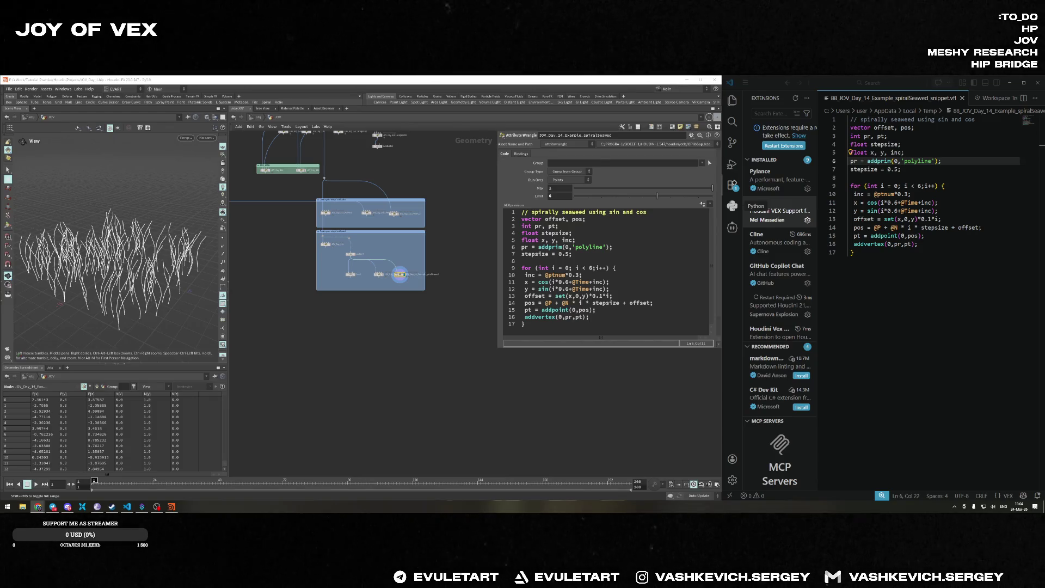
scroll(445, 354, "down", 3)
scroll(364, 352, "up", 3)
key("Tab")
type("gri")
key("Return")
Place and display the grid node, then add an Attribute Wrangle just beneath it.
left_click(372, 299)
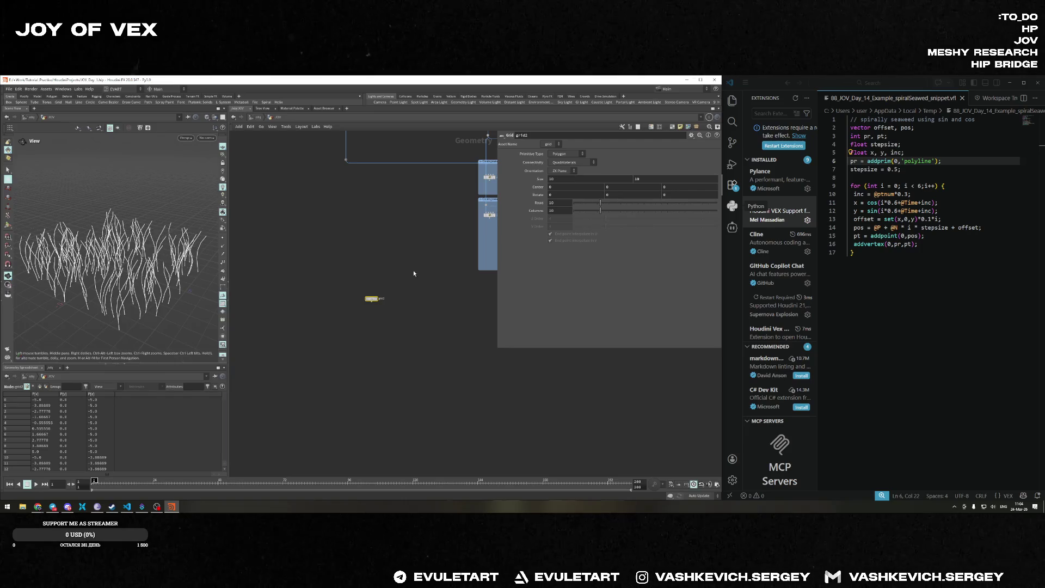
left_click(373, 299)
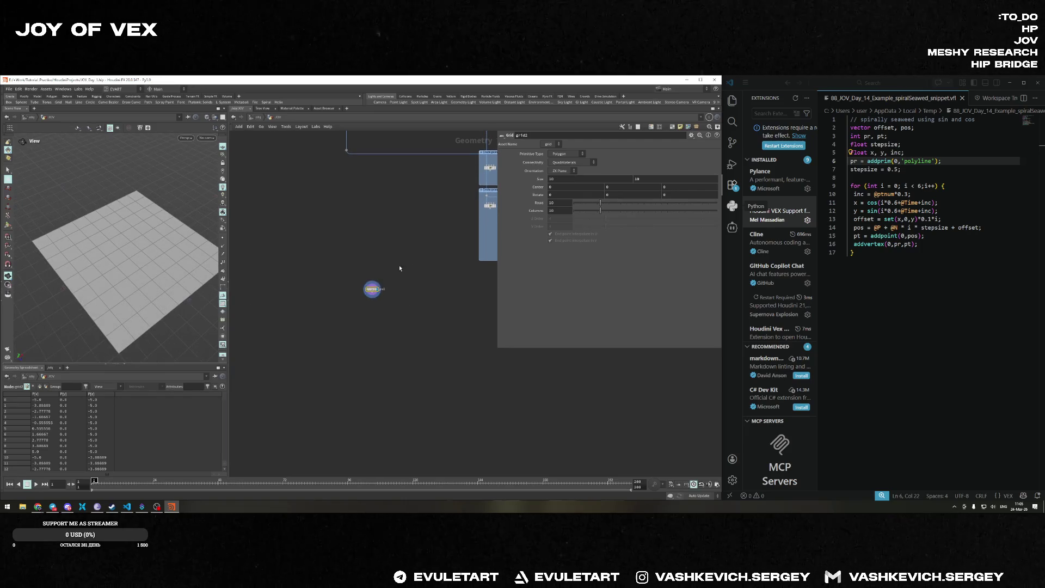
left_click_drag(373, 290, 426, 287)
key("Tab")
type("attribw")
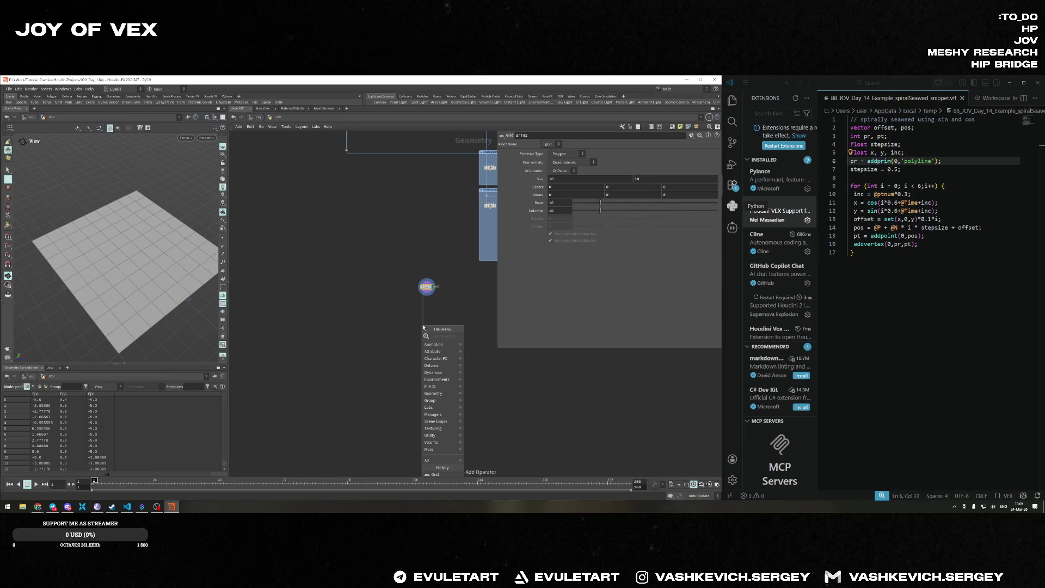
key("Return")
left_click(424, 325)
left_click_drag(424, 326, 434, 318)
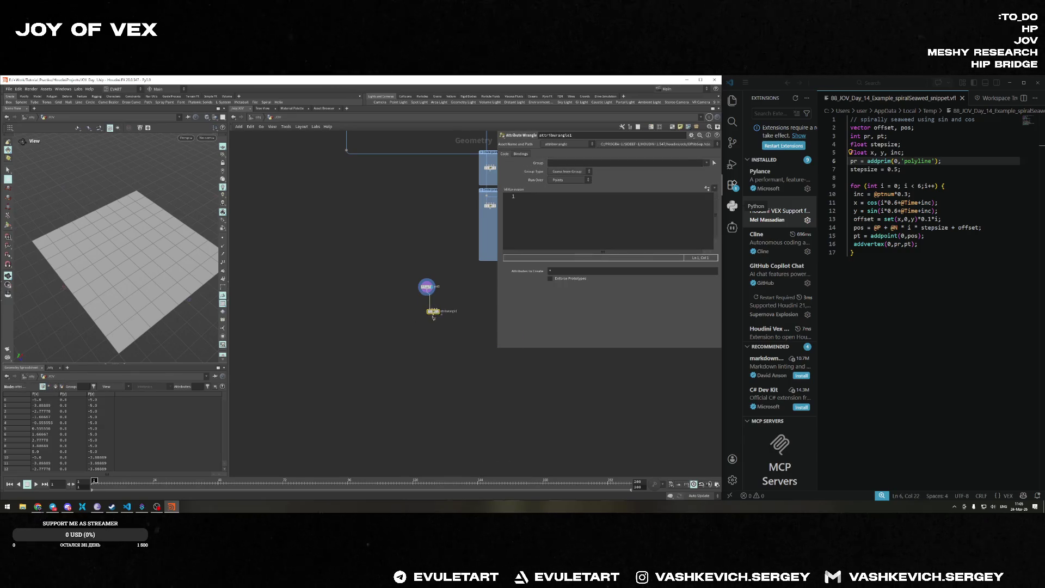
Add a Box node and set its uniform scale to 0.5.
key("Tab")
key("Return")
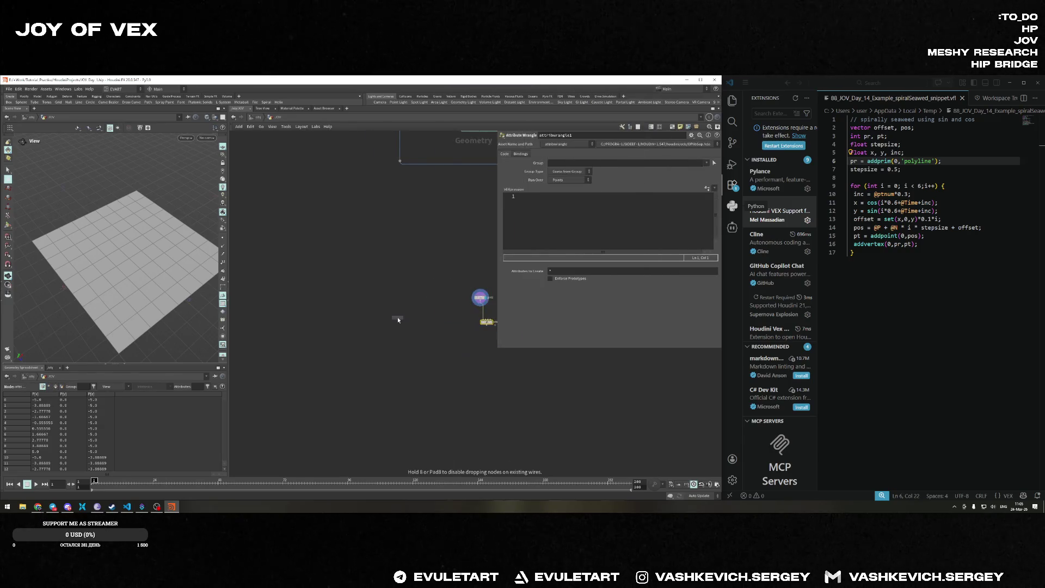
left_click(447, 314)
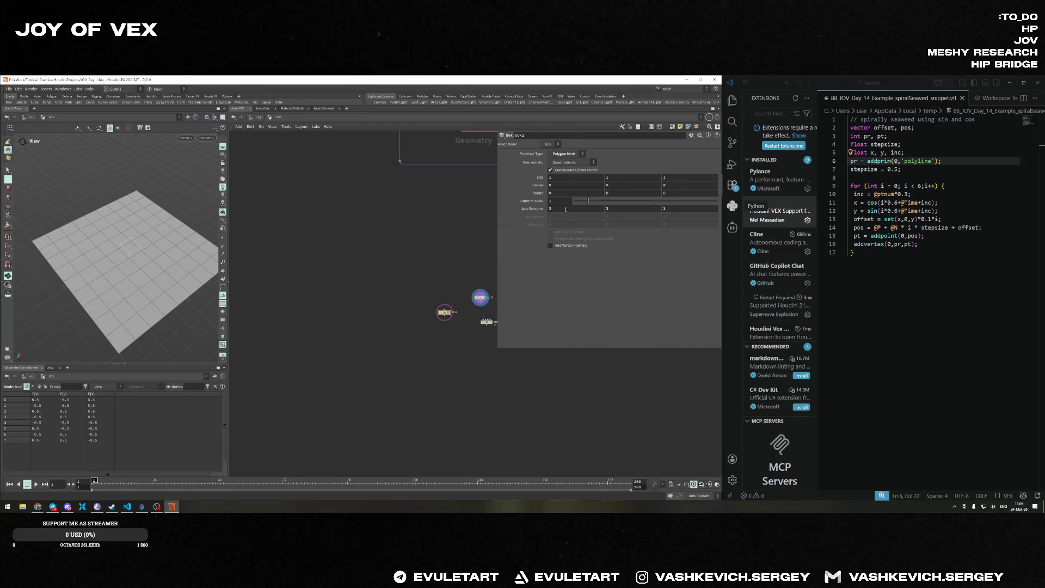
middle_click_drag(540, 201, 519, 203)
key("BackSpace")
type("5")
key("Return")
Add a Copy to Points node fed by the wrangle and display its grid of cubes.
mouse_move(390, 269)
middle_mouse_down()
mouse_move(307, 214)
mouse_move(343, 249)
middle_mouse_up()
scroll(436, 265, "up", 1)
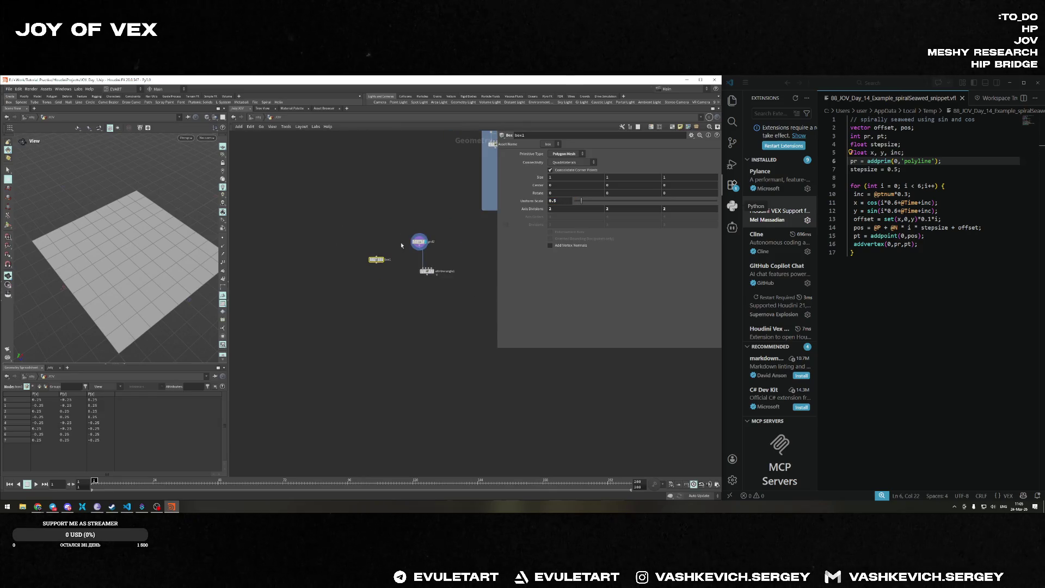
left_click(427, 273)
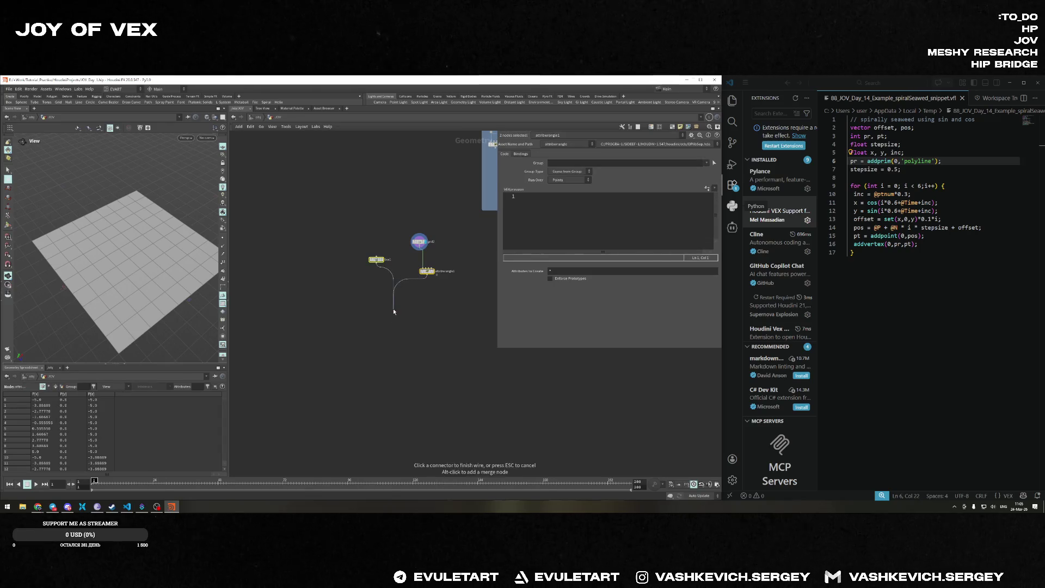
key("Tab")
type("copy")
key("Return")
left_click(411, 309)
left_click(410, 308)
left_click_drag(157, 245, 160, 252)
Tidy the network: align the wrangle under grid2 and move box1 to its left.
left_click(419, 241)
scroll(393, 241, "down", 3)
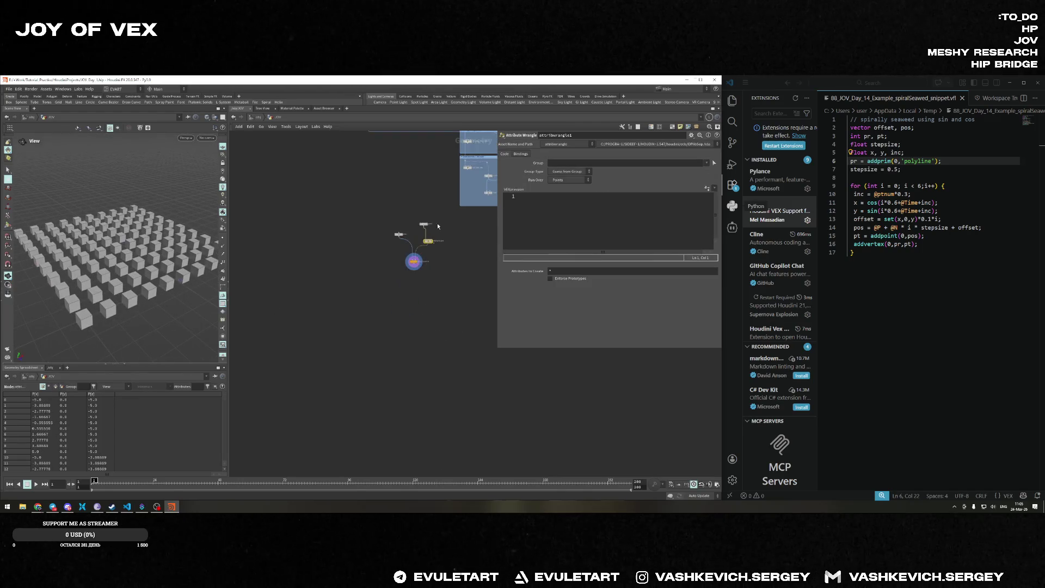
left_click(402, 246, "shift")
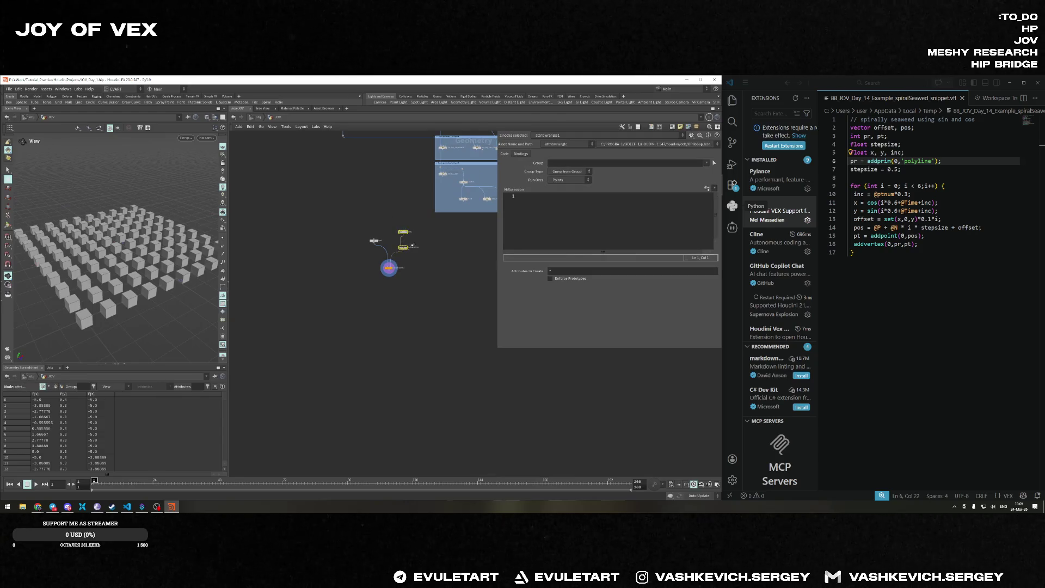
key("l")
key("l")
left_click(434, 240)
left_click_drag(434, 240, 375, 244)
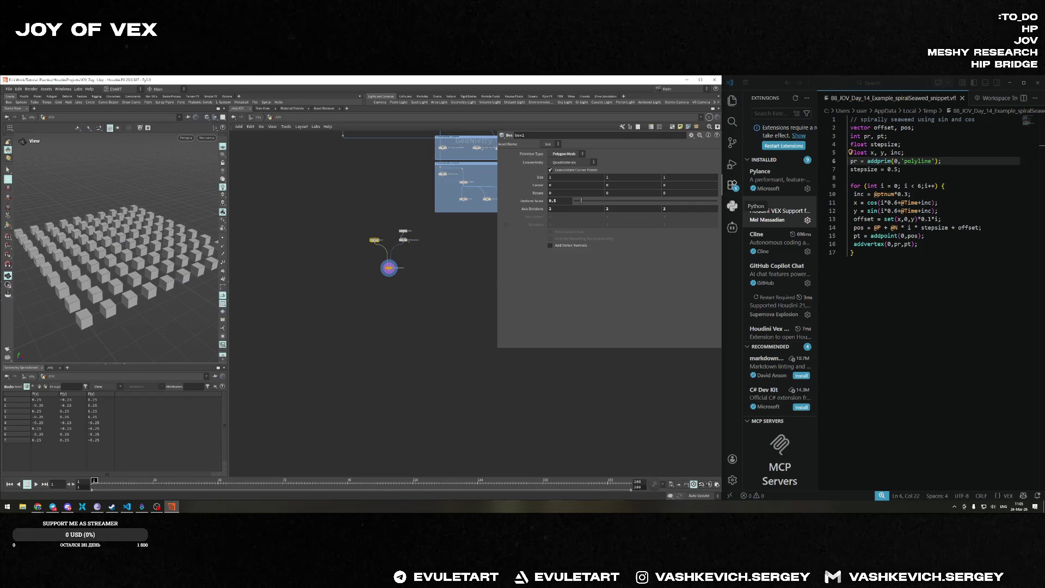
Select attribwrangle1 and widen the 3D viewport beside the network.
key("alt+Tab")
scroll(388, 267, "up", 5)
left_click(395, 278)
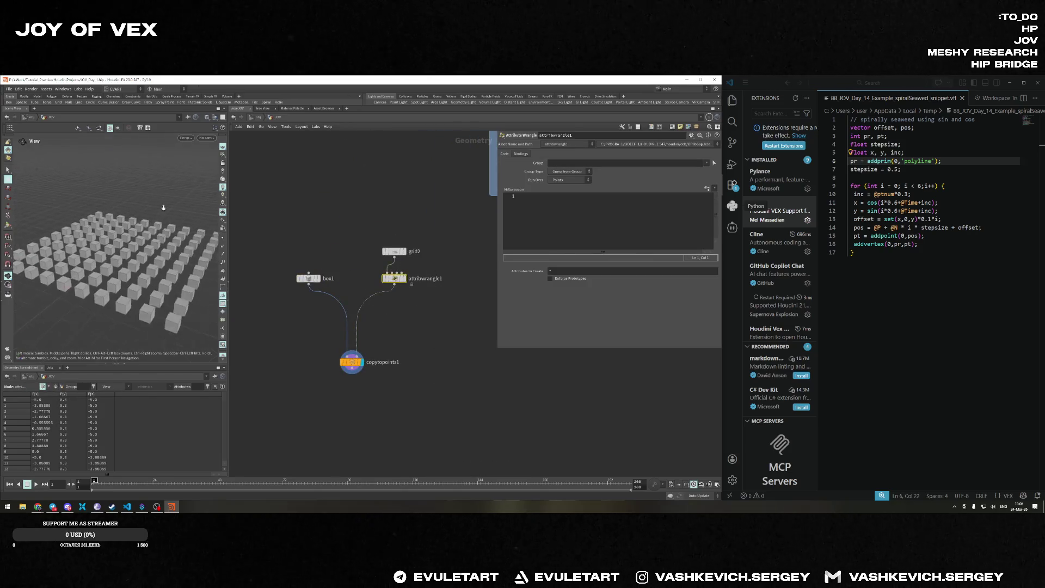
left_click_drag(261, 209, 324, 209)
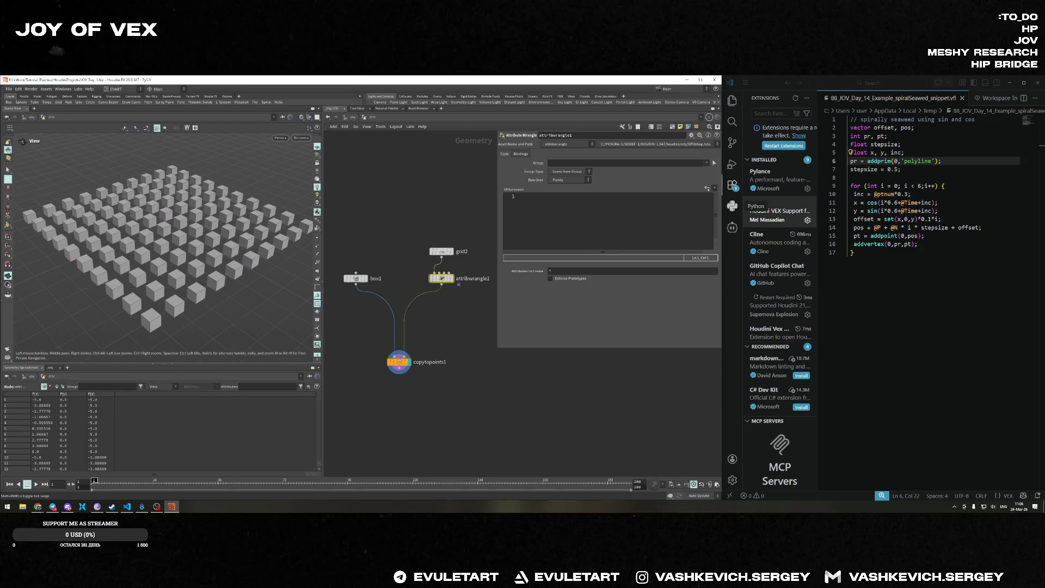
Open the wrangle's code in the external editor and close the spiral seaweed snippet.
right_click(559, 200)
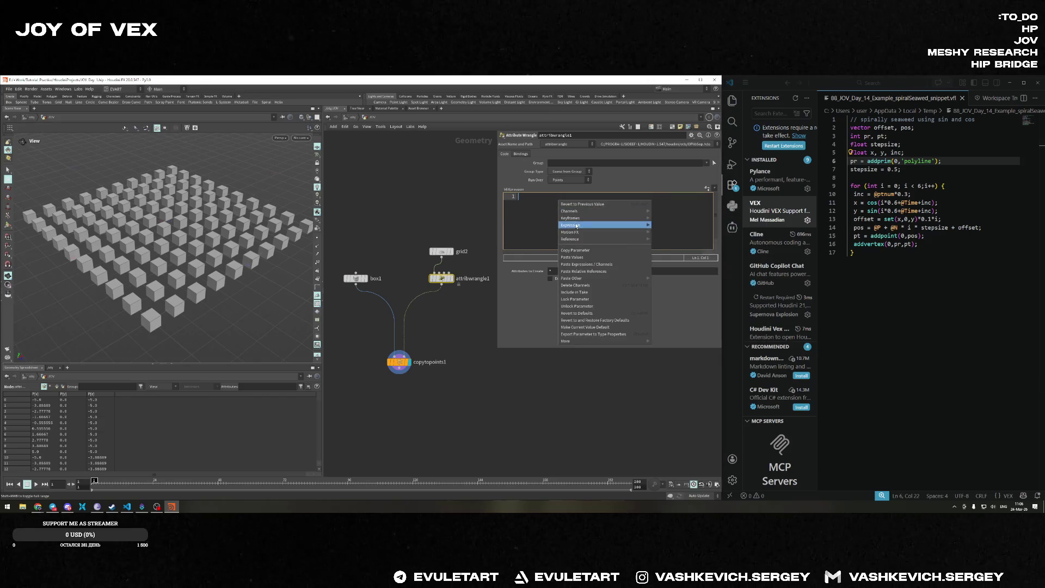
mouse_move(599, 232)
left_click(678, 240)
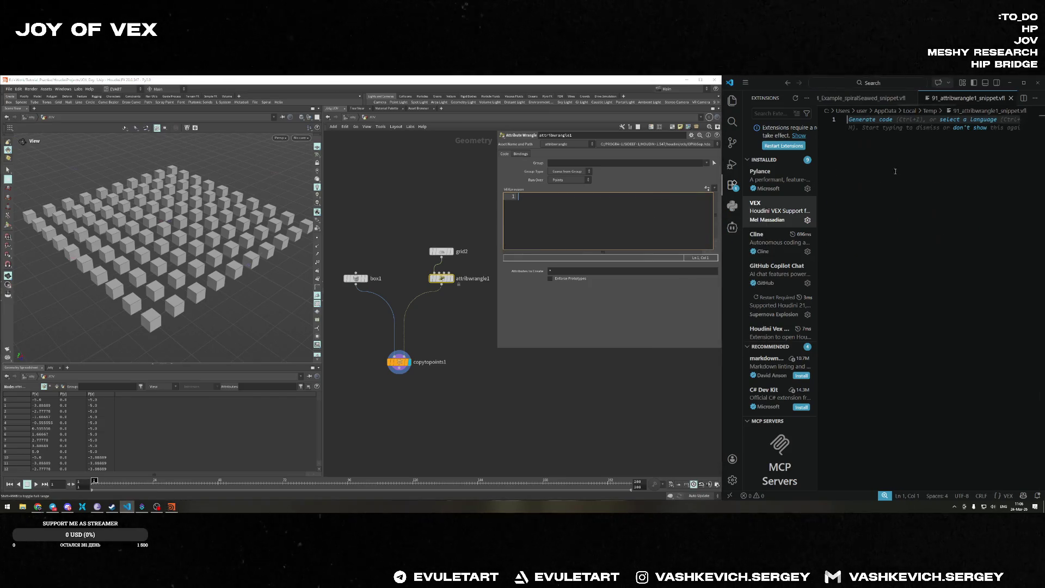
key("ctrl+Tab")
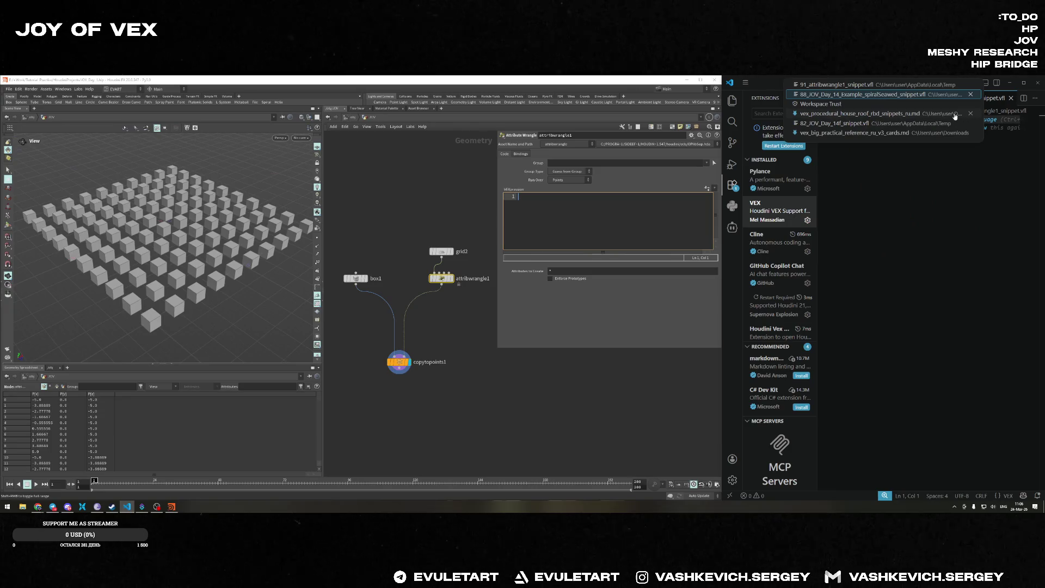
key("ctrl+Tab")
left_click(972, 96)
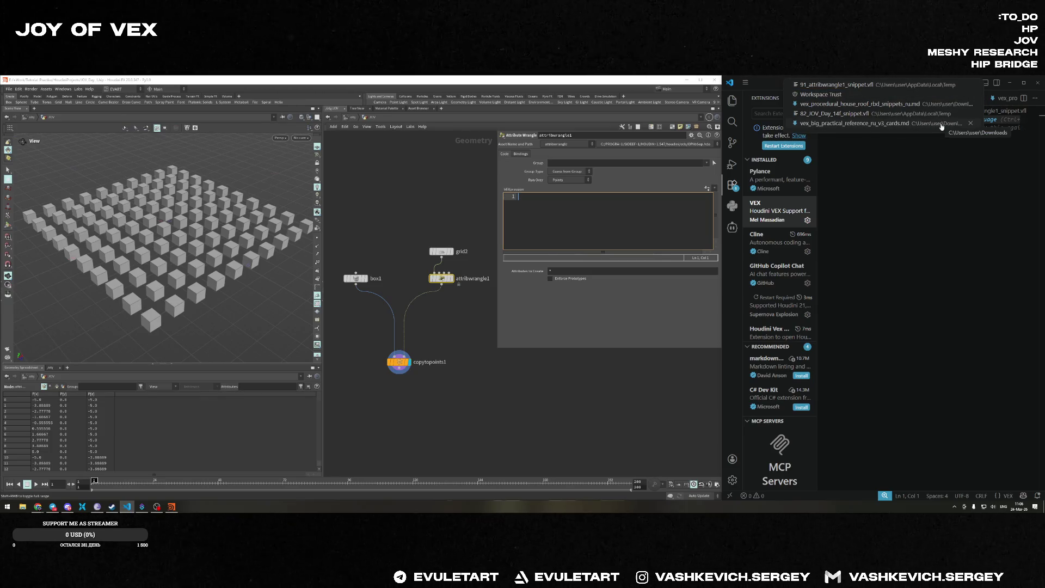
Browse 82_JOV_Day_14f_snippet.vfl and the VEX reference notes, then return to 91_attribwrangle1_snippet.vfl.
left_click(902, 114)
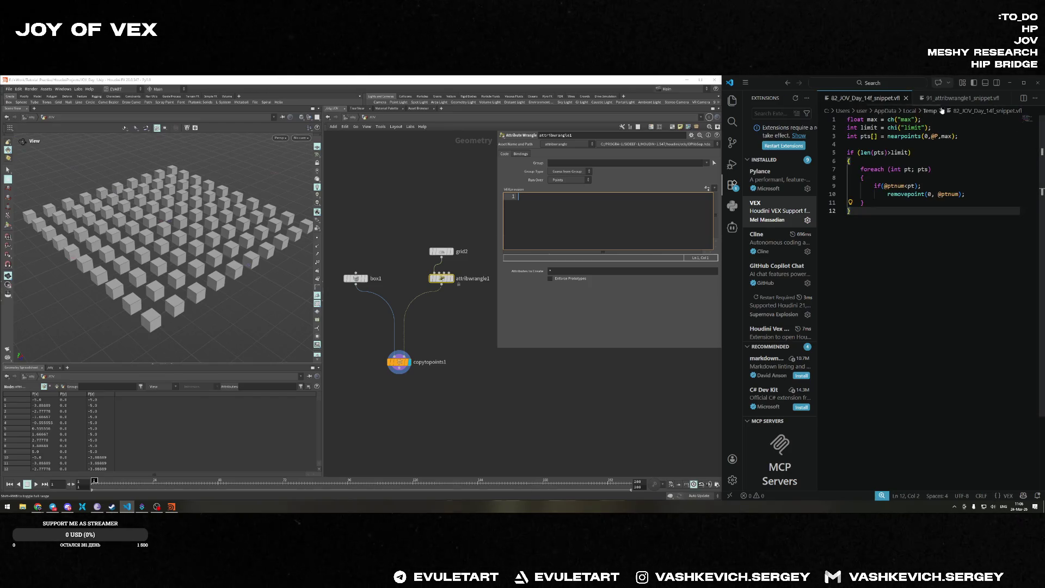
key("ctrl+n")
key("ctrl+p")
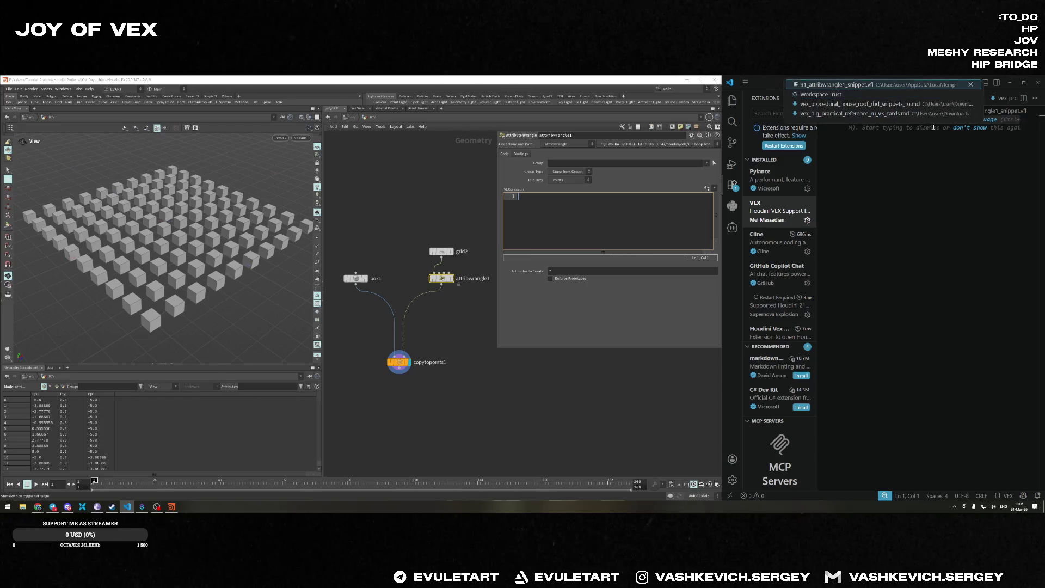
key("Escape")
key("ctrl+p")
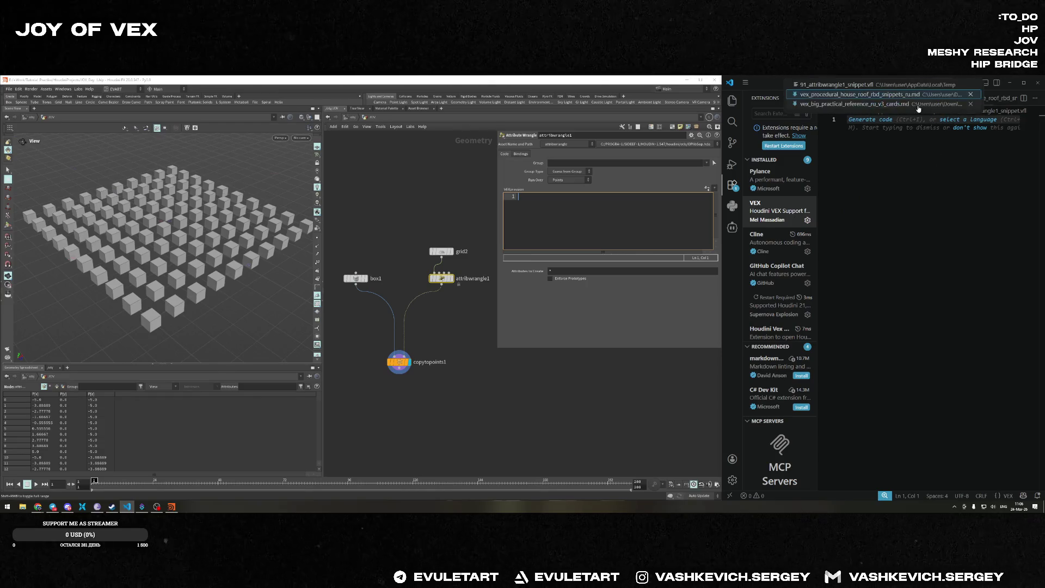
left_click(919, 104)
key("ctrl+p")
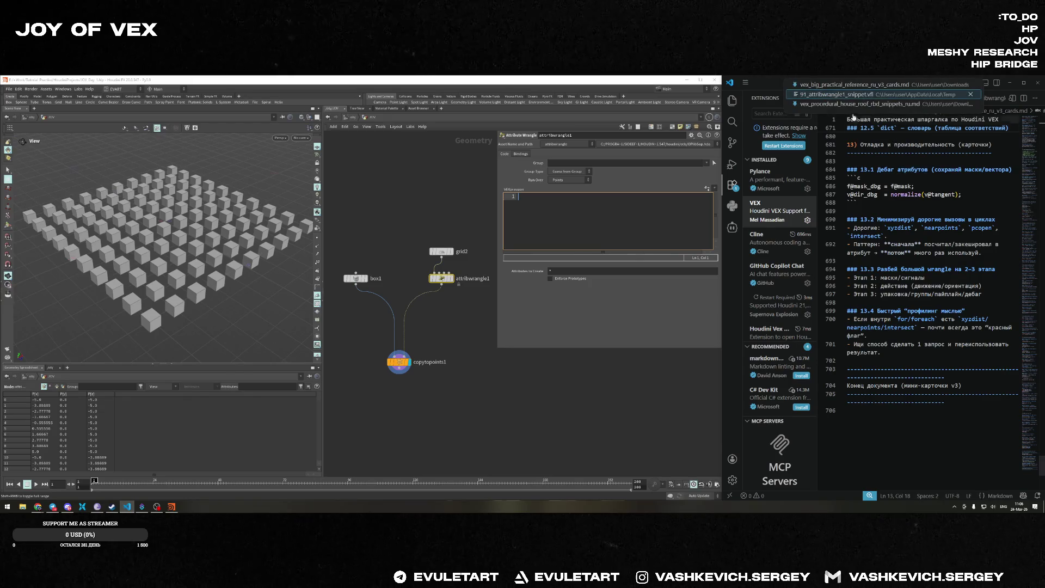
key("Return")
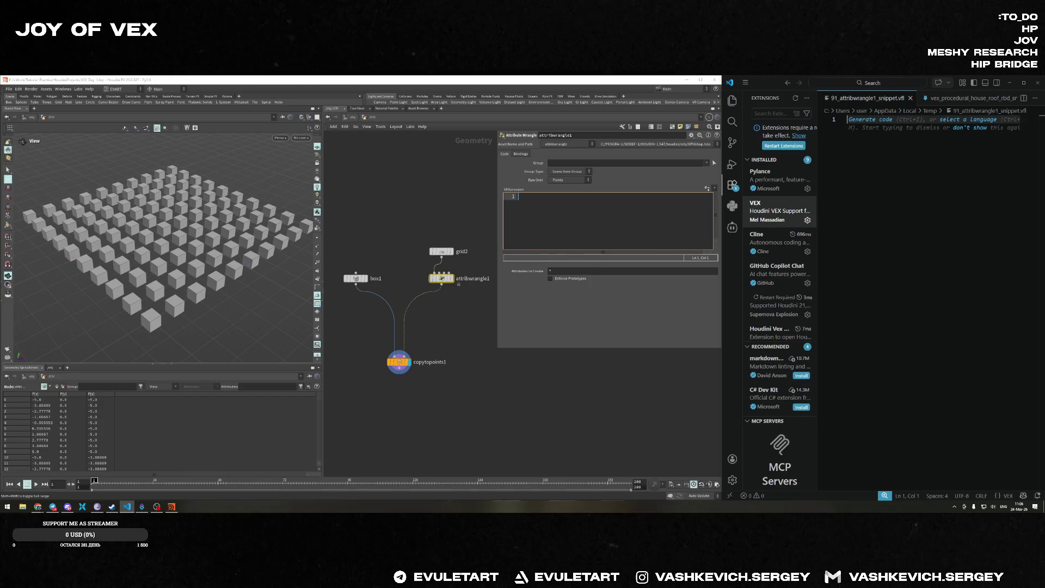
key("alt+Tab")
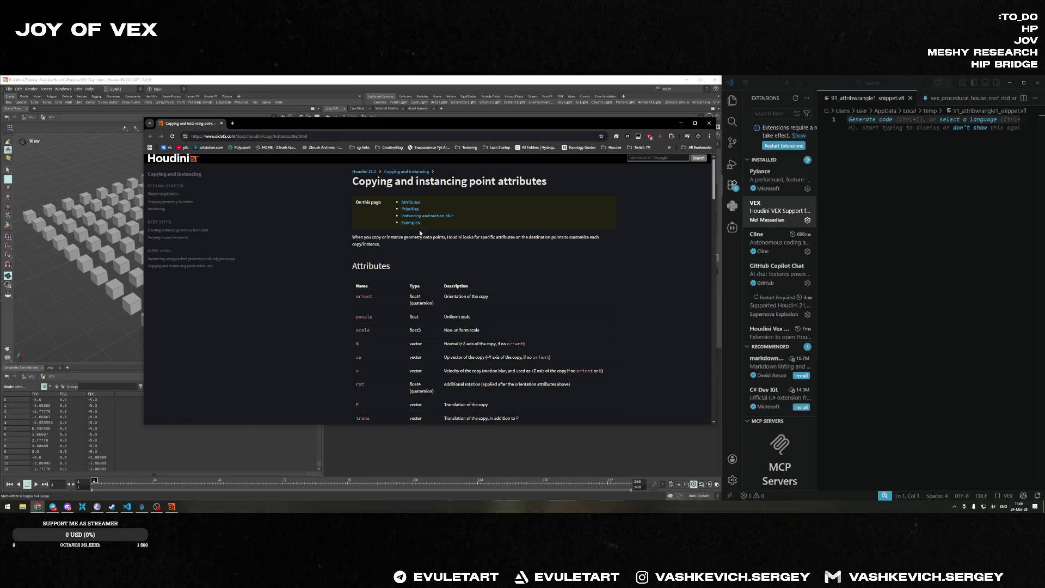
Study the instancing attributes table, orient through v rows and Priorities, then close the docs.
scroll(357, 315, "down", 3)
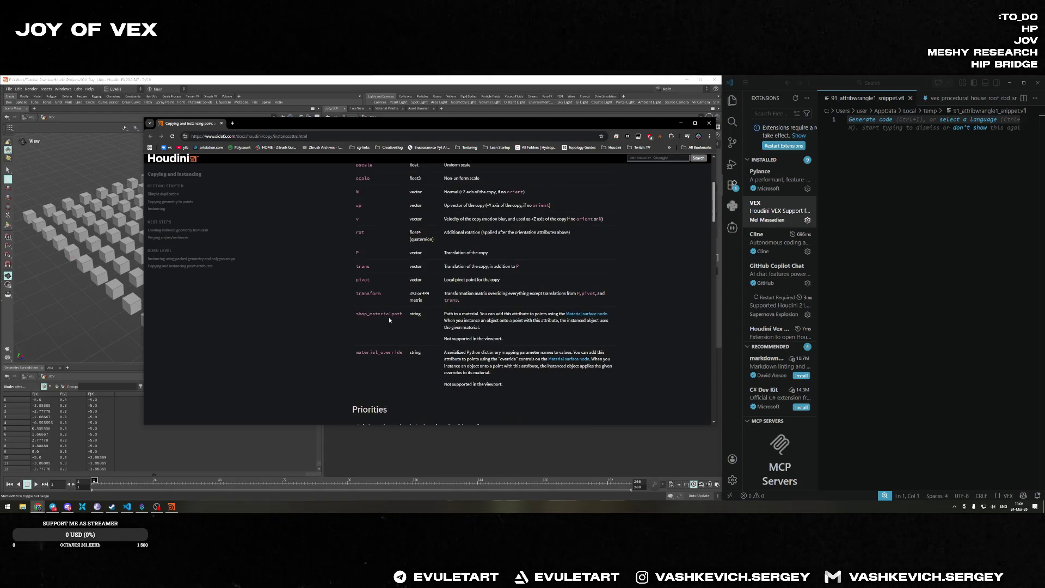
left_click_drag(355, 318, 362, 304)
left_click(365, 291)
scroll(405, 267, "up", 1)
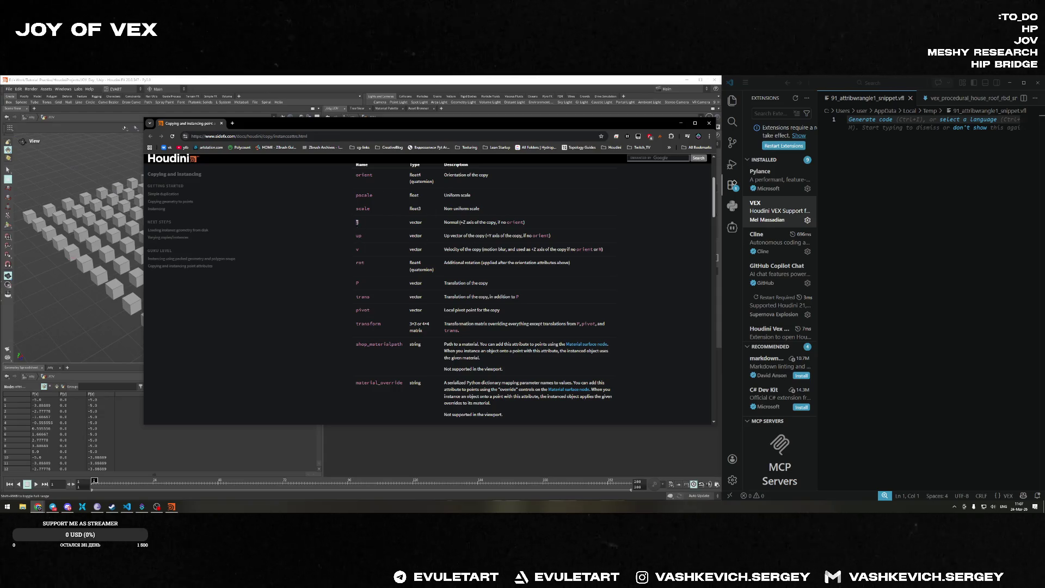
mouse_move(355, 173)
left_mouse_down()
mouse_move(359, 237)
mouse_move(372, 249)
left_mouse_up()
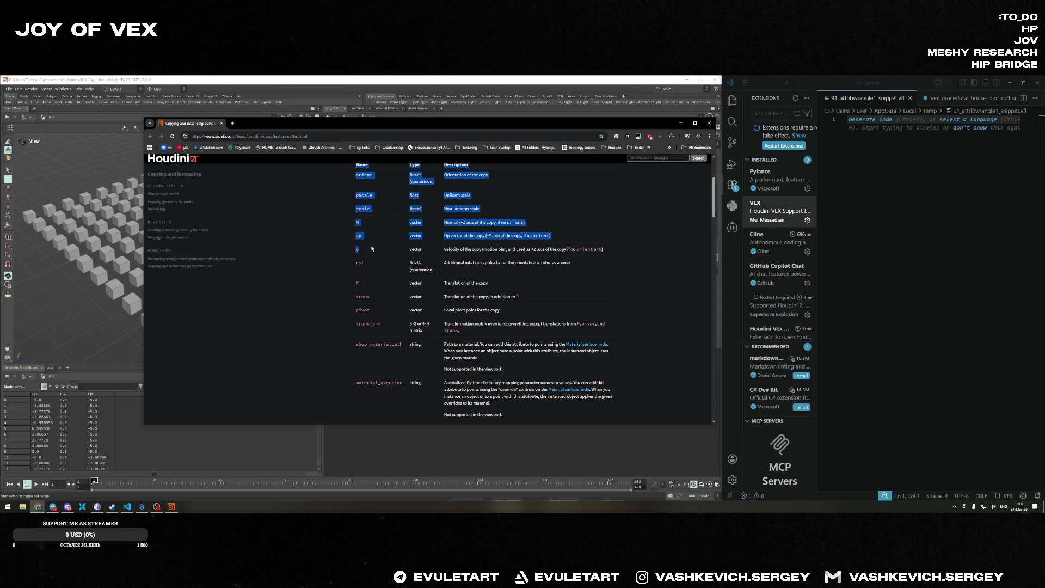
scroll(369, 256, "up", 2)
left_click(368, 301)
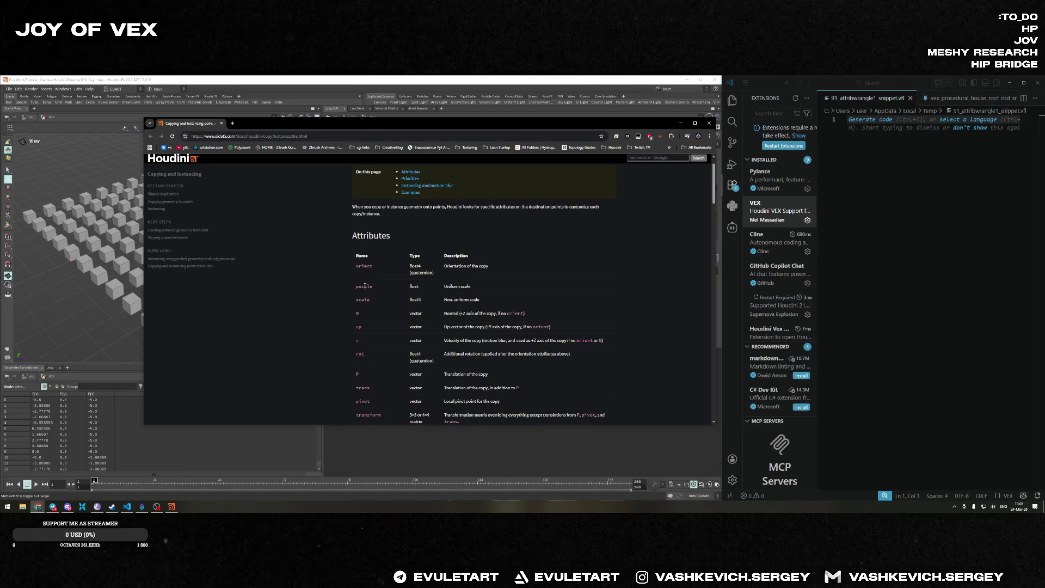
scroll(366, 287, "down", 3)
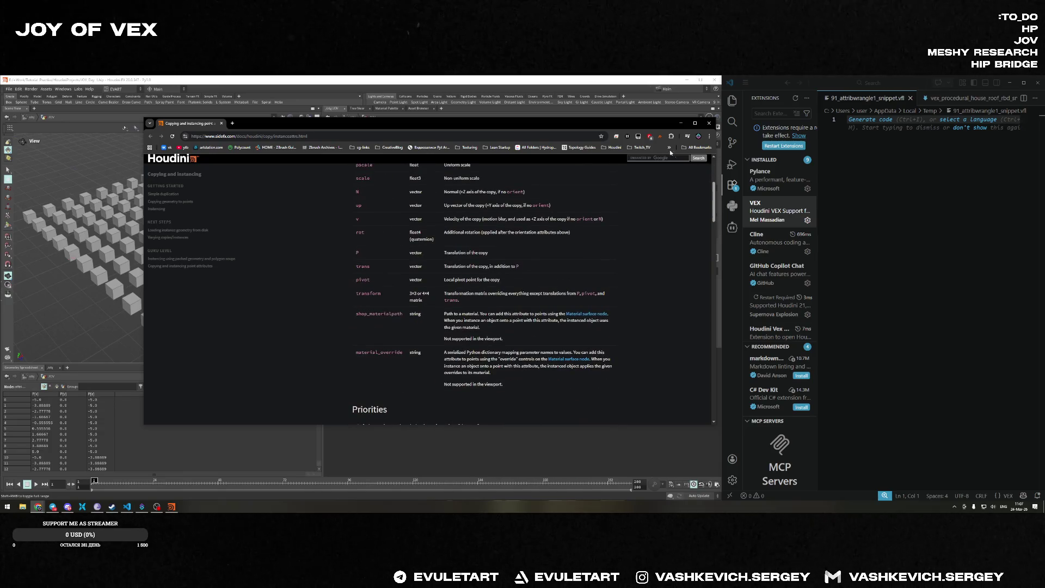
scroll(378, 272, "down", 4)
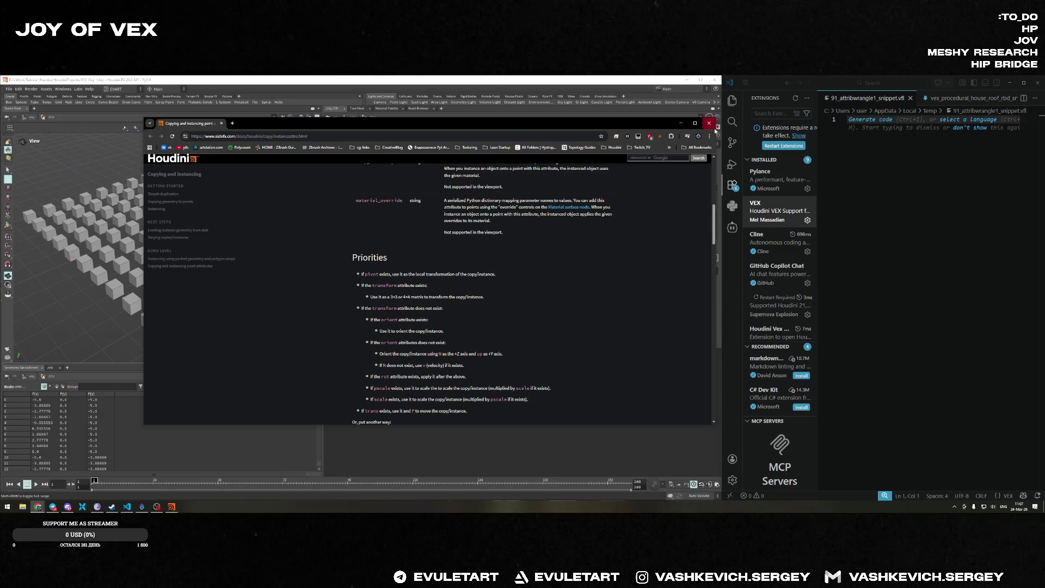
left_click(709, 123)
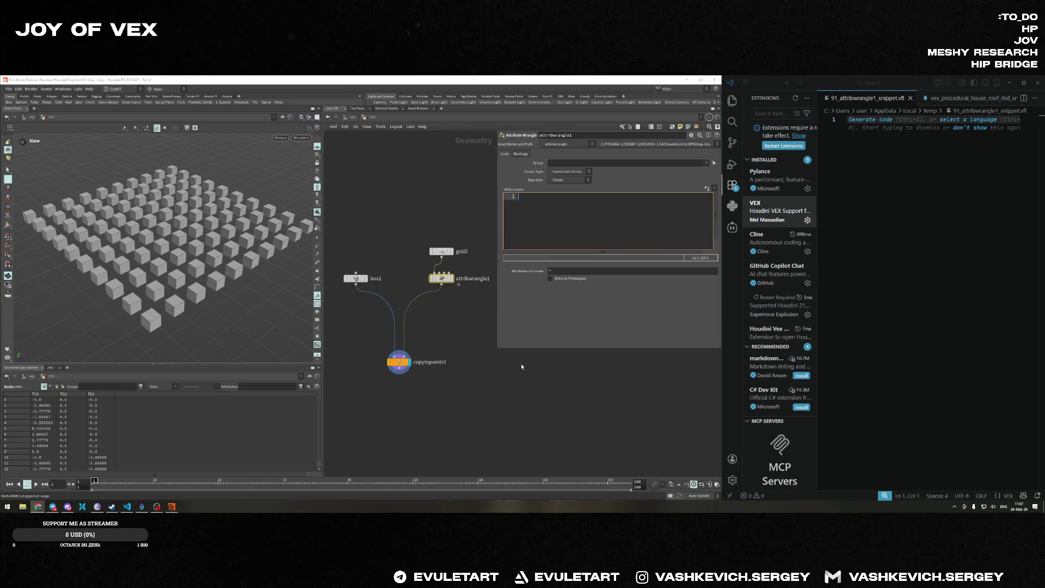
left_click_drag(244, 194, 212, 199)
left_click(554, 238)
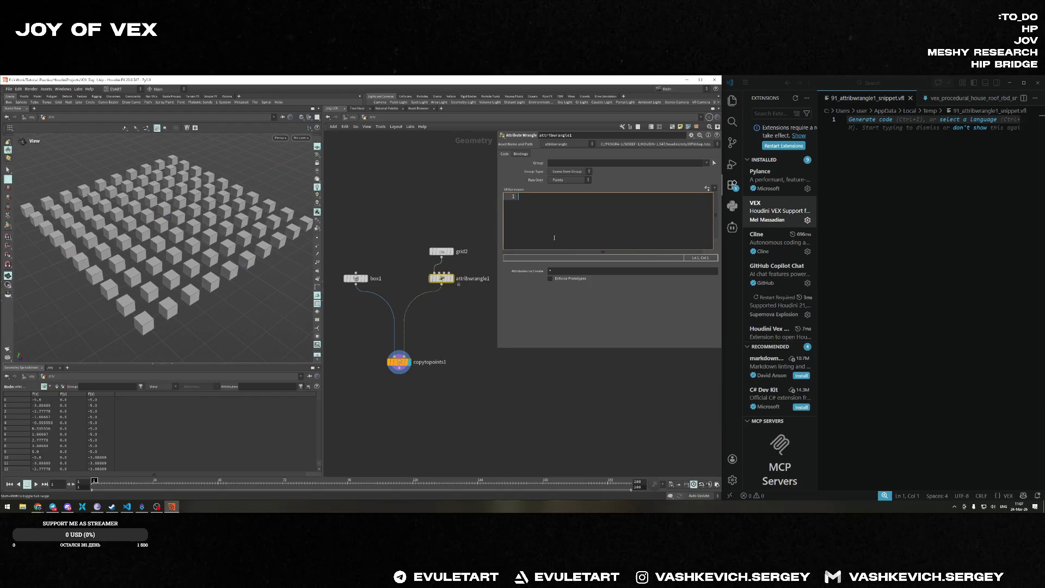
type("@pscale ")
type("= ")
type("ch")
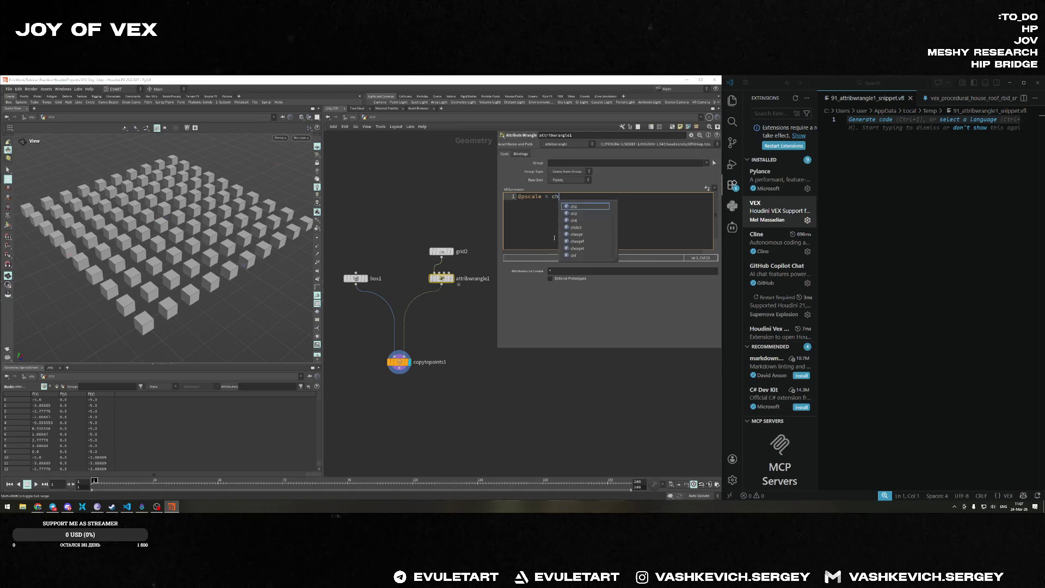
type("(\"")
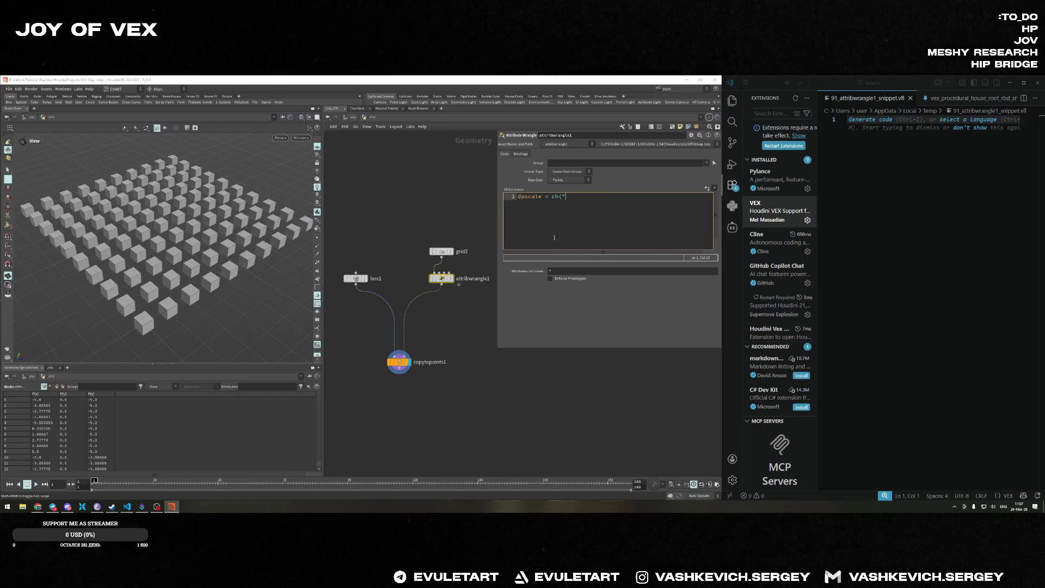
key("ctrl+a")
key("ctrl+c")
left_click(860, 213)
key("ctrl+v")
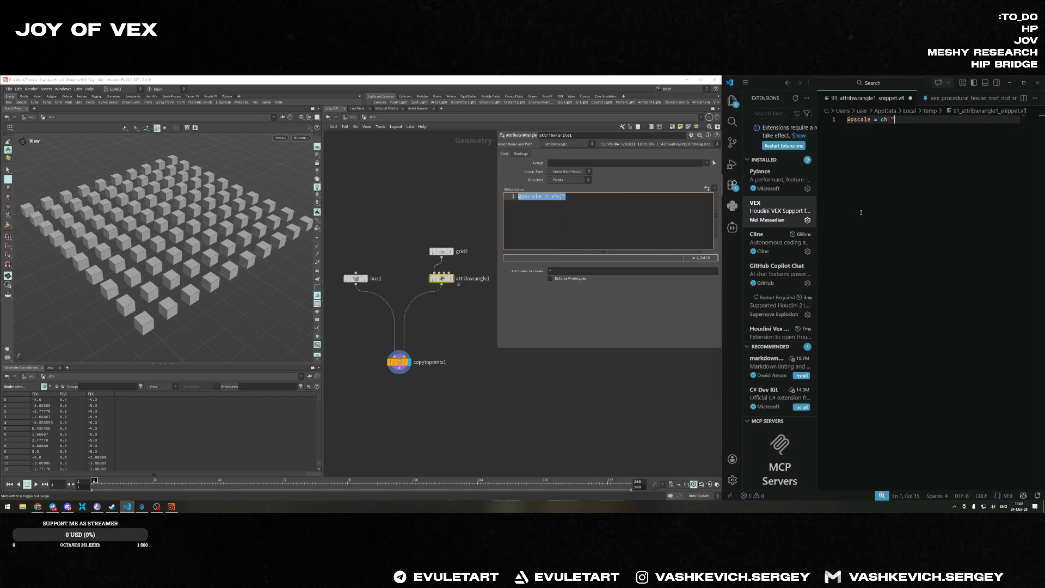
key("BackSpace")
key("BackSpace")
type("(\"")
type("psca")
type("le\");")
key("ctrl+s")
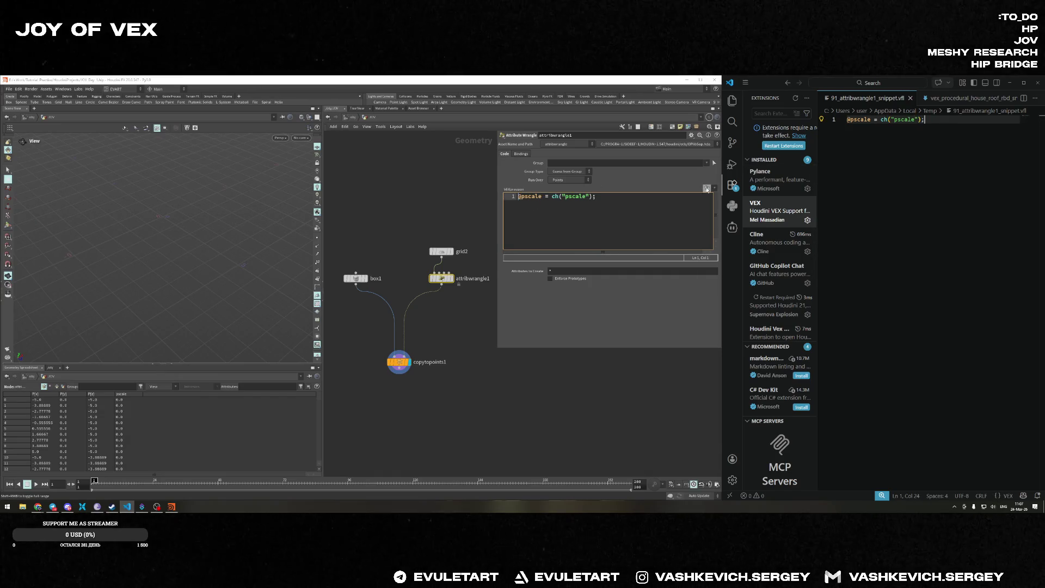
left_click(707, 188)
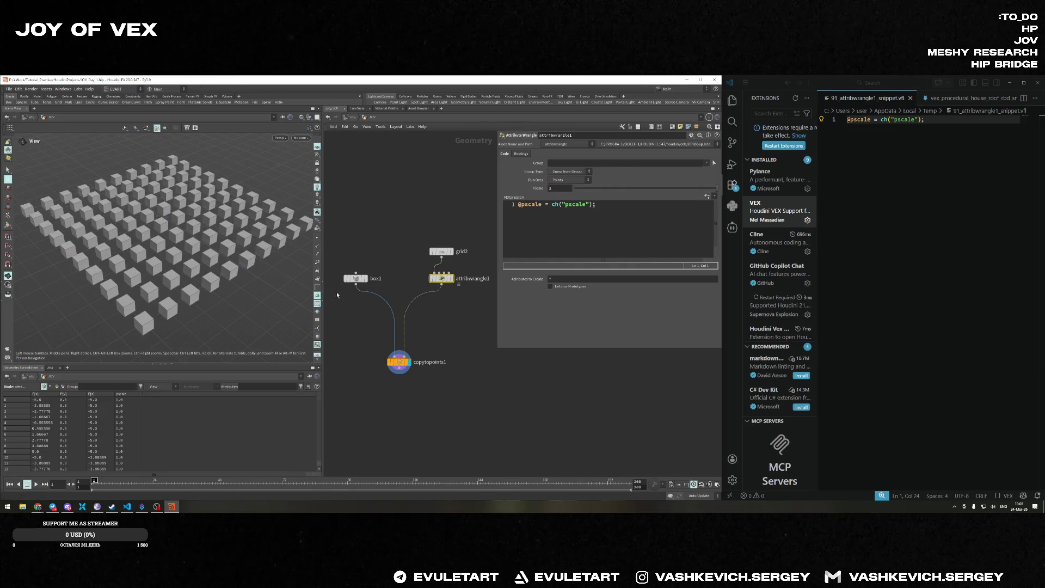
mouse_move(716, 189)
left_mouse_down()
mouse_move(631, 189)
mouse_move(717, 189)
left_mouse_up()
Duplicate the pscale wrangle and copy-to-points nodes and place the copies beside the originals.
left_click(882, 177)
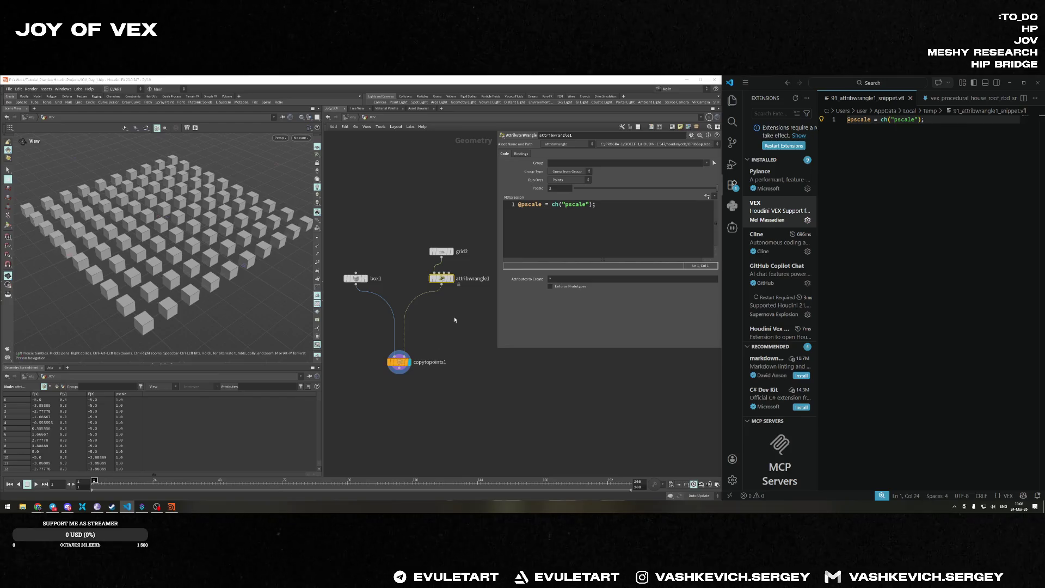
middle_click_drag(447, 290, 421, 299)
mouse_move(415, 287)
left_mouse_down("alt")
mouse_move(465, 287)
mouse_move(377, 361)
mouse_move(398, 352)
mouse_move(439, 375)
mouse_move(473, 368)
left_mouse_up("alt")
left_click_drag(486, 250, 460, 316)
middle_click_drag(460, 316, 399, 309)
left_click_drag(408, 285, 445, 281)
Rename the first wrangle to JOV_Day_15a.
double_click(387, 281)
double_click(387, 281)
type("JOV_DSa")
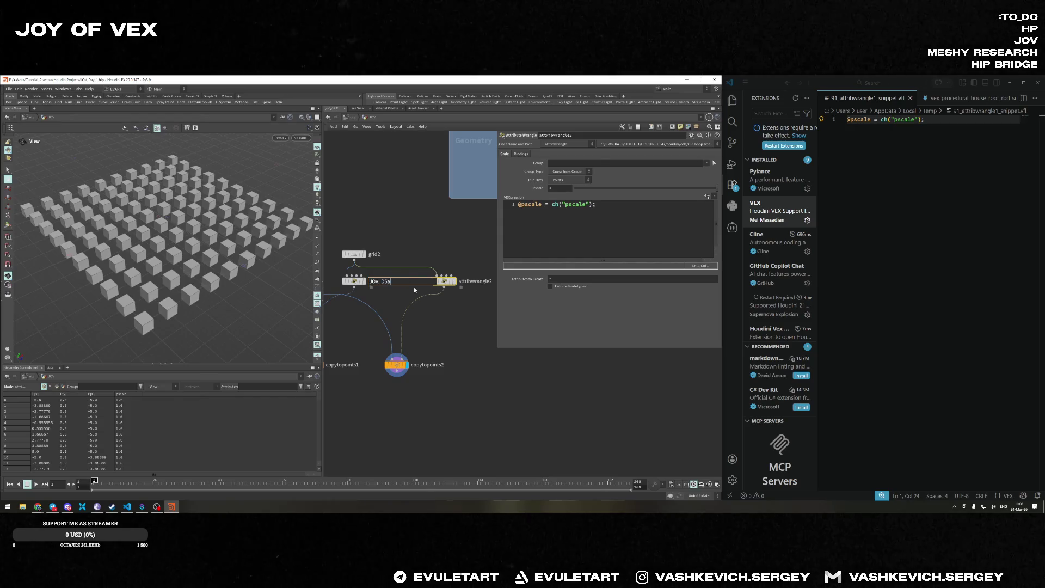
type("15")
key("BackSpace")
key("BackSpace")
type("_")
key("Return")
scroll(397, 260, "down", 5)
scroll(397, 261, "up", 2)
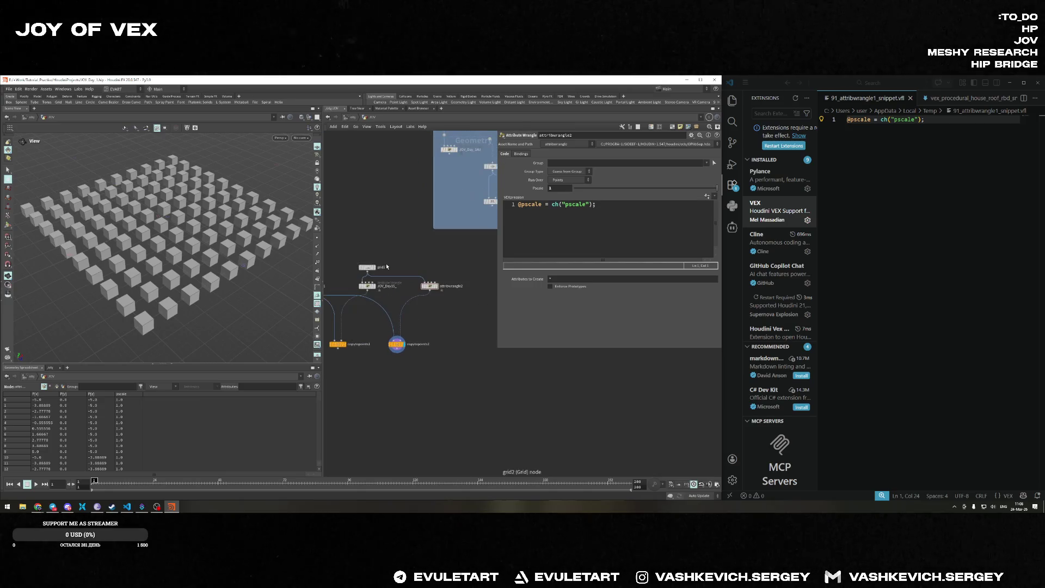
double_click(388, 286)
left_click(400, 286)
type("15a")
key("Return")
Rename the second wrangle to JOV_Day_15b.
double_click(452, 285)
type("JOV_Day_15b")
key("Return")
Open the JOV_Day_15b wrangle code in the external editor and clear the old pscale line.
left_click(595, 226)
right_click(595, 225)
mouse_move(627, 251)
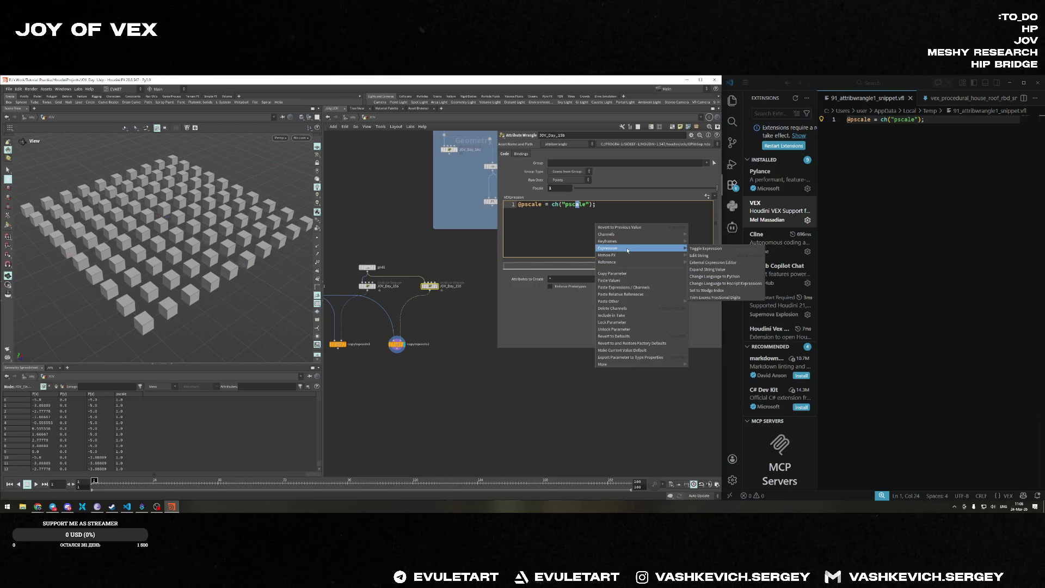
left_click(713, 262)
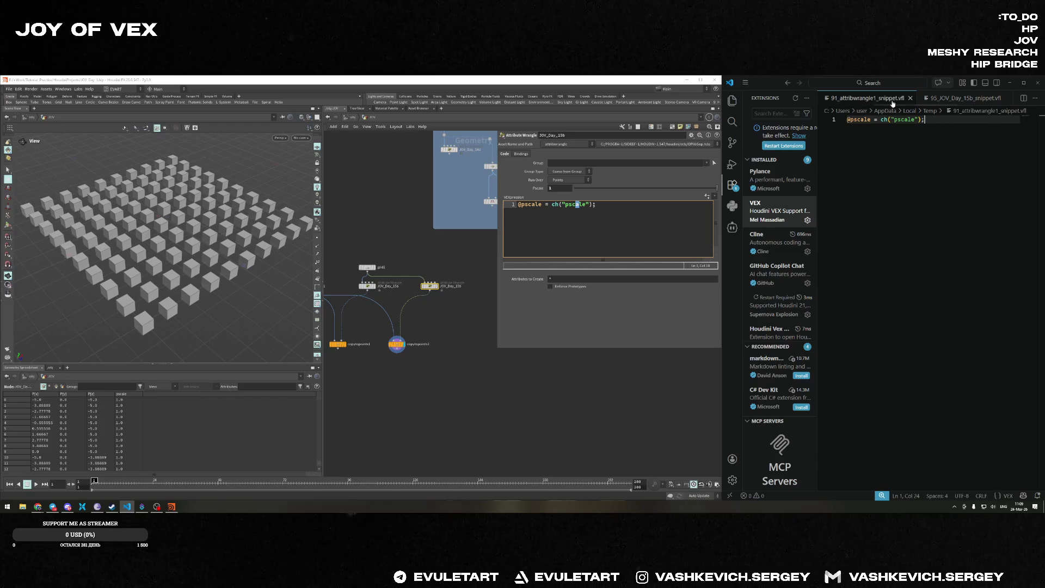
left_click(942, 121)
key("ctrl+a")
key("BackSpace")
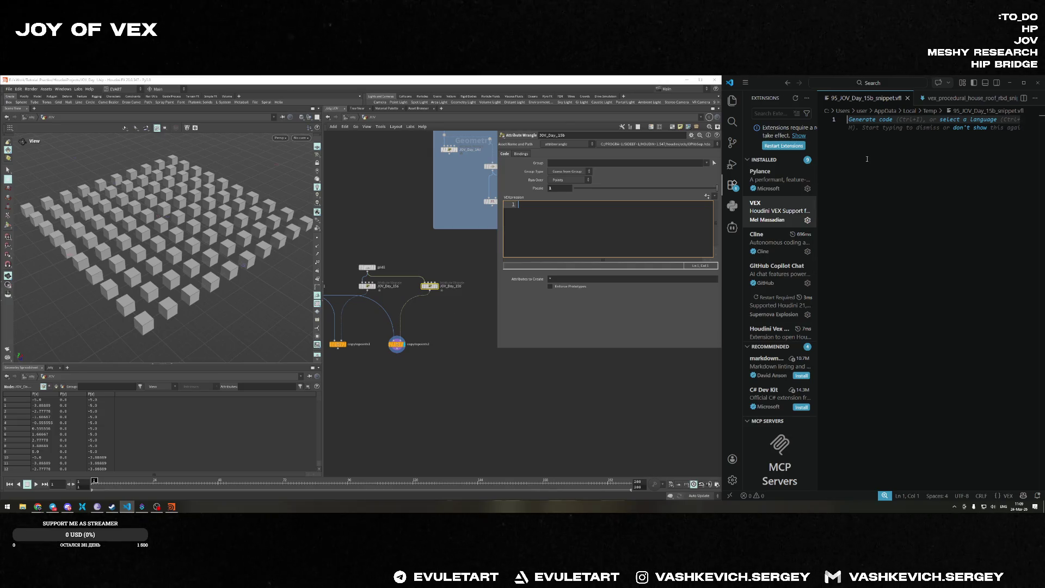
type("float d")
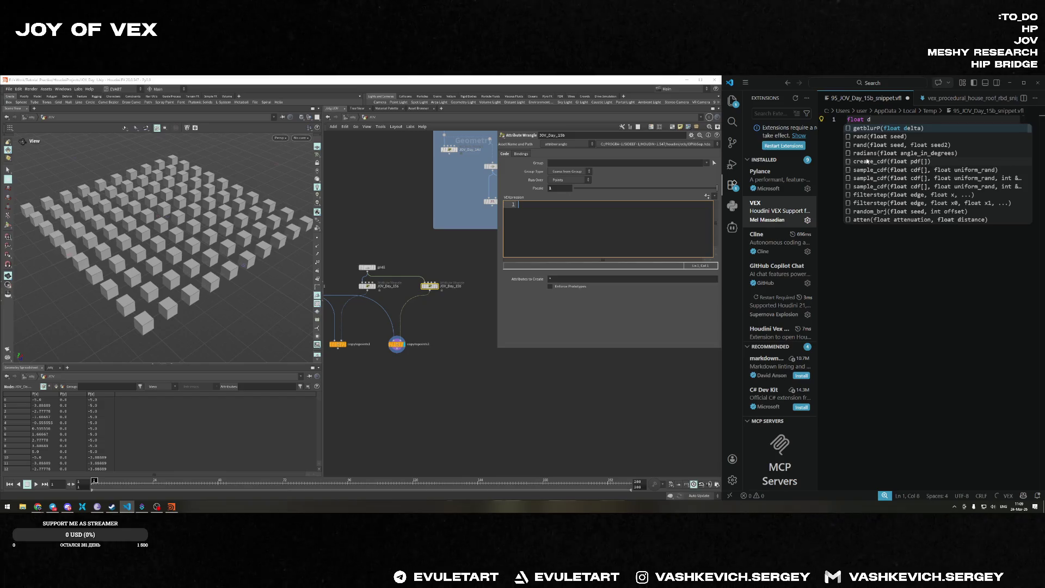
type(", t")
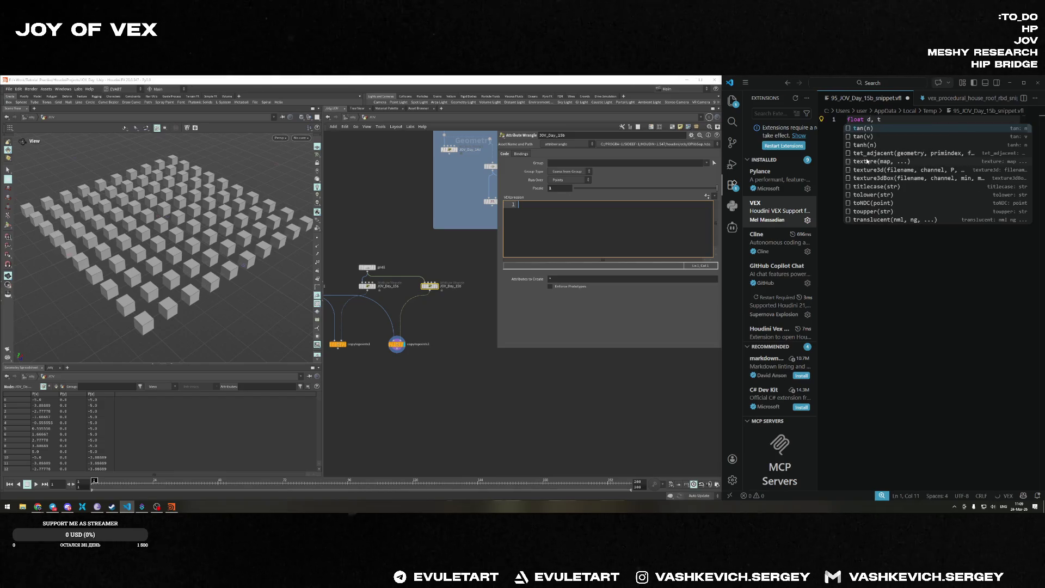
key("Escape")
type(";")
key("Return")
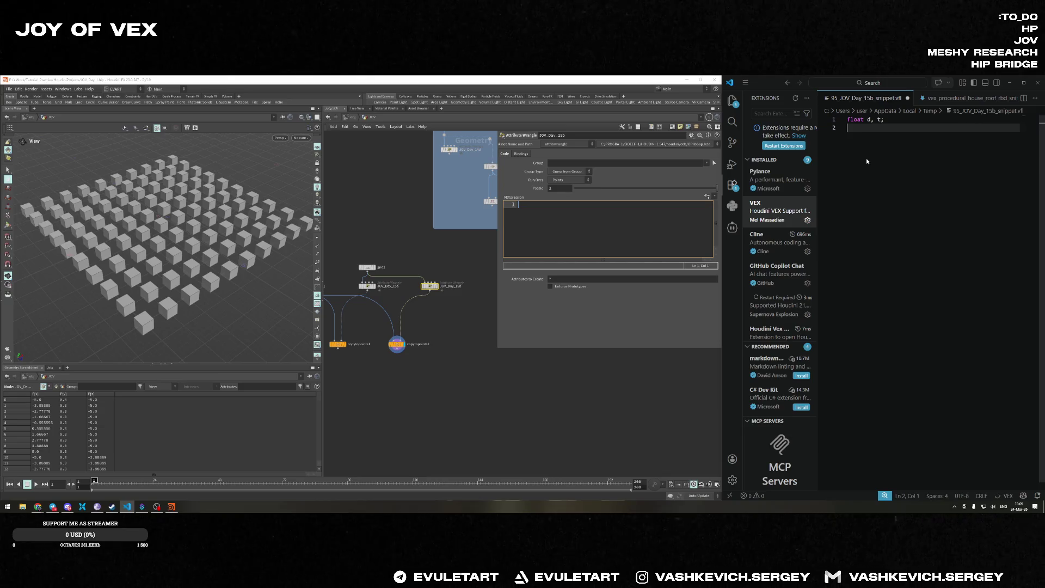
key("Return")
type("t = @Time * ch")
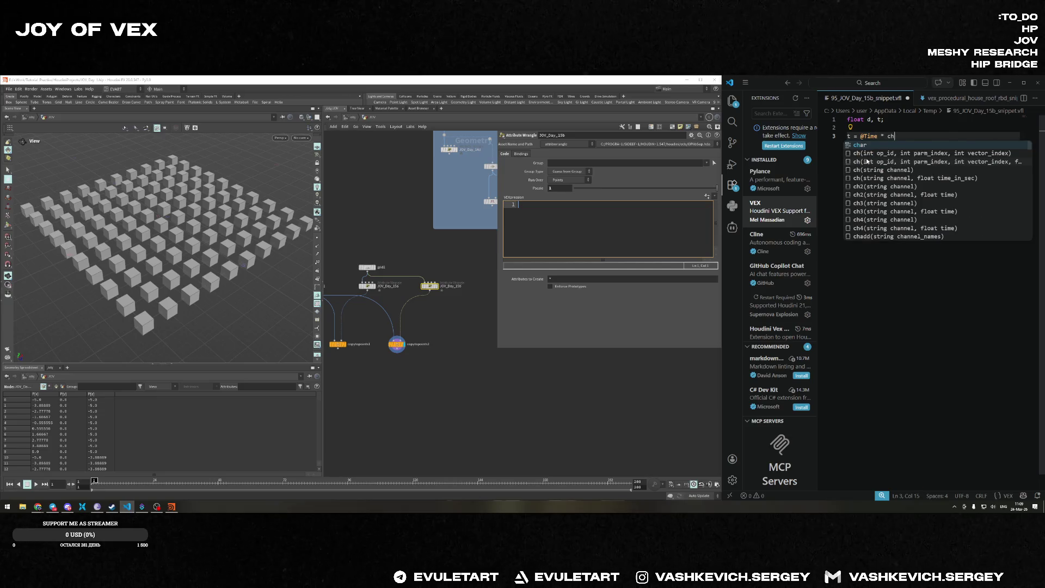
type("(\"spee")
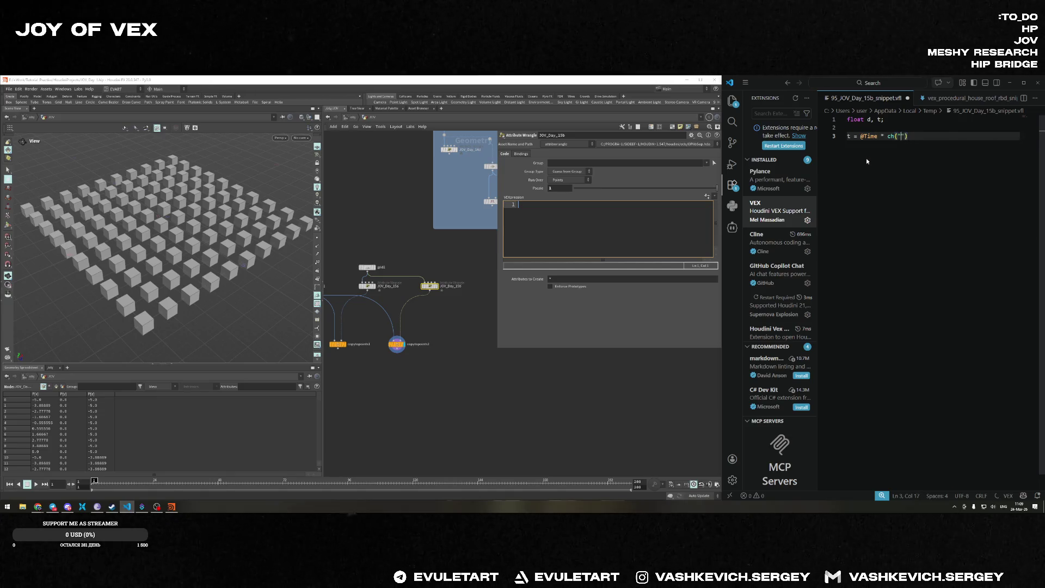
type("d\")")
type(";")
Add d = lenght(@P); and begin the line d *= ch("frequency").
key("Return")
type("d = lenght")
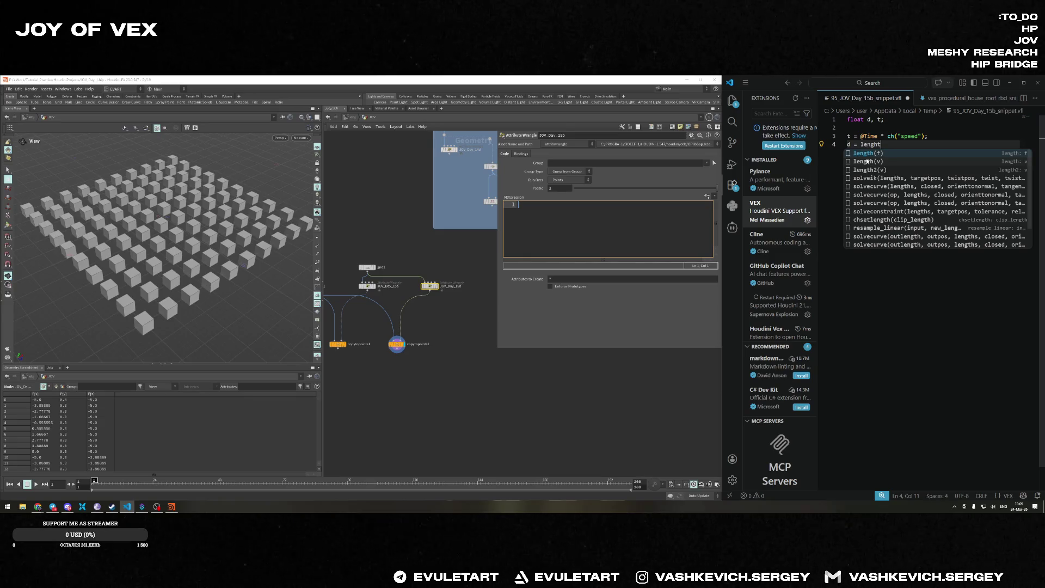
type("(@P")
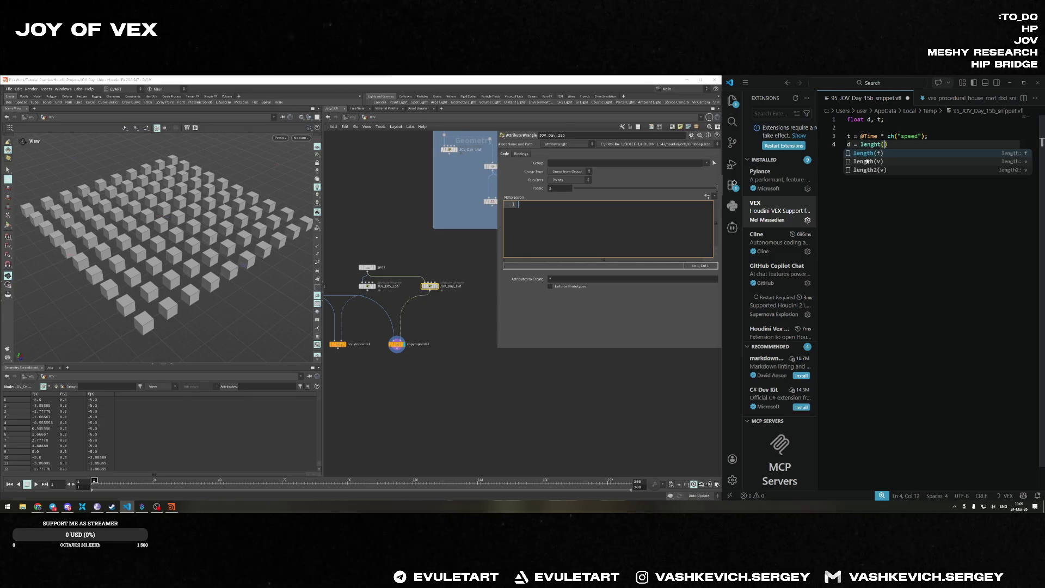
type(");")
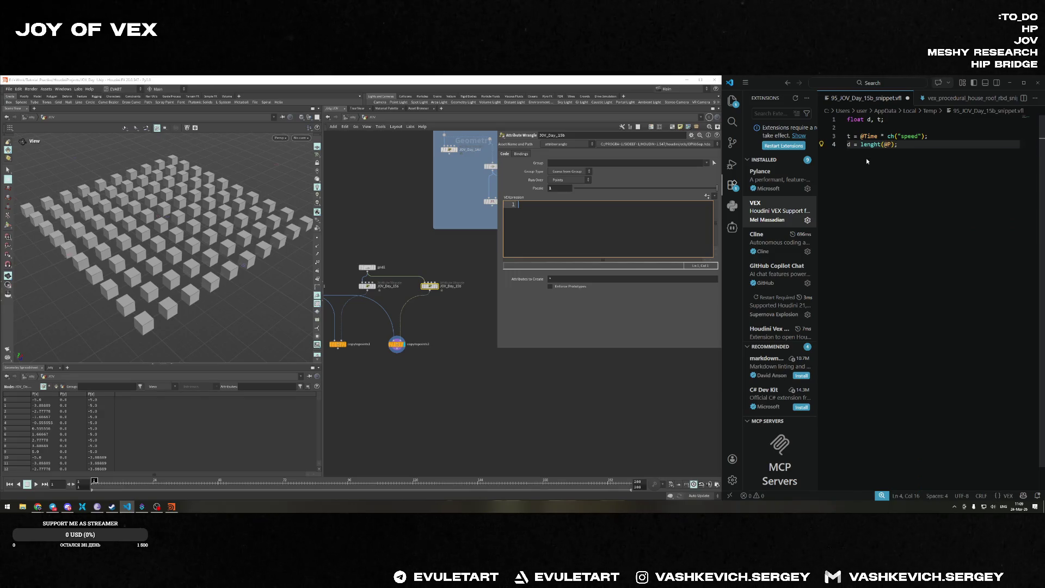
key("Return")
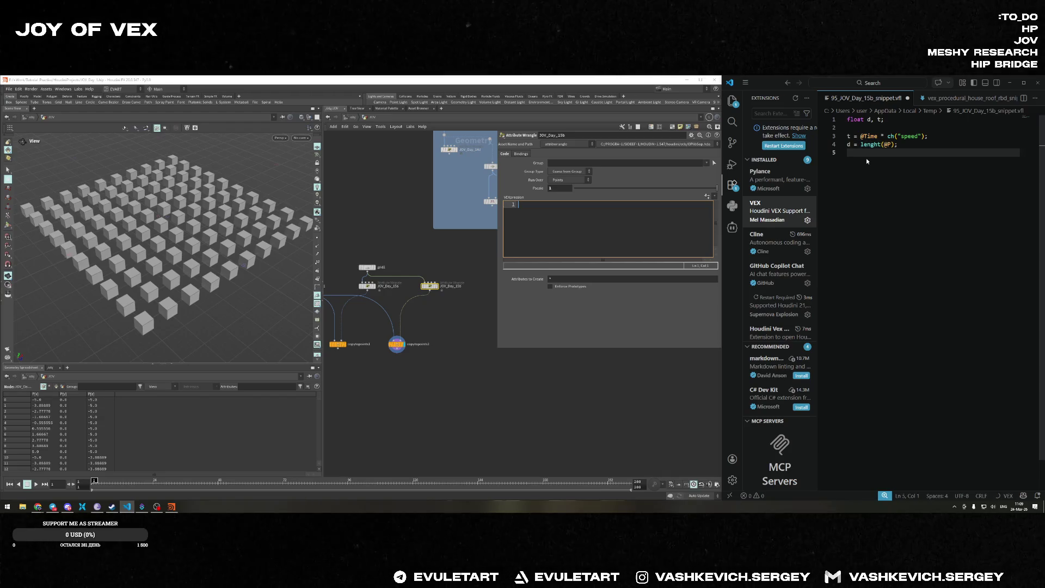
type("d *= ")
type("cgh")
key("BackSpace")
key("BackSpace")
type("h(\"freq")
type("uency")
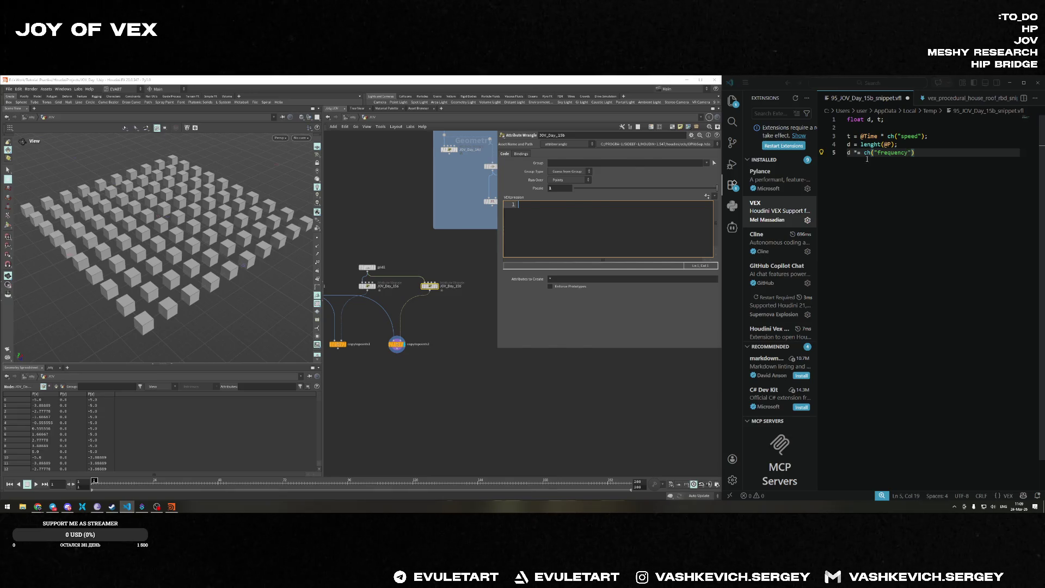
Finish the frequency line with a semicolon and add d += t;.
key("alt+Tab")
left_click(867, 159)
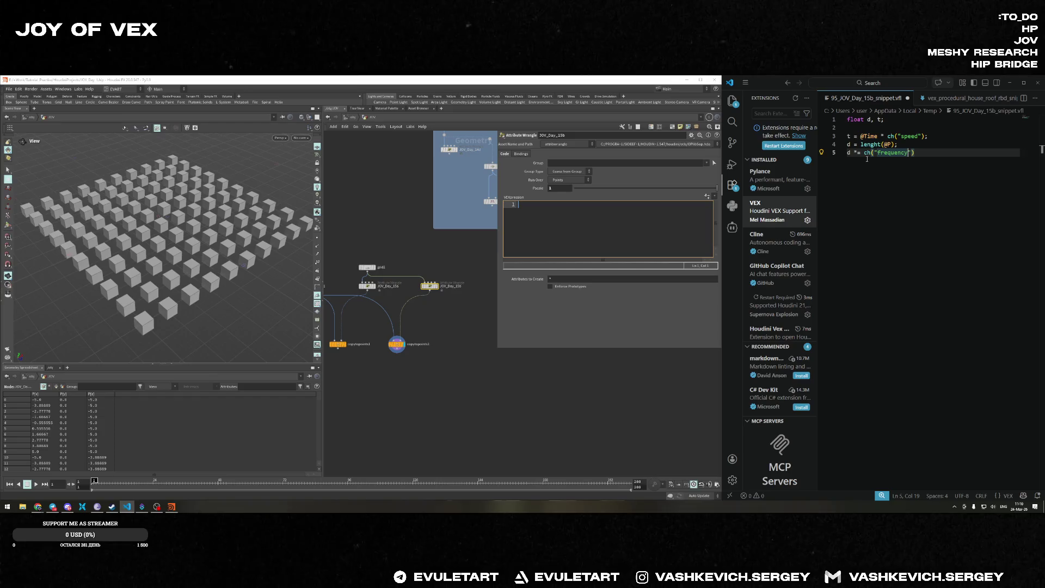
key("Right")
key("Left")
key("End")
type(";")
key("Return")
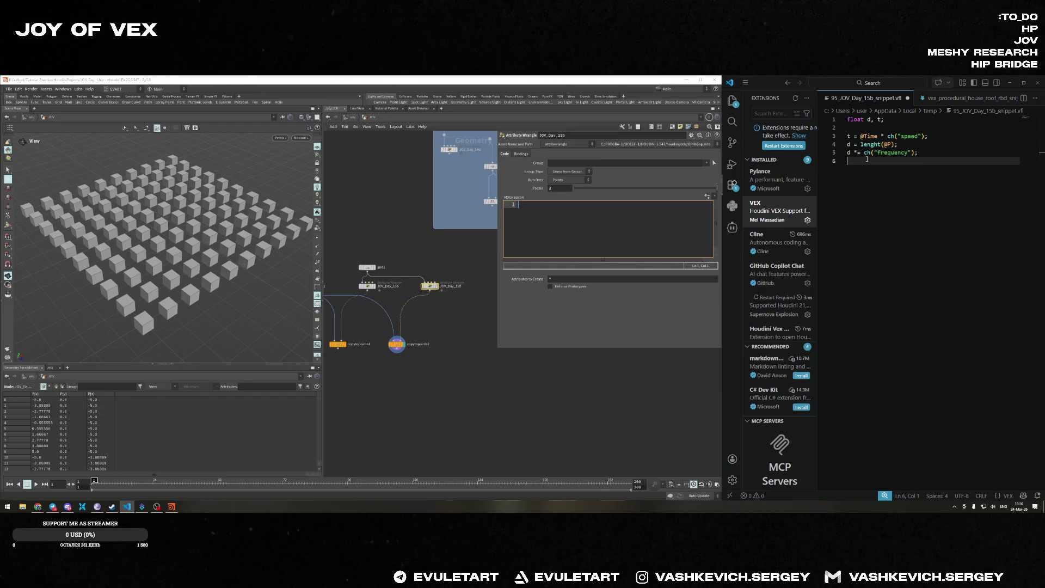
type("d ")
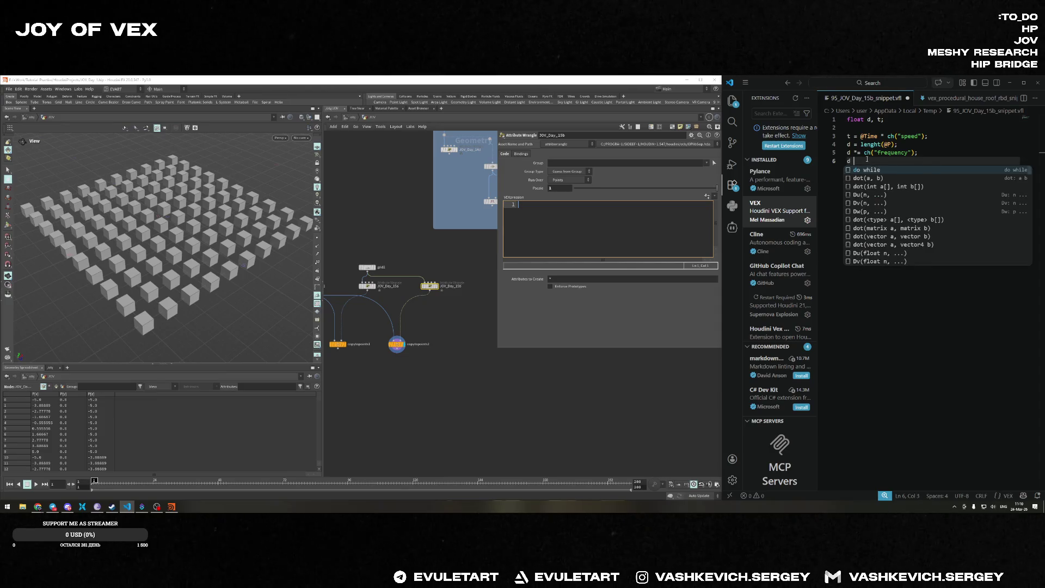
type("+= t;")
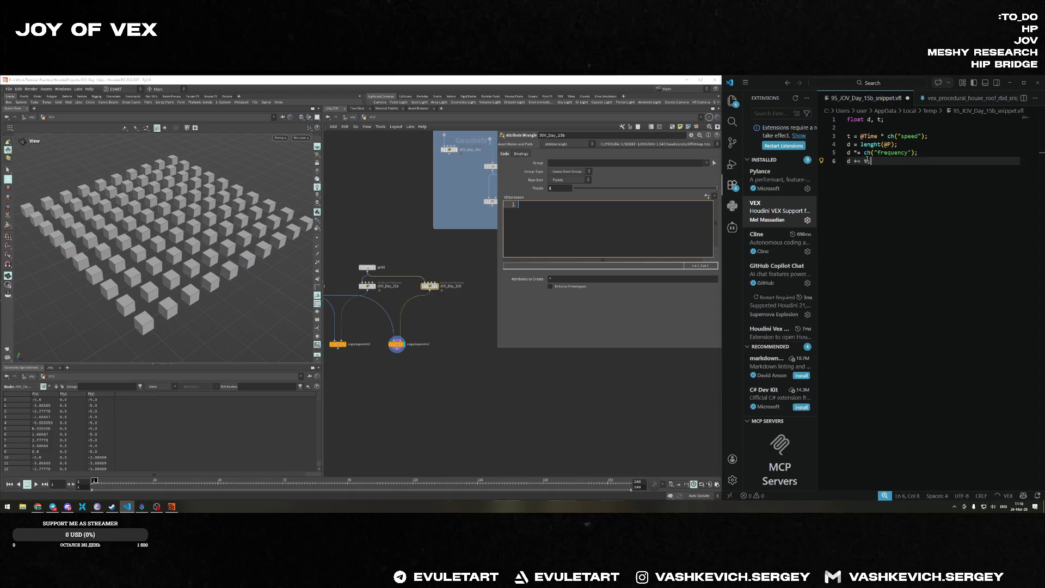
Insert d = fit(sin(d), ...) from the fit function template.
key("Return")
type("d = fit")
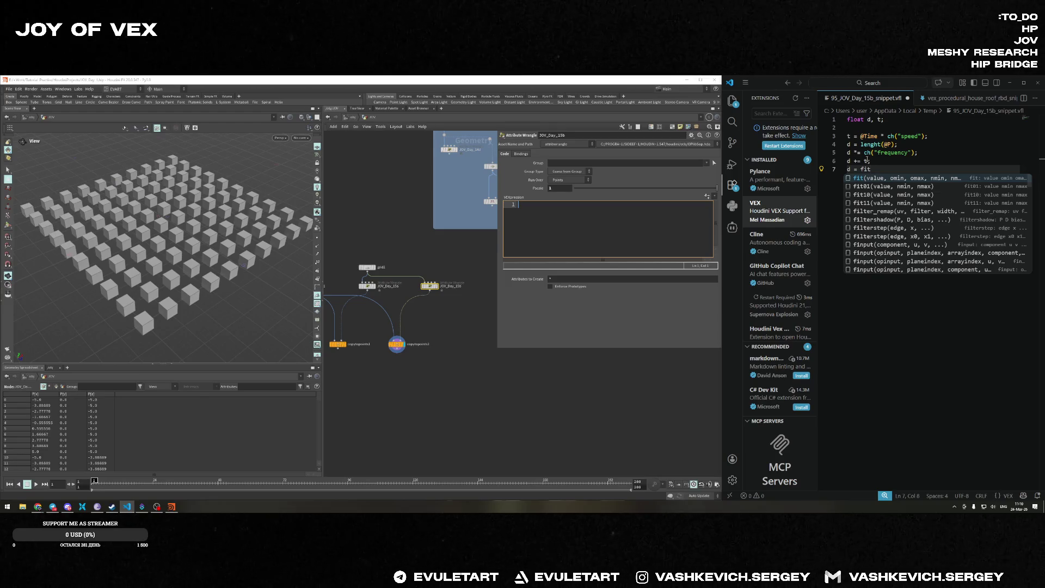
key("Tab")
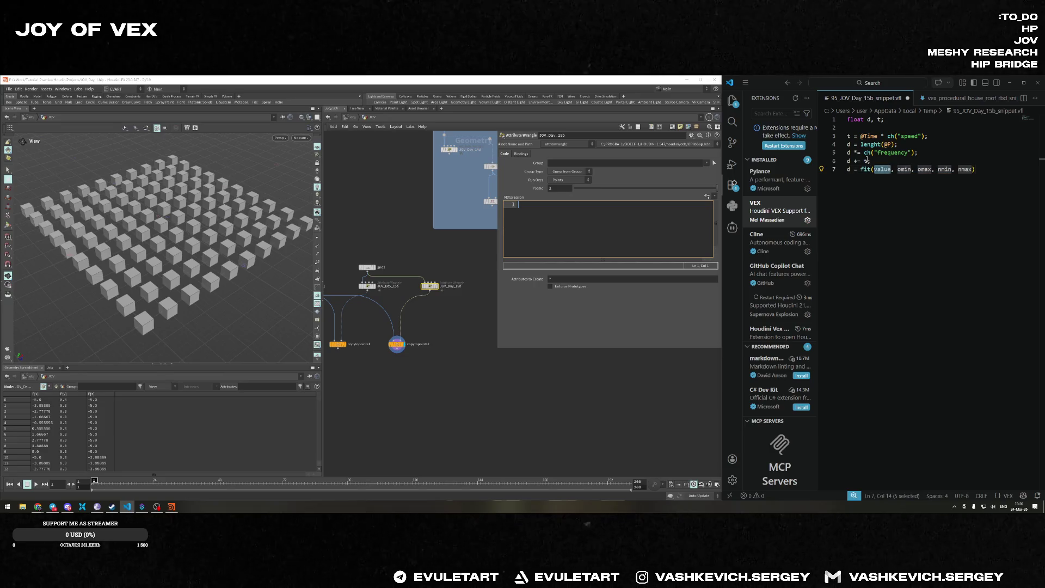
type("sin(d")
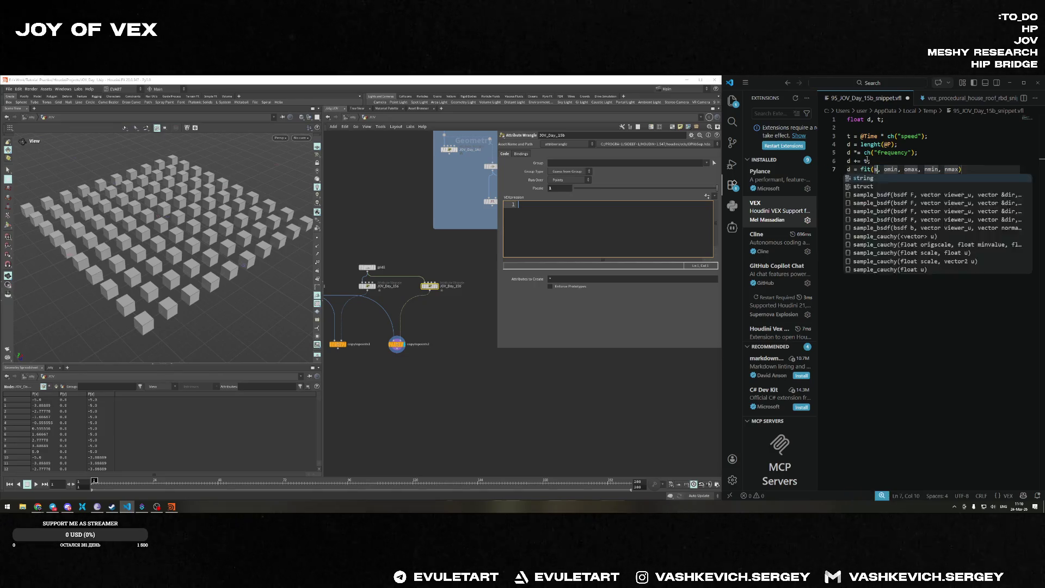
key("Escape")
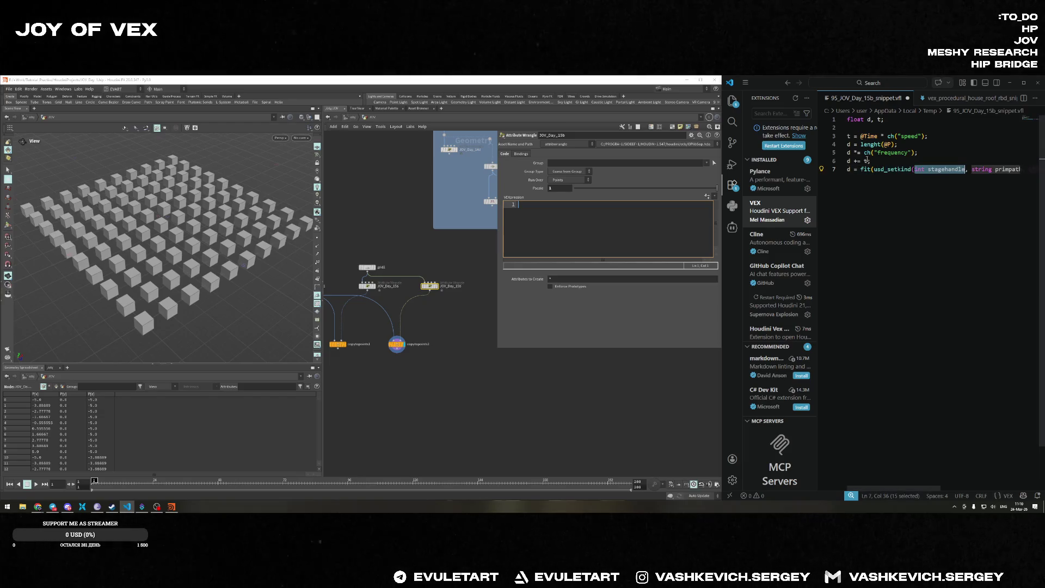
type(")")
Replace the fit's omin argument with -1 and add a new line below.
key("Right")
key("Right")
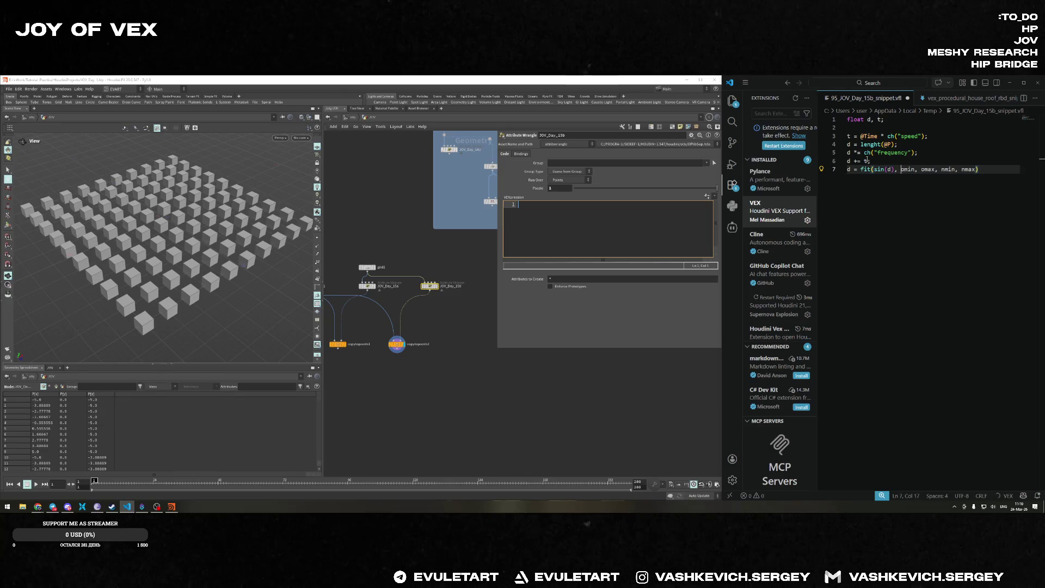
key("Right")
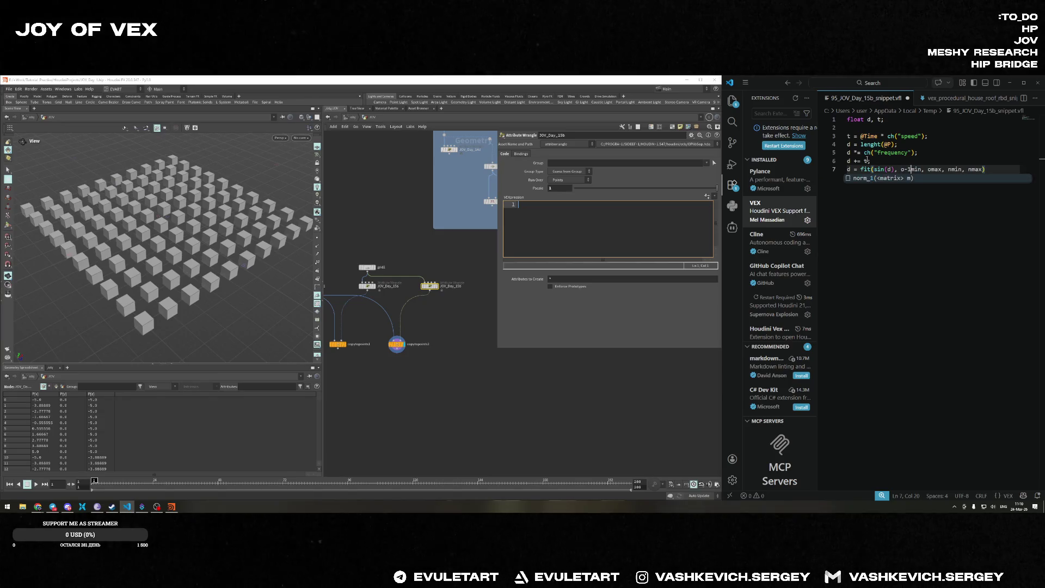
key("BackSpace")
key("Delete")
key("Delete")
key("Delete")
type("-1,")
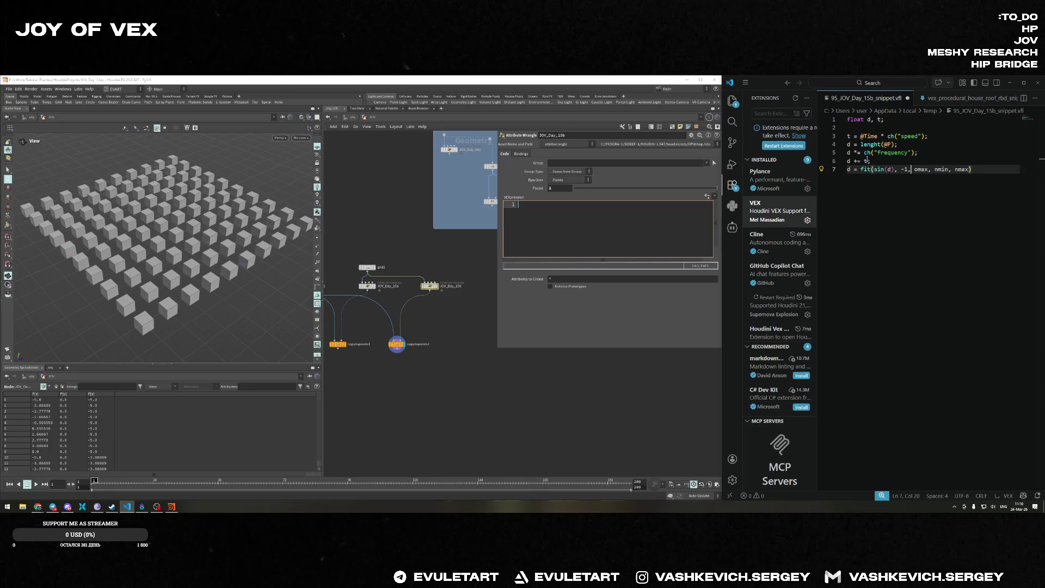
key("BackSpace")
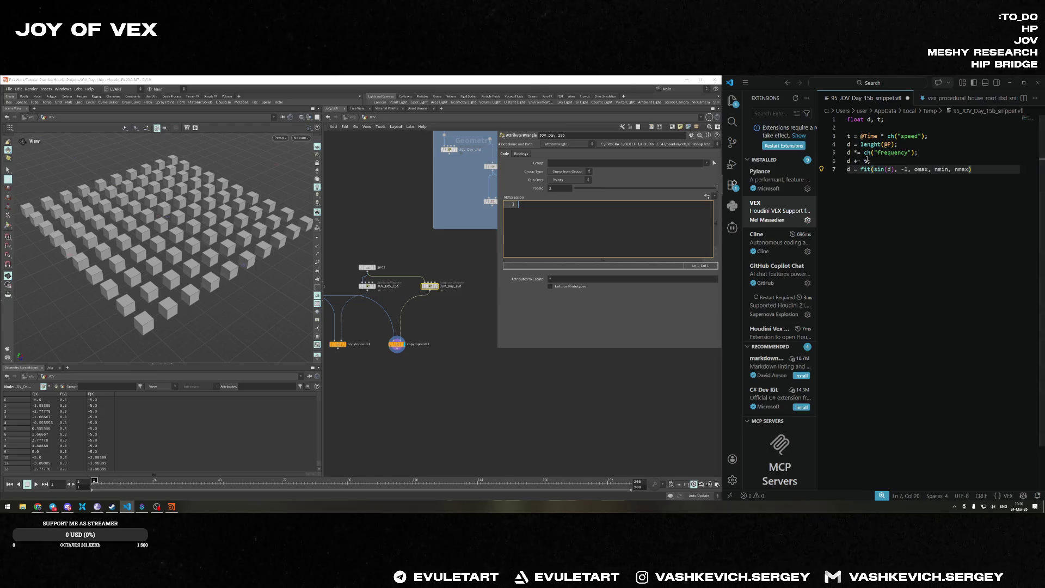
key("End")
key("Return")
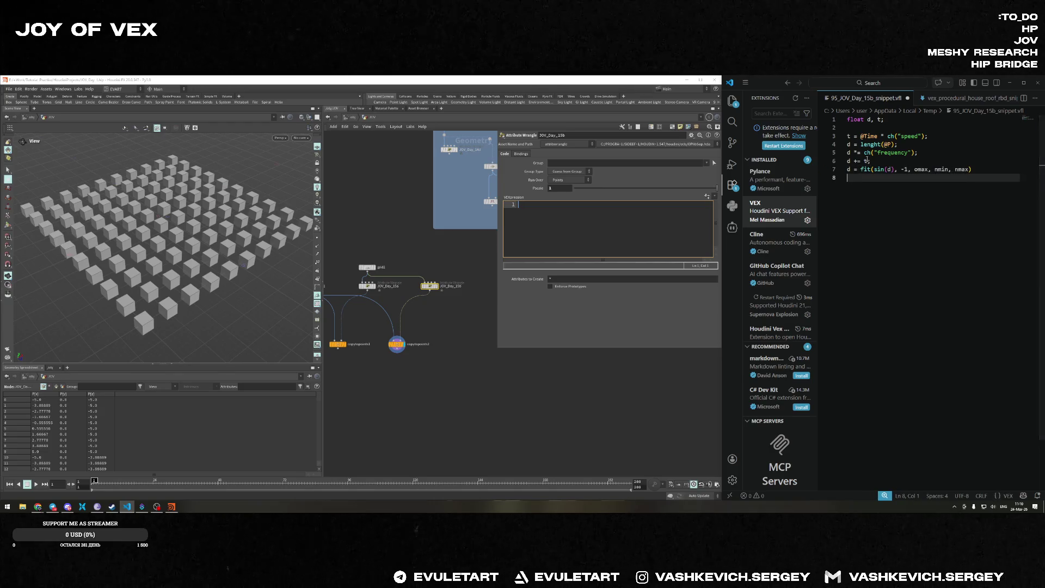
Change the fit's omax to 1 and replace nmin and nmax with ch(min) and ch(max).
double_click(921, 169)
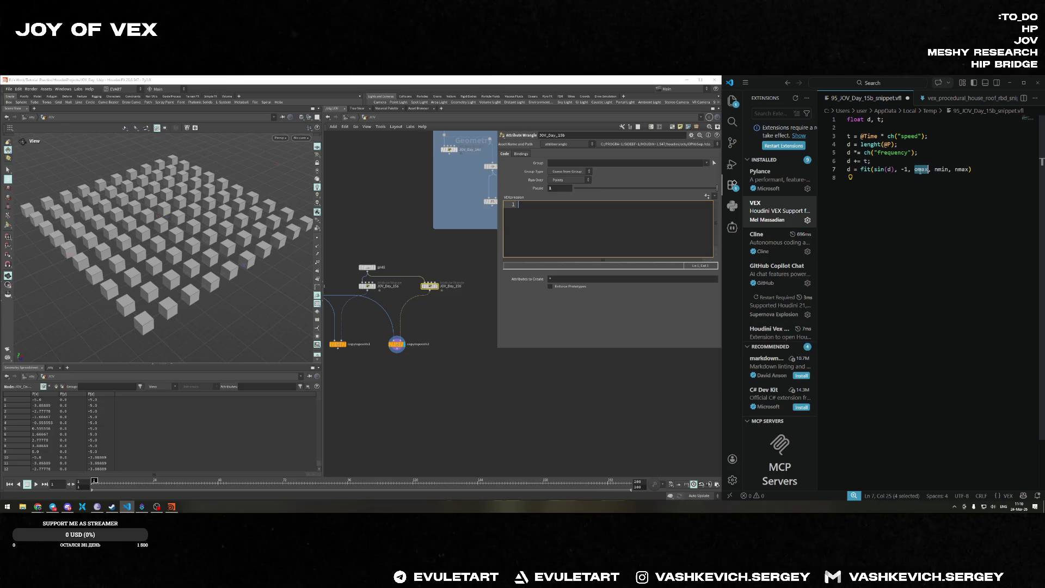
key("BackSpace")
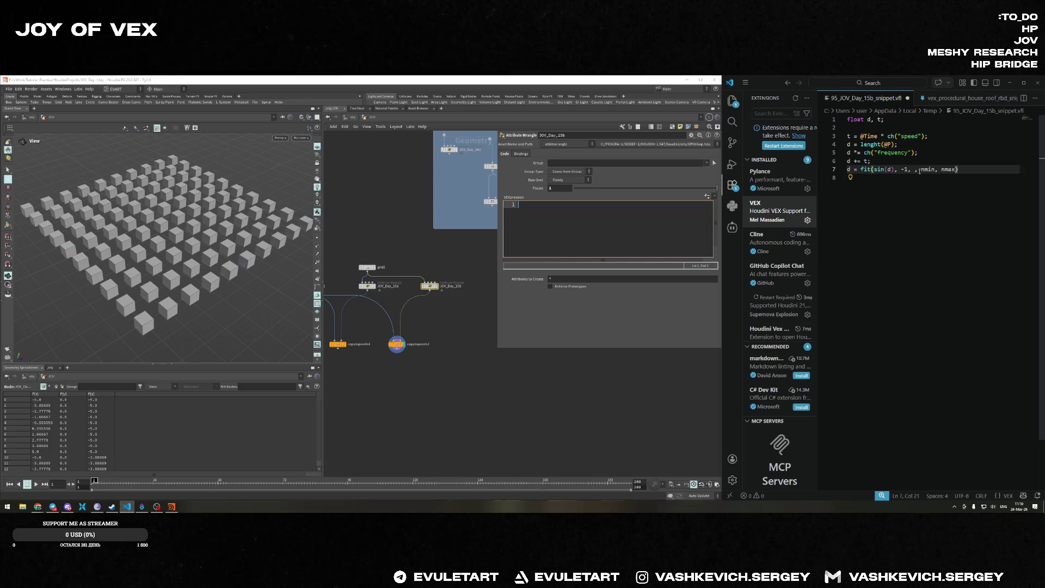
type("1")
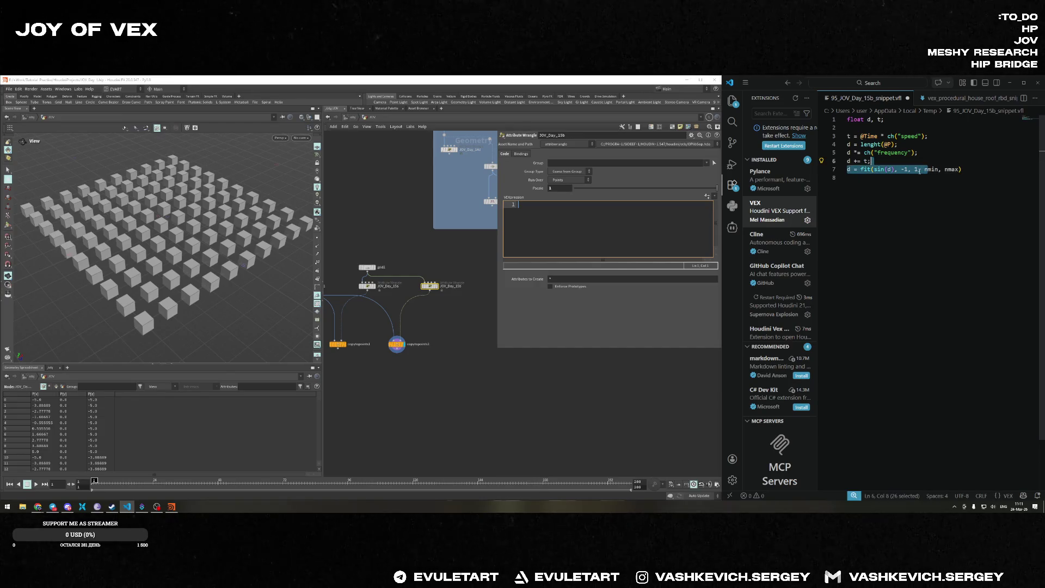
key("shift+Down")
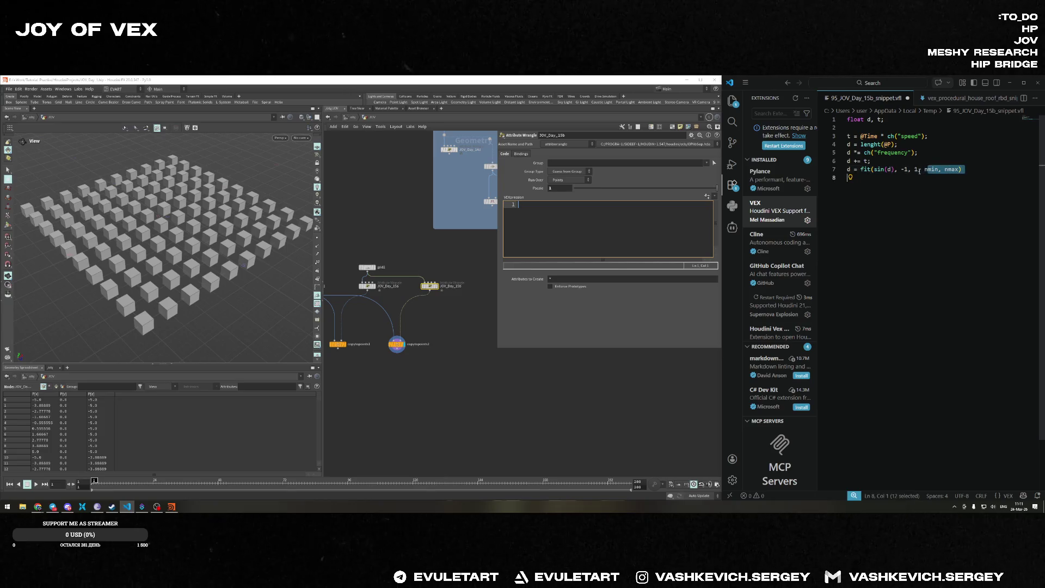
key("Left")
key("Delete")
key("Delete")
key("Delete")
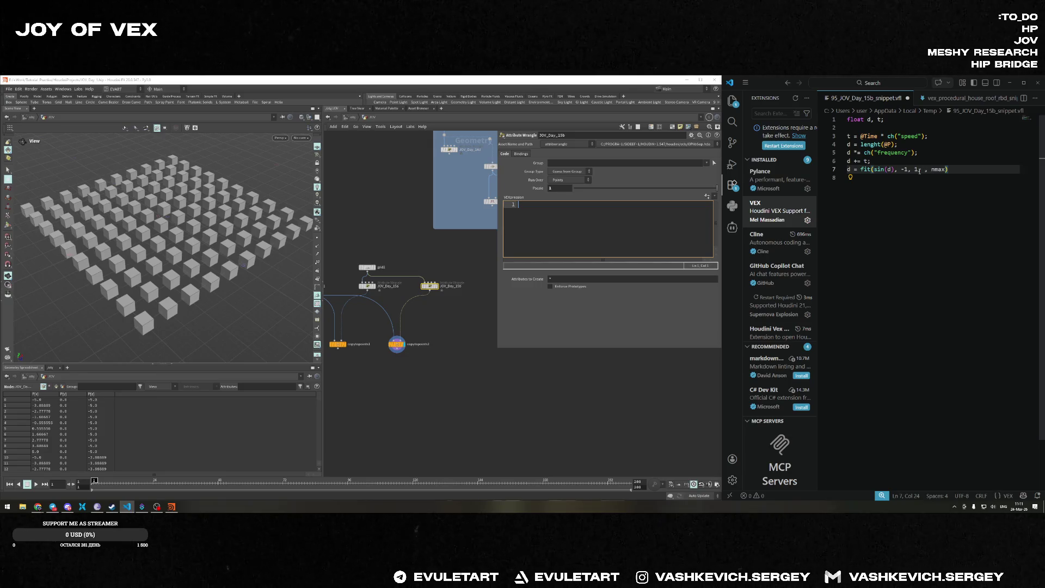
type("ch")
type("(min)")
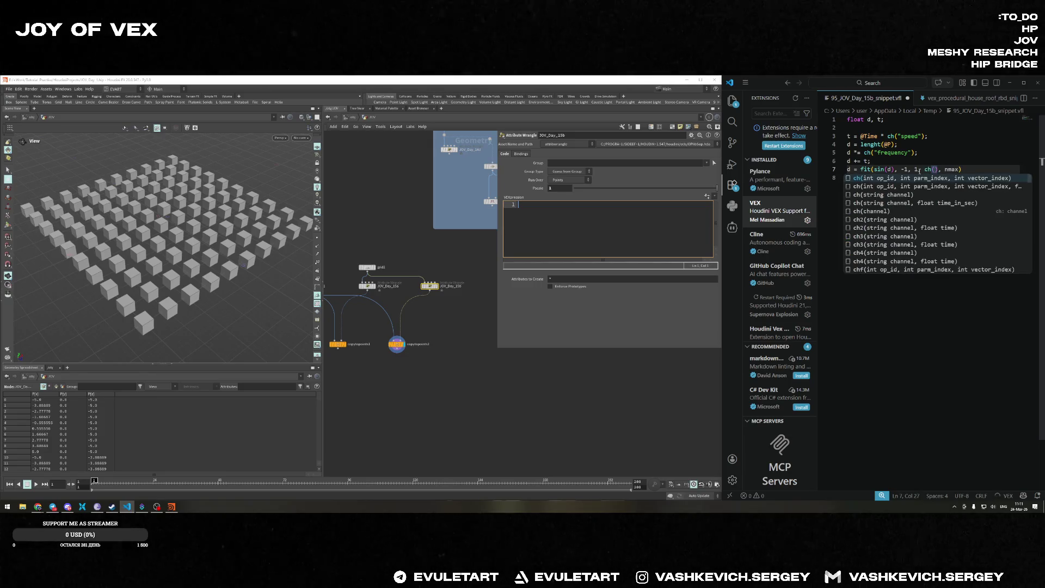
key("Right")
key("Right")
key("Delete")
key("Delete")
key("Delete")
type("ch(")
type("max")
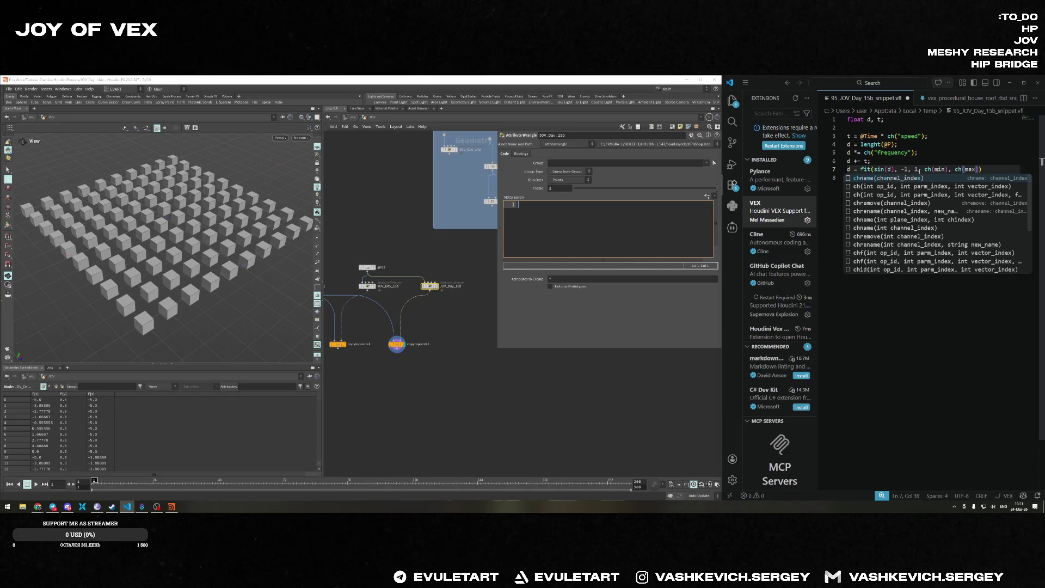
key("Escape")
Quote the channel names so the fit reads ch("min"), ch("max") and end the statement.
type("\")")
key("Left")
key("Left")
key("Left")
type("\"")
key("Left")
key("Left")
key("Left")
type("\"")
key("Right")
key("Right")
key("Right")
type("\"")
key("Left")
key("Left")
key("Right")
type("\"")
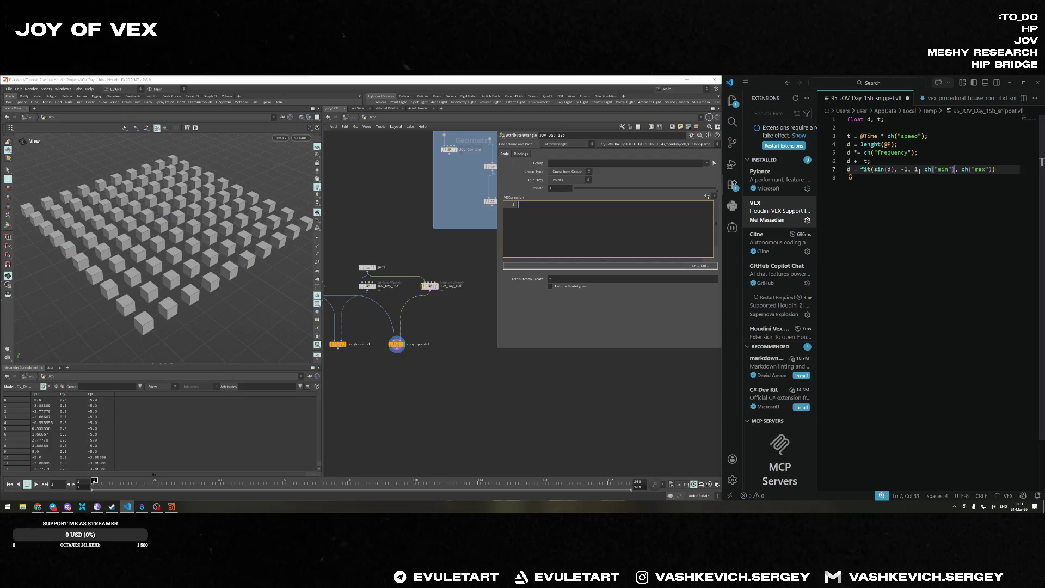
key("Right")
key("Right")
type("\"")
key("End")
type(";")
key("Return")
key("Return")
type("@pscale = ")
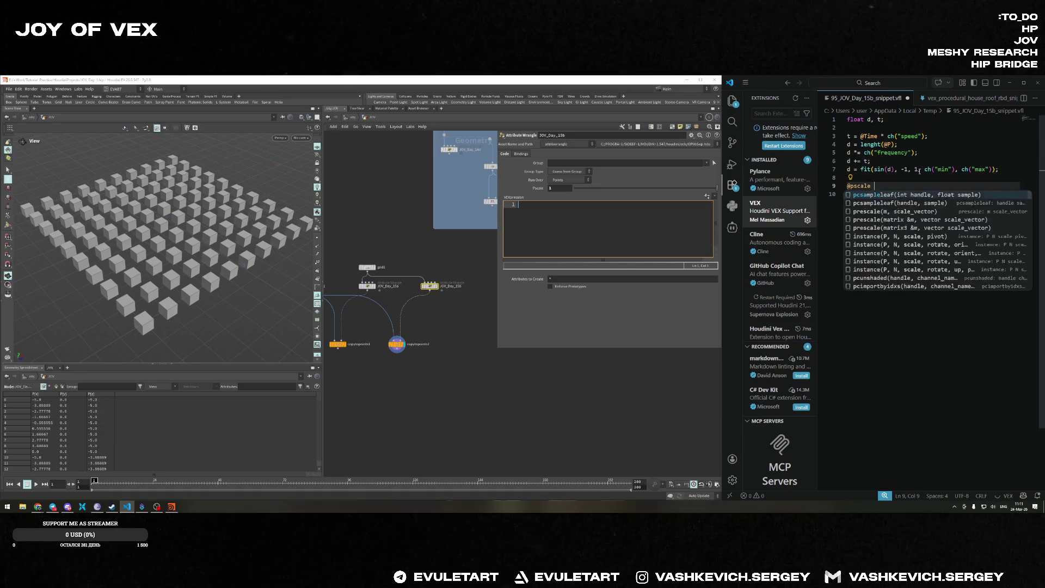
type("d;")
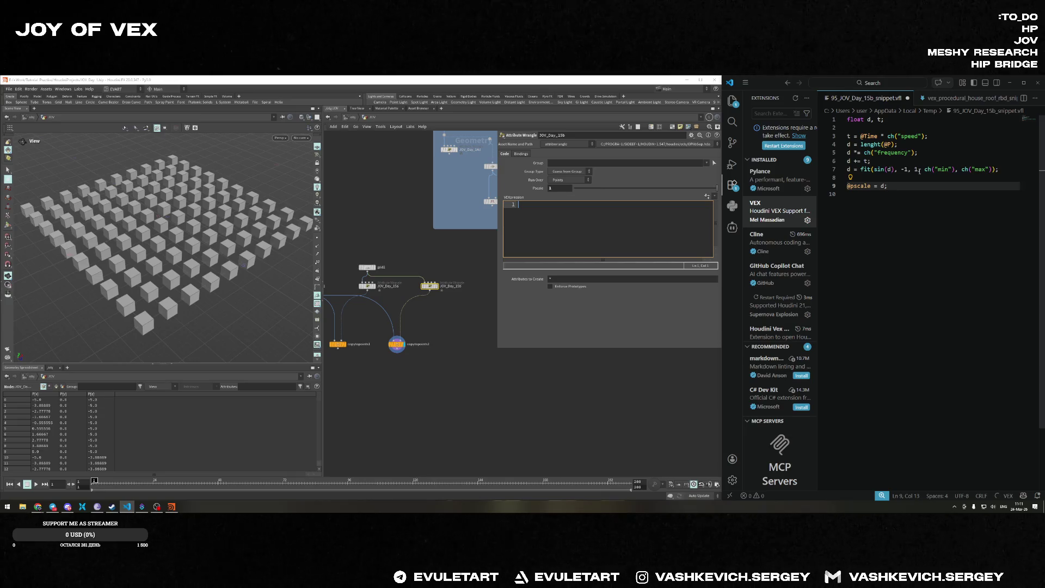
key("ctrl+s")
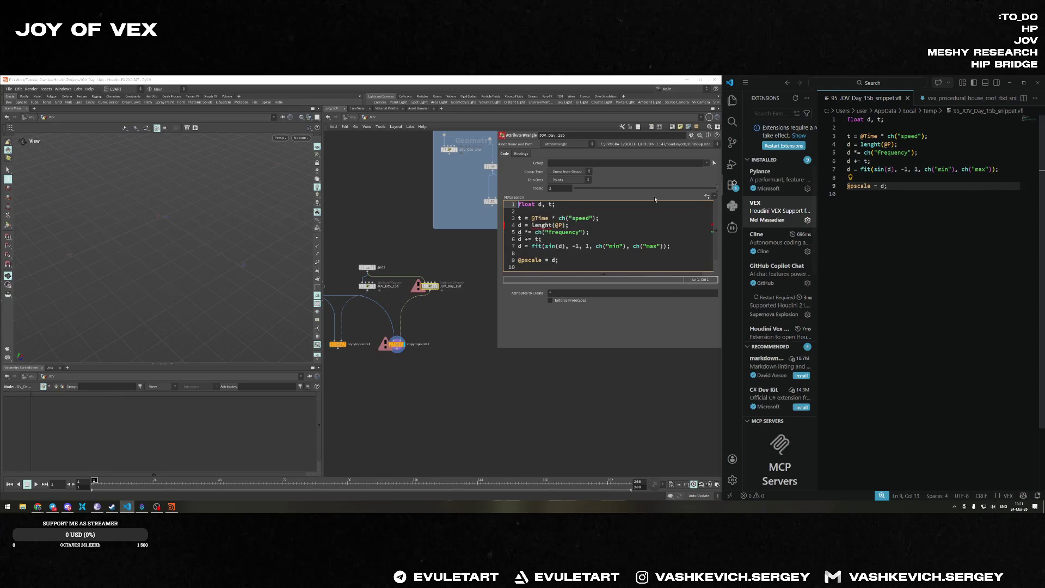
mouse_move(545, 224)
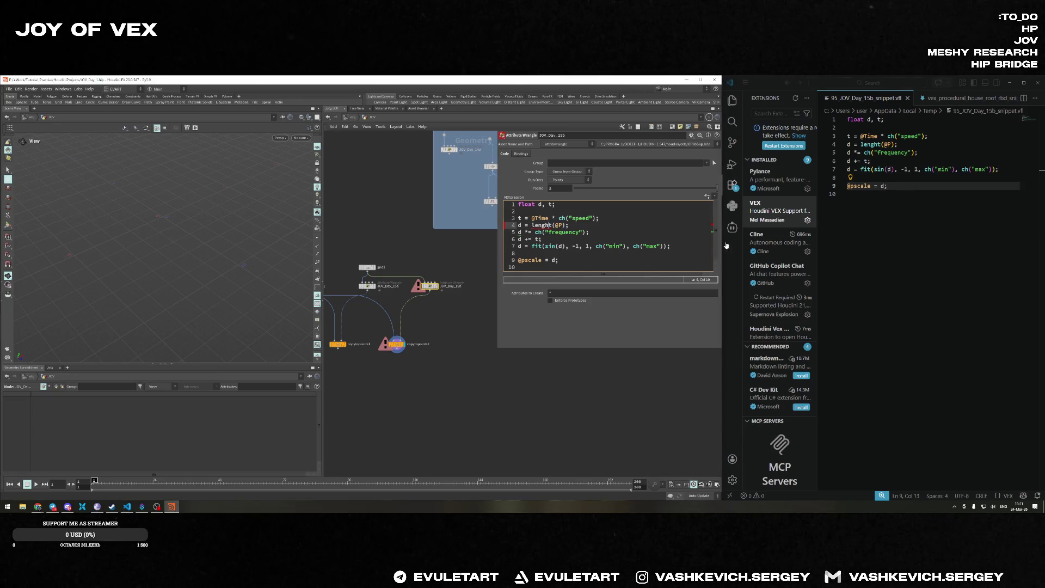
Correct the misspelled lenght to length(@P) on line 4.
left_click(877, 144)
key("BackSpace")
key("Delete")
key("ctrl+space")
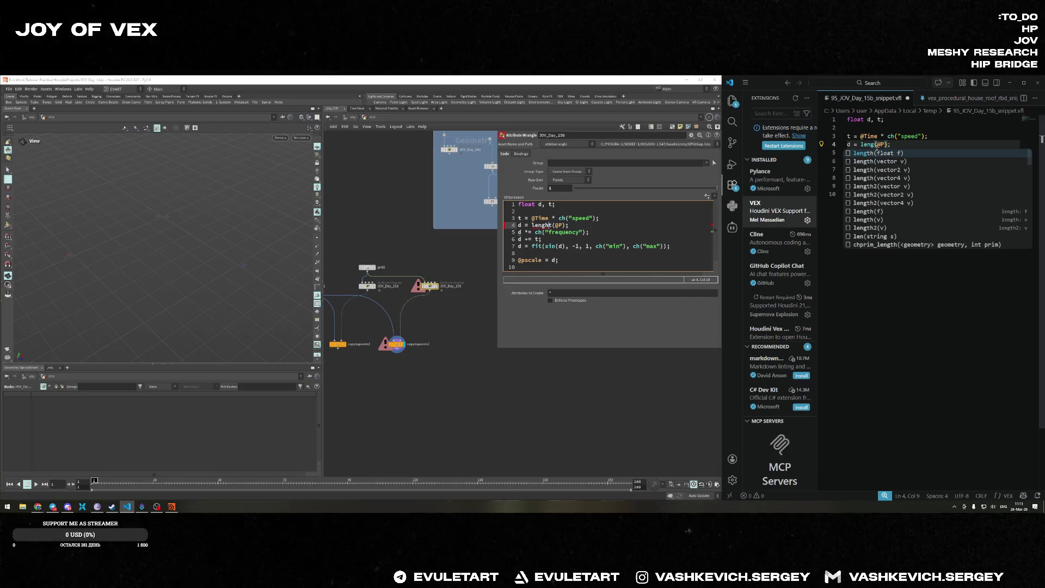
key("Return")
type("@P)\\")
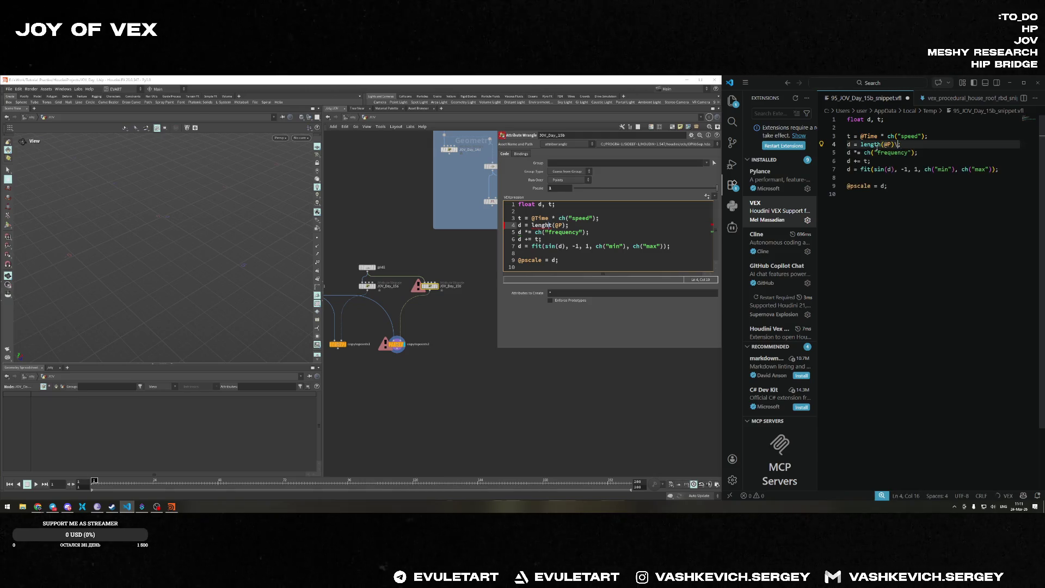
Save the script and create Speed, Frequency, Min and Max sliders, then edit Min.
key("ctrl+s")
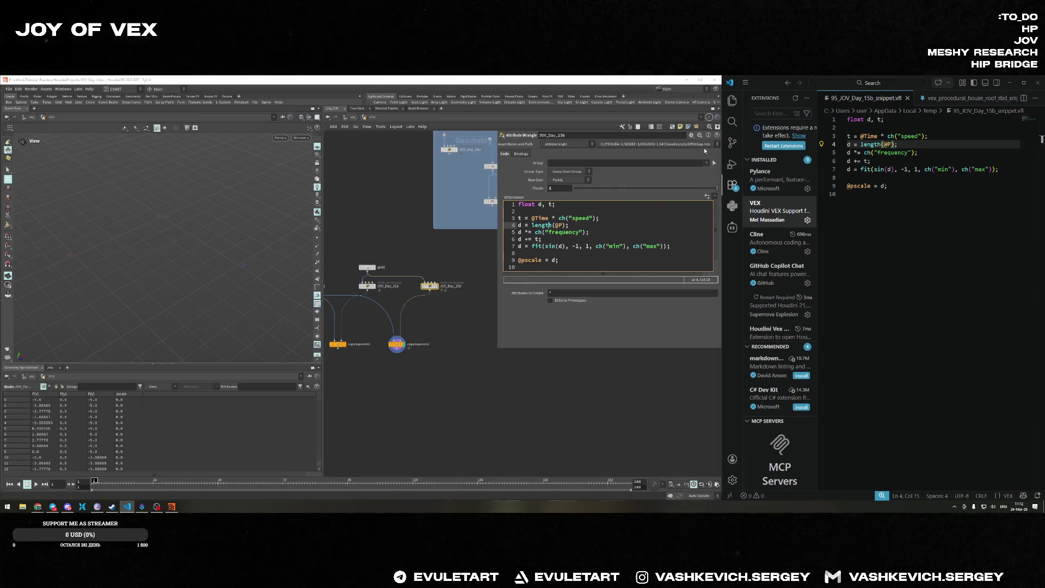
left_click(690, 135)
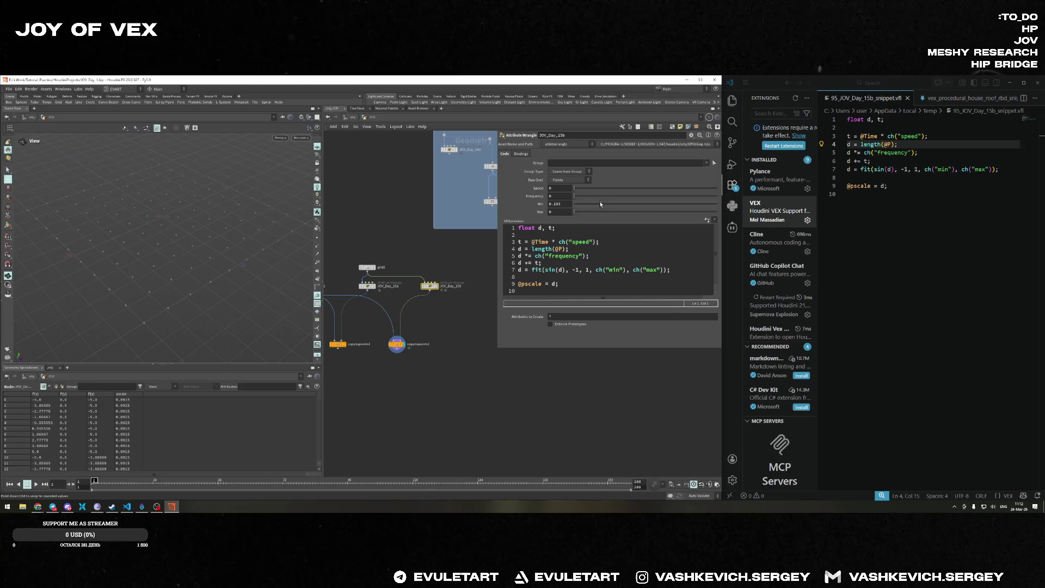
left_click(558, 204)
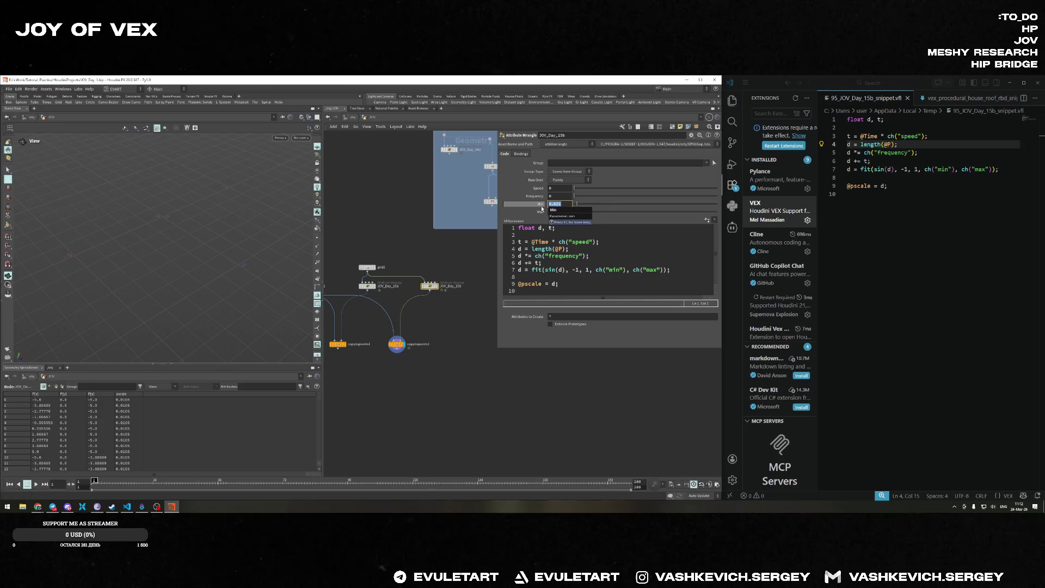
type("-0")
Set the wave's Min to 0.2 and Max to 2, raise Frequency, and play the timeline.
key("Tab")
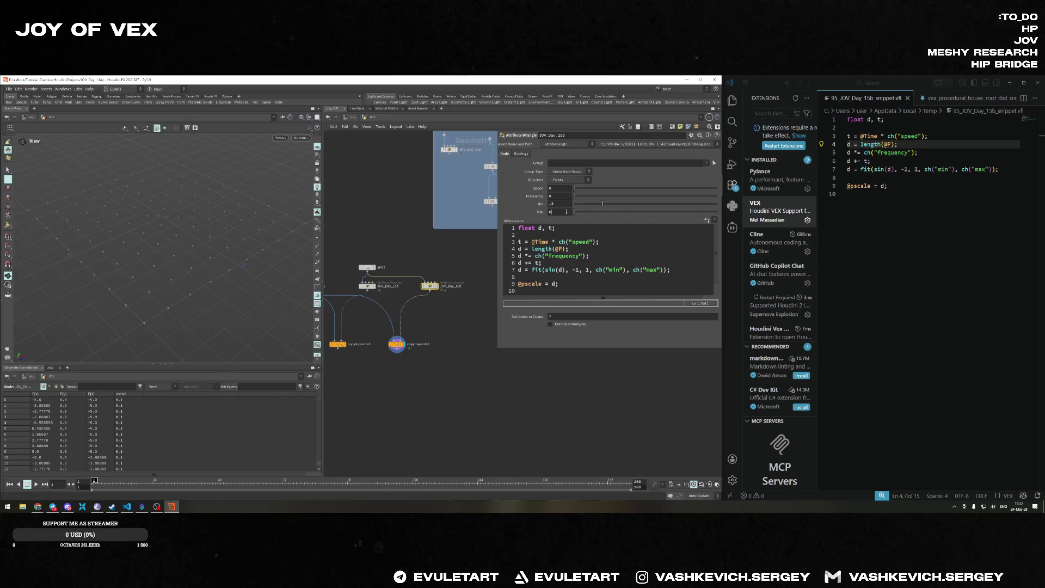
key("Return")
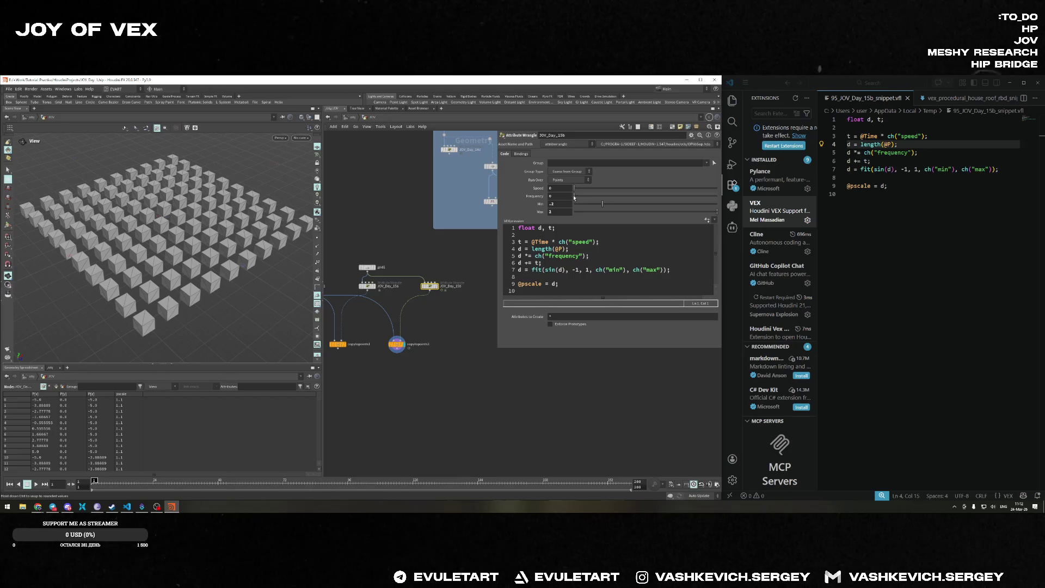
left_click_drag(574, 196, 622, 188)
left_click(35, 484)
Set the wave Frequency to 1, then to 0.5.
double_click(560, 196)
type("146")
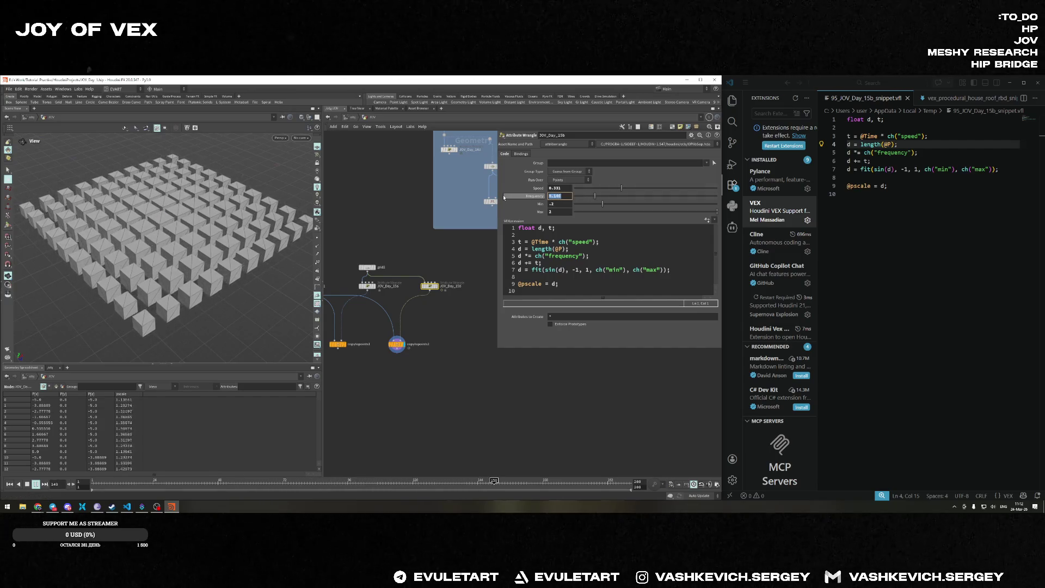
key("Return")
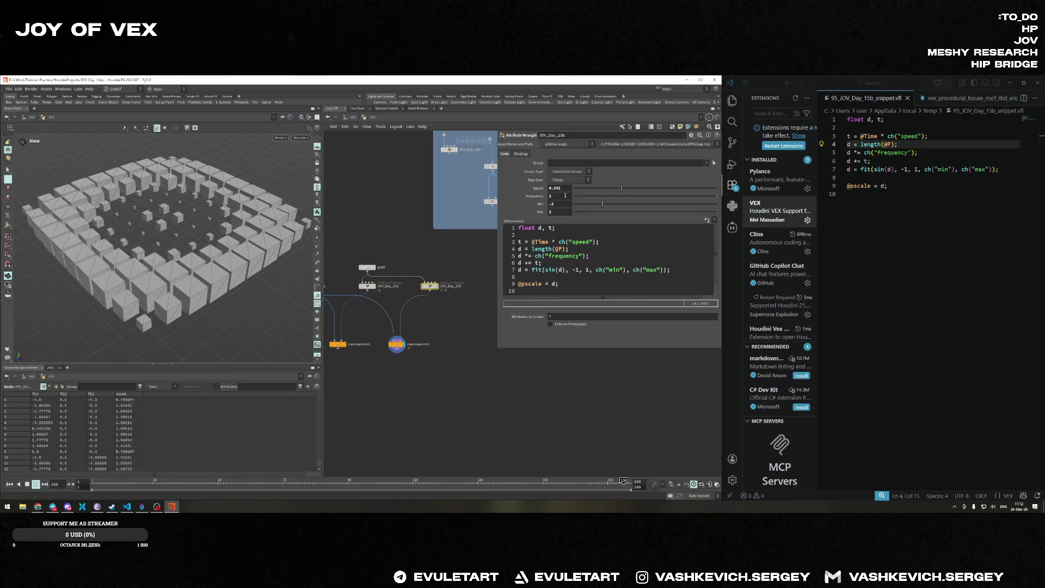
type(".5")
key("Return")
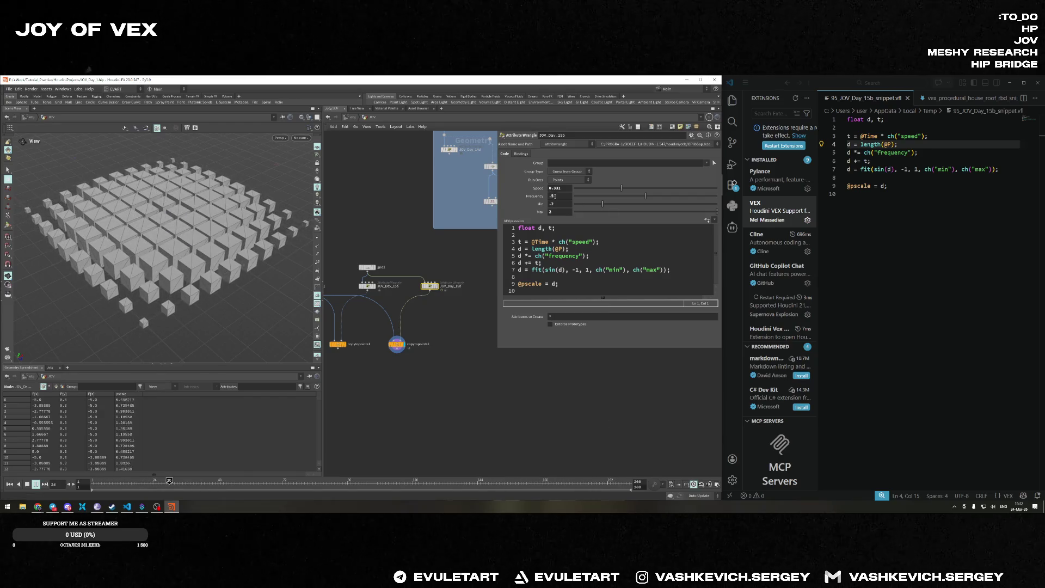
Set the wave Speed to 0.5, then raise it to 1.
left_click(555, 188)
type(".5")
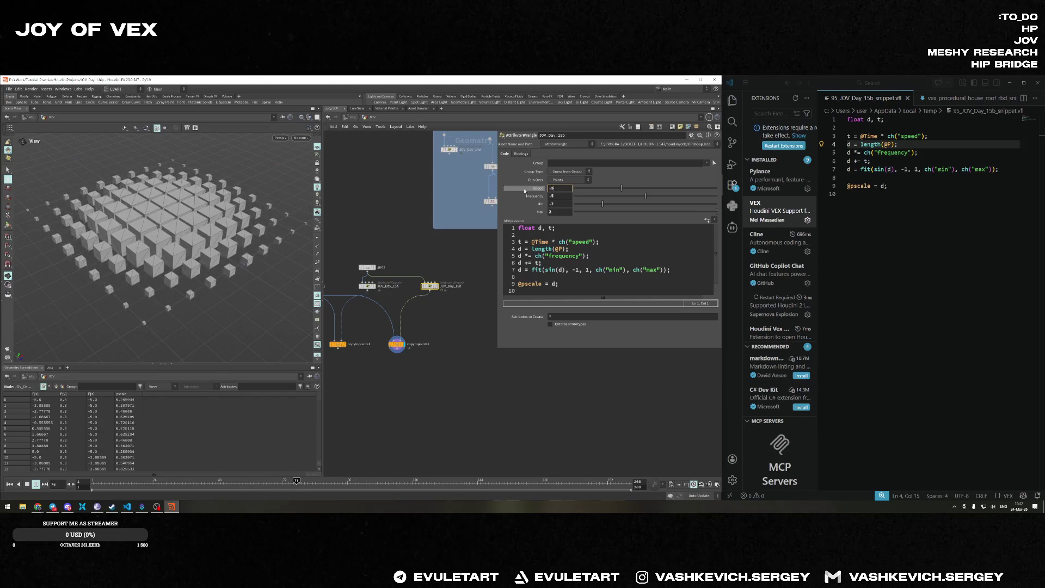
key("Return")
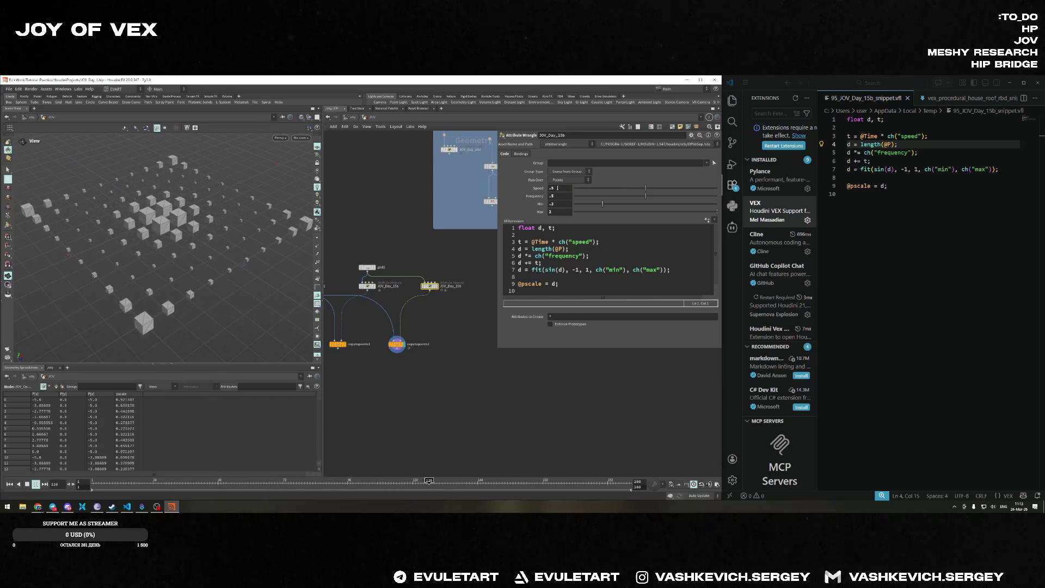
middle_click_drag(520, 190, 522, 190)
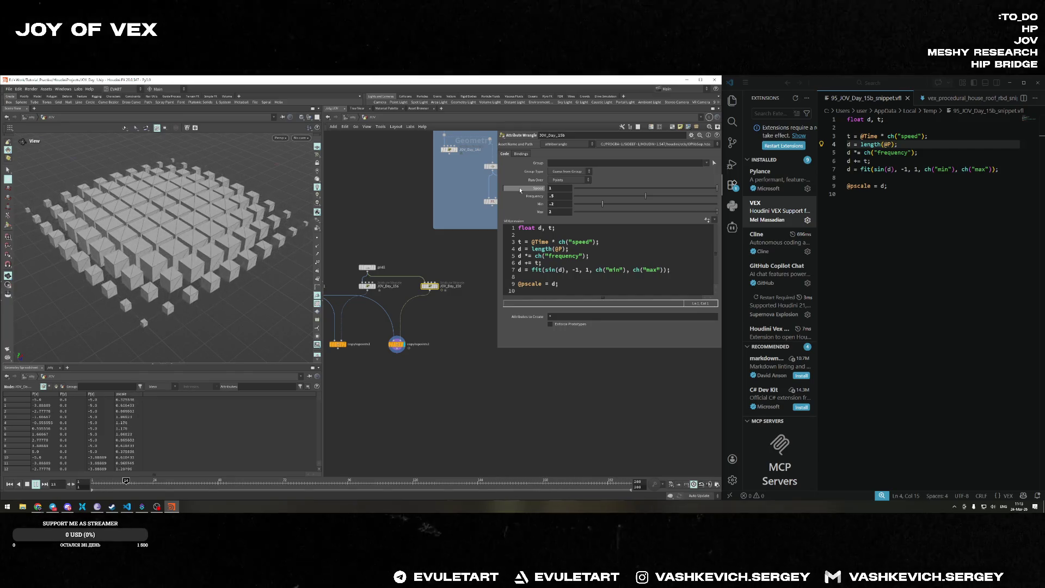
Set the scale range to Min 0 and Max 3.
key("BackSpace")
type("01")
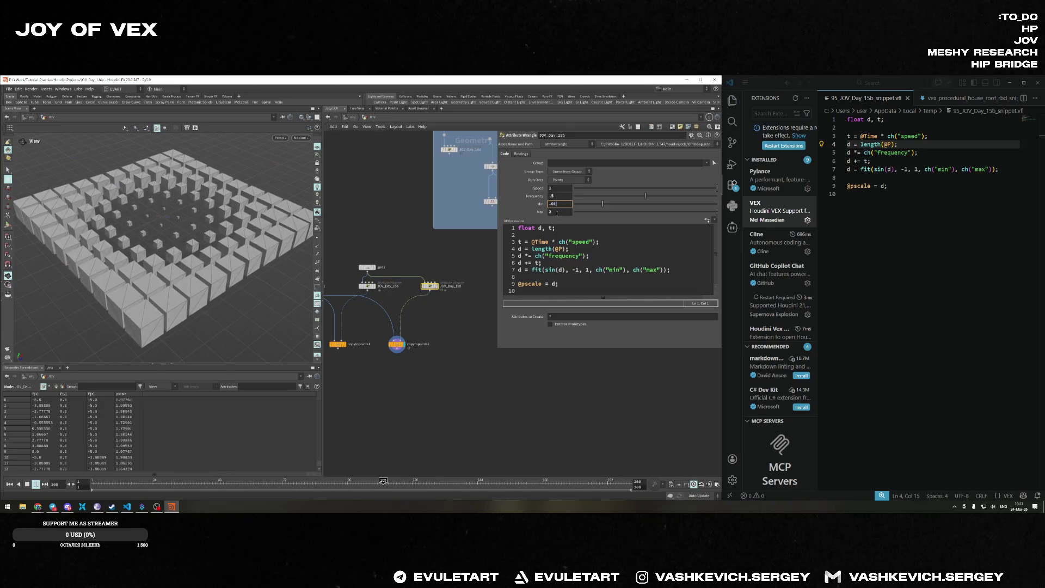
key("Tab")
type("33")
key("BackSpace")
key("Return")
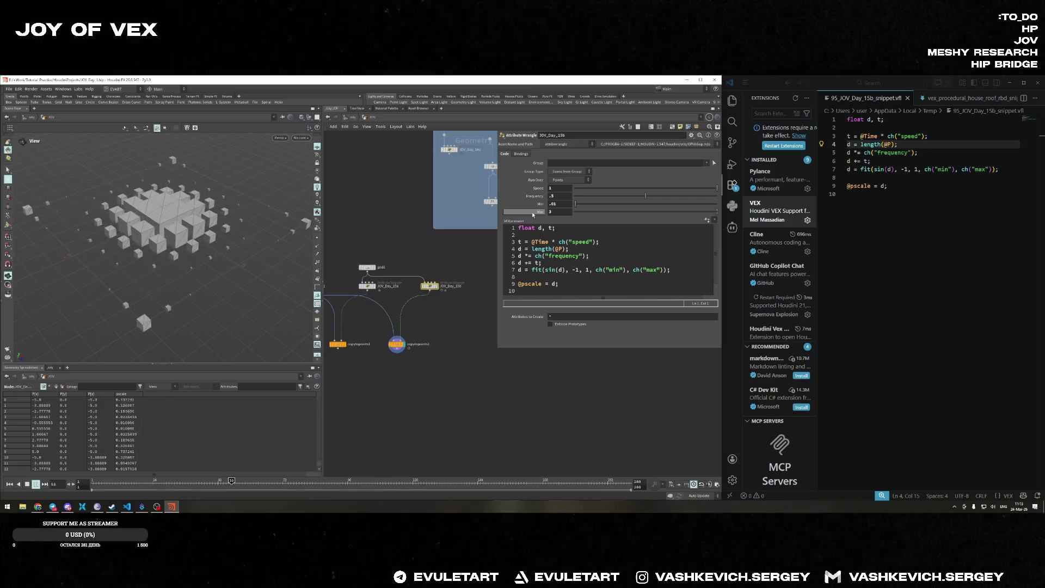
Set Min to 0 and Max to 1, then change Max to 2.
left_click(524, 207)
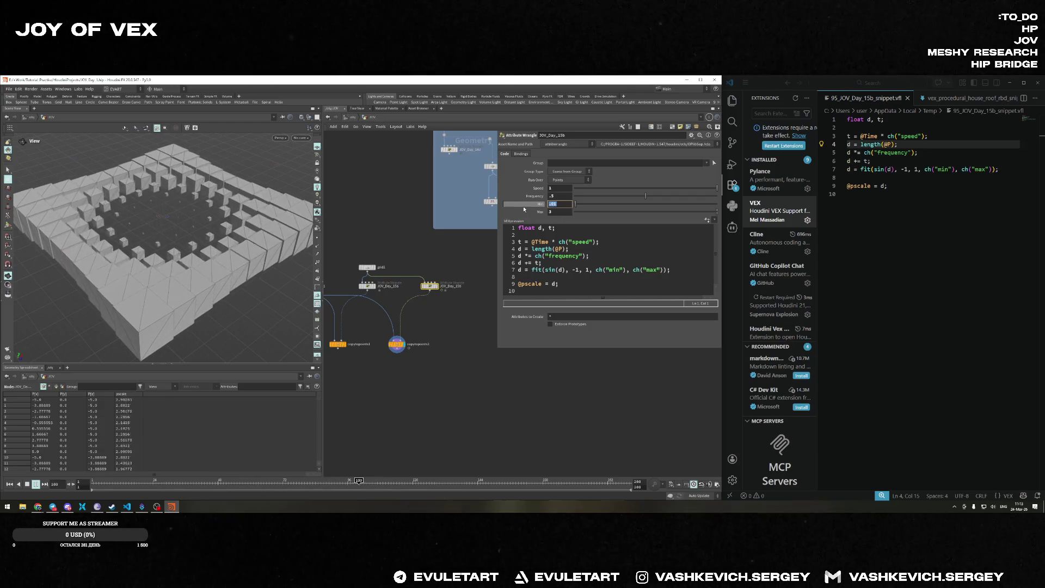
type("0")
key("Tab")
type("1")
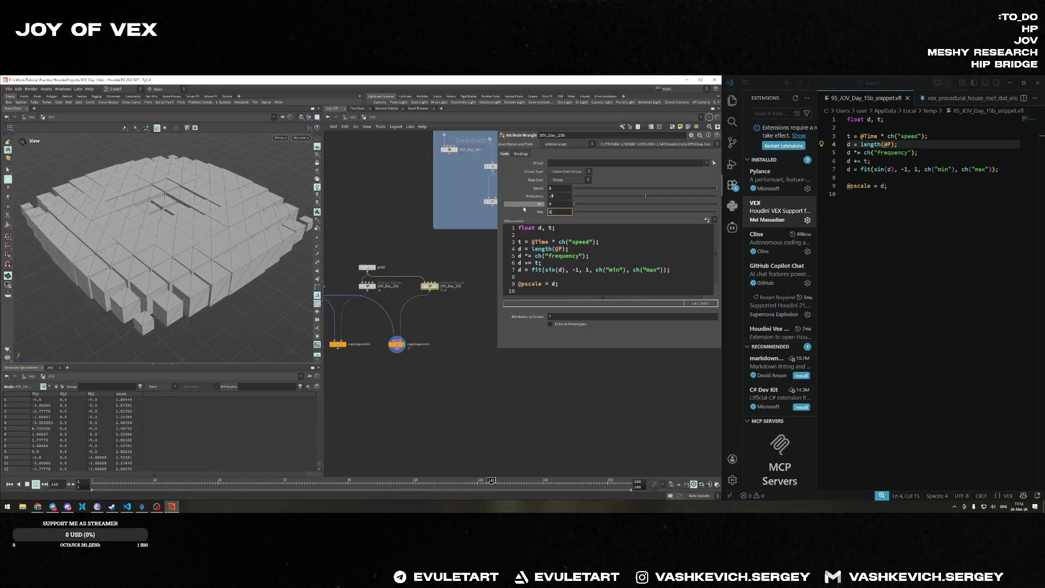
key("Return")
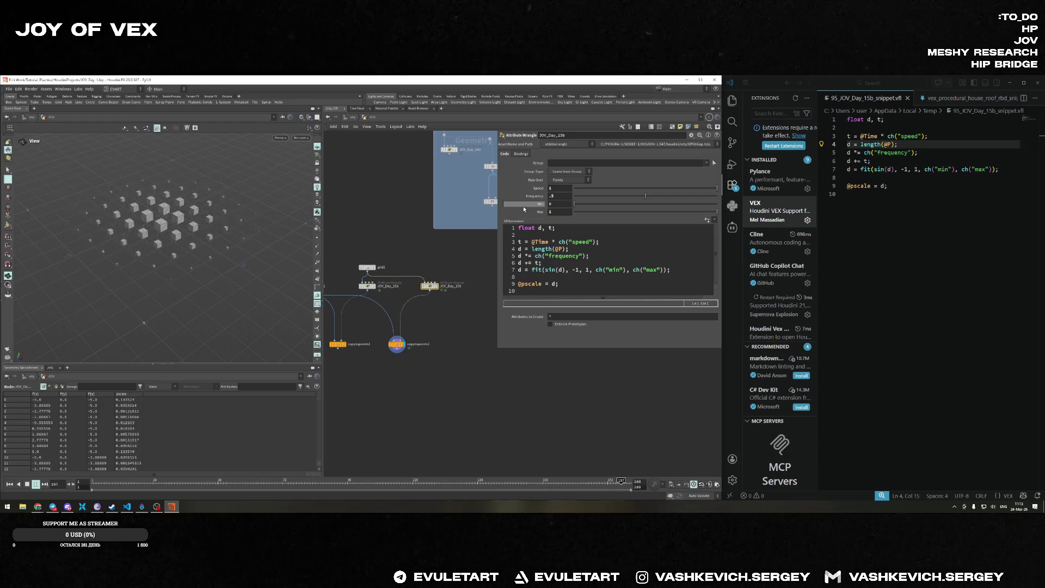
left_click(525, 213)
type("2")
key("Return")
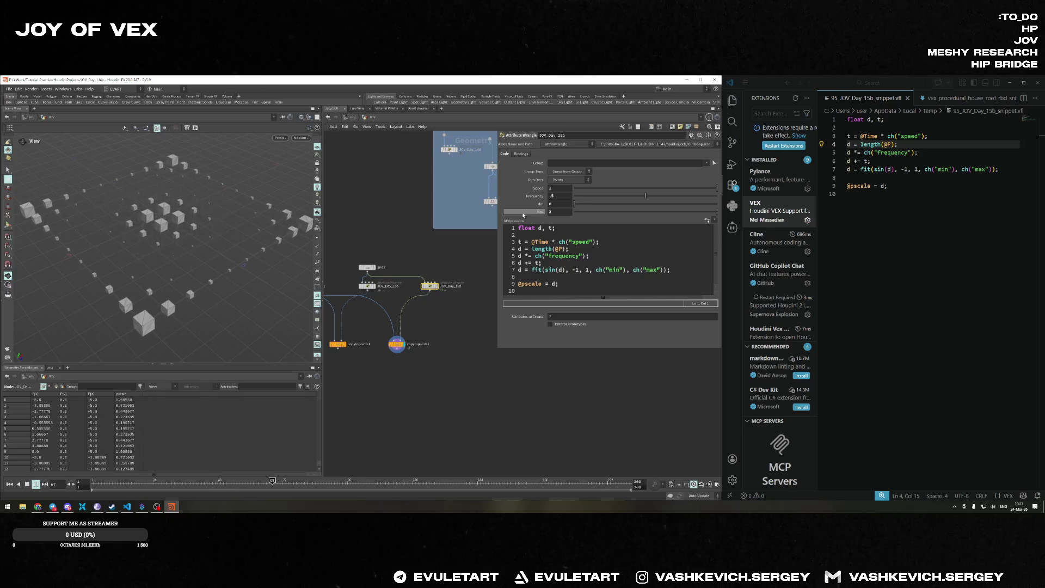
Stop playback, rewind to frame 1, and orbit the view around the box grid.
left_click(27, 483)
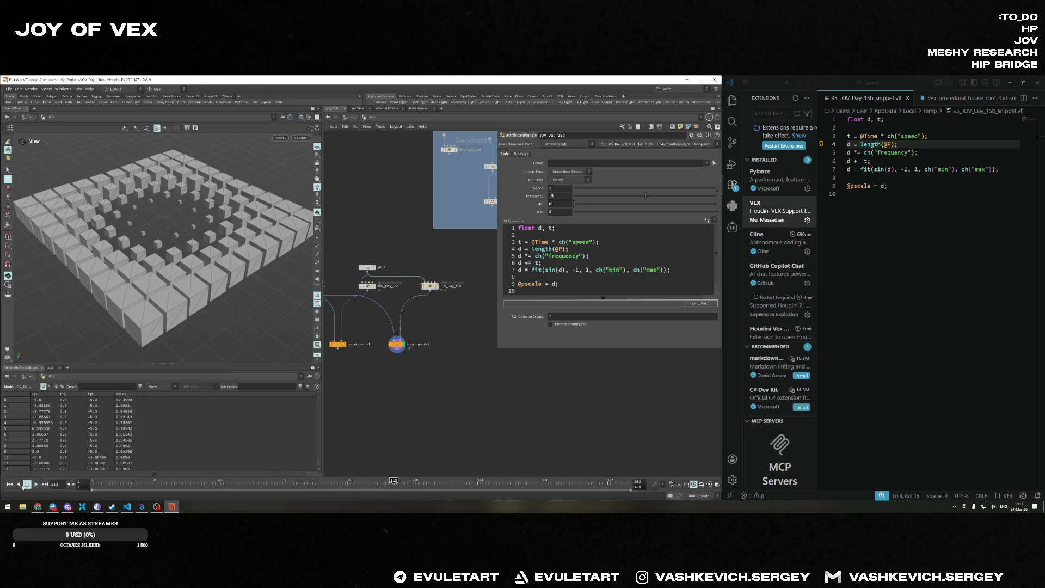
left_click(10, 484)
scroll(163, 316, "up", 3)
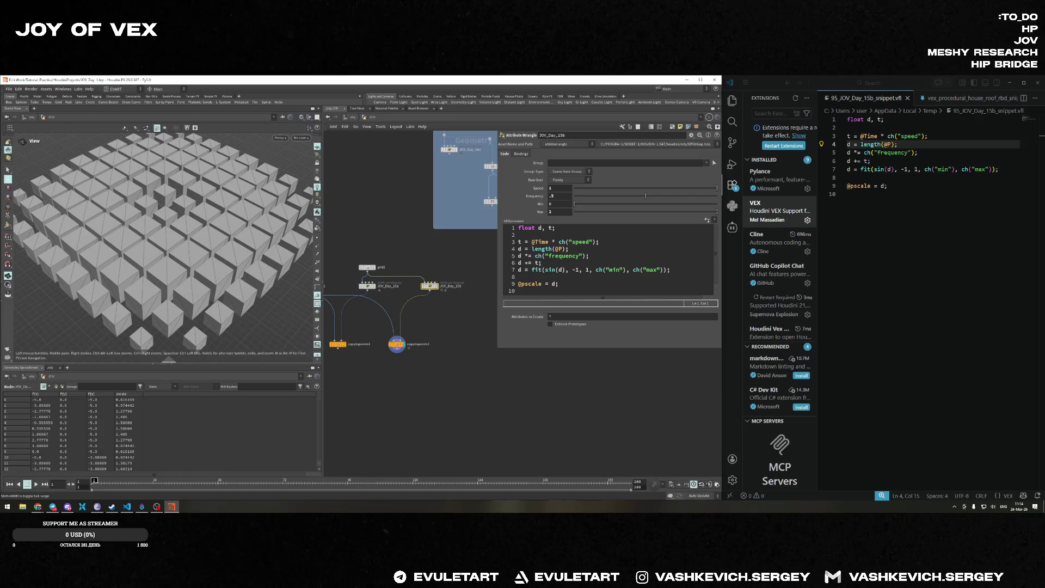
scroll(248, 301, "down", 3)
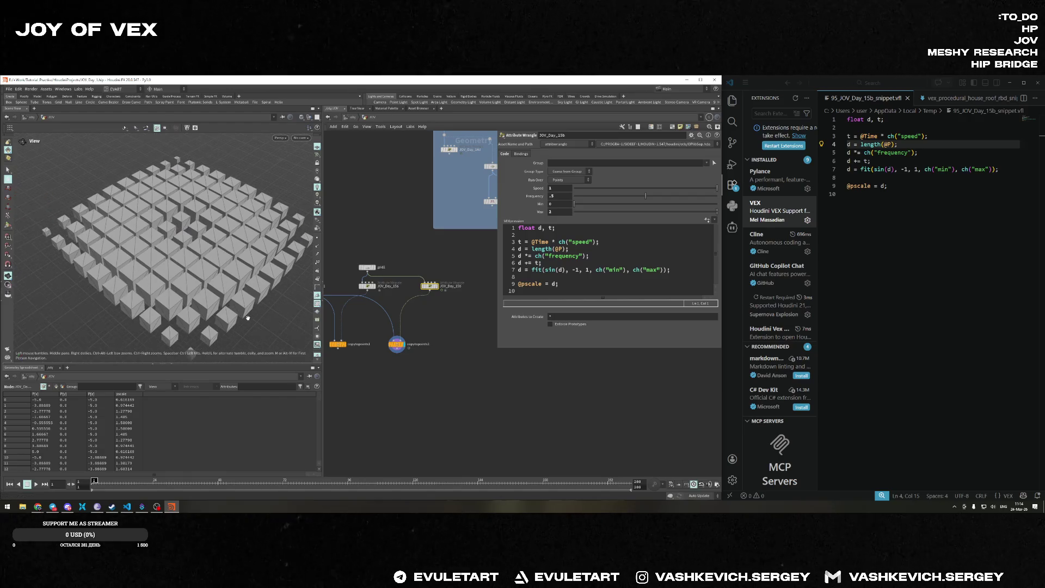
left_click_drag(247, 300, 170, 315)
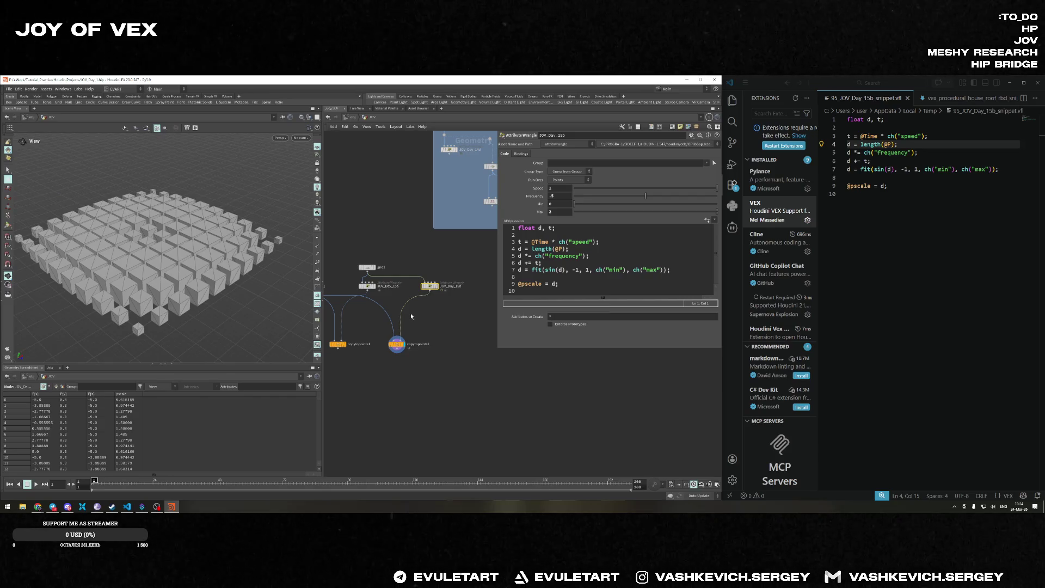
Undo an accidental duplicate of the copy-to-points node.
left_click_drag(395, 342, 462, 344, "alt")
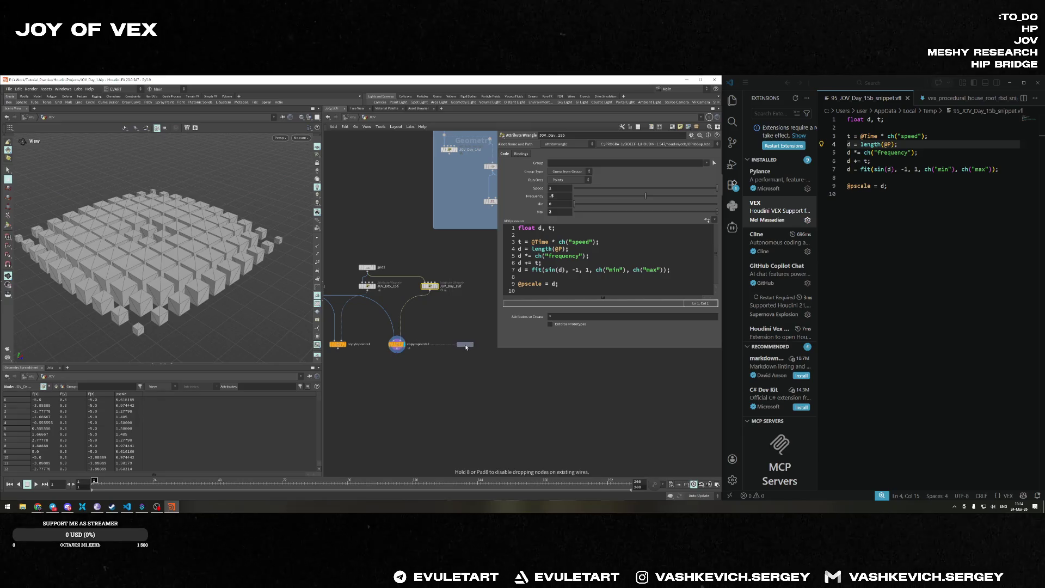
middle_click_drag(456, 310, 436, 311)
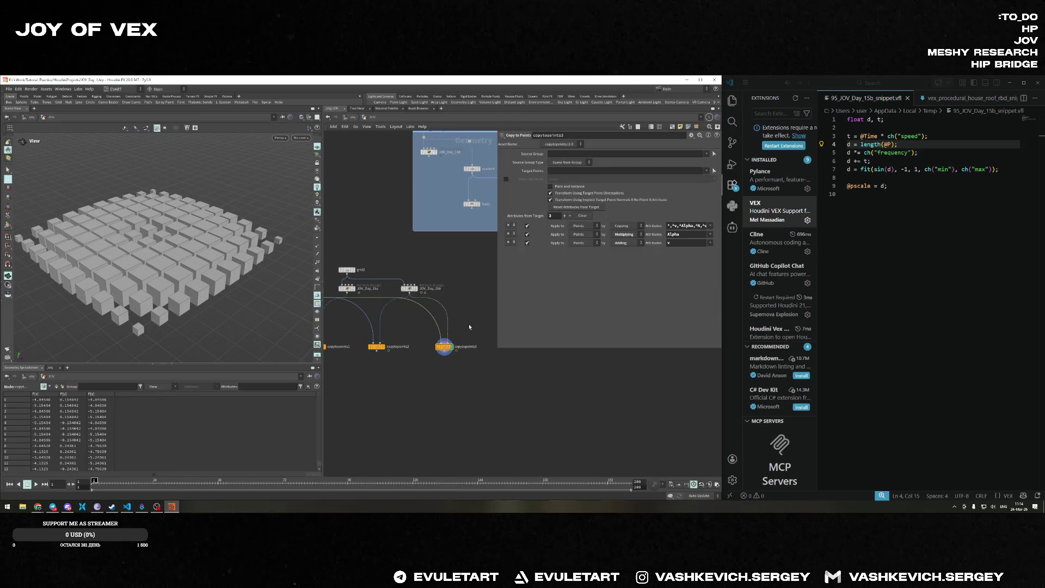
scroll(427, 318, "down", 2)
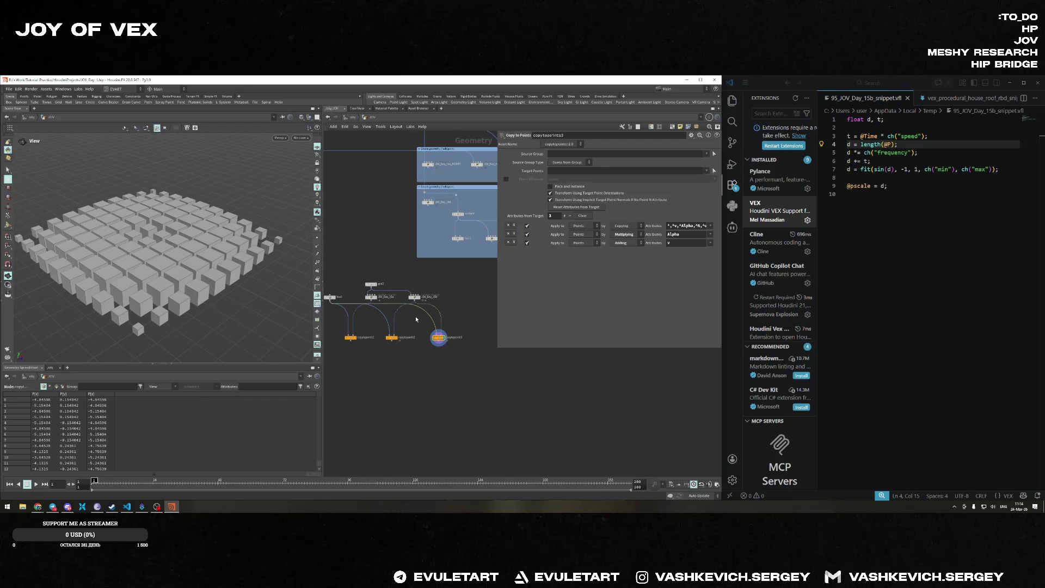
scroll(442, 319, "up", 1)
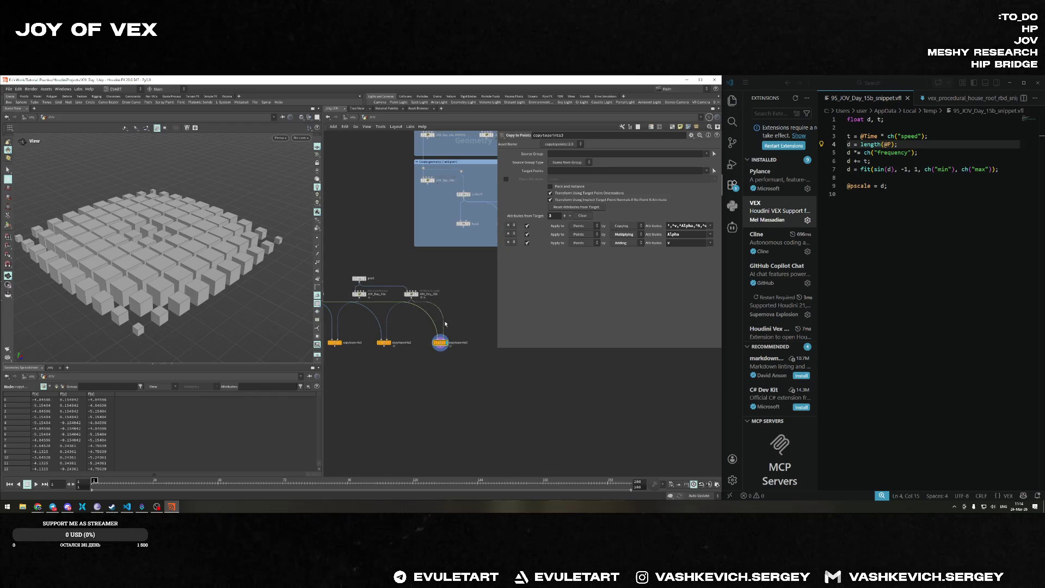
key("ctrl+z")
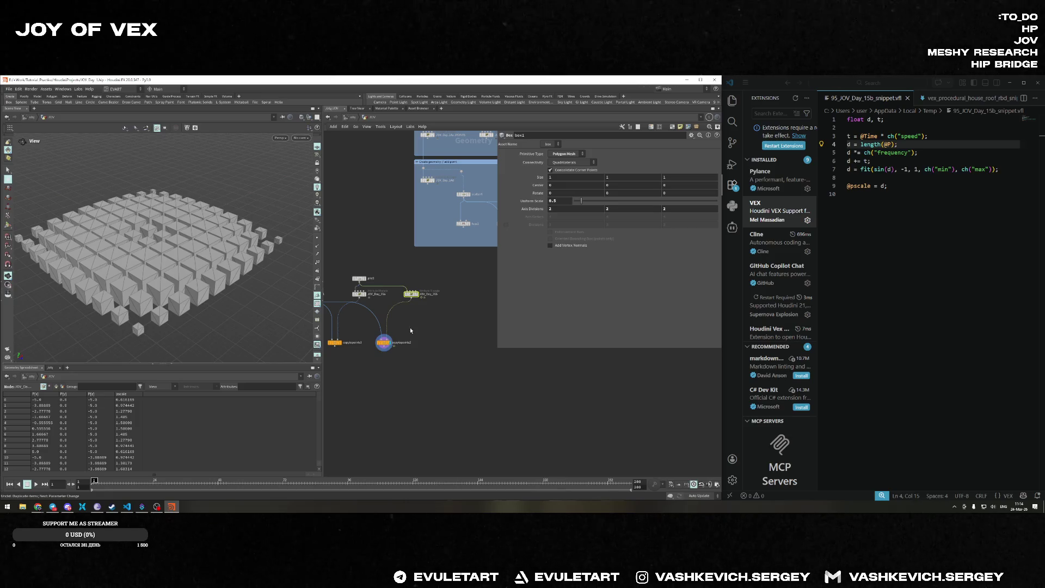
Duplicate the JOV_Day_15b wrangle and rename the copy JOV_Day_15c.
left_click(411, 294)
left_click_drag(411, 294, 452, 298)
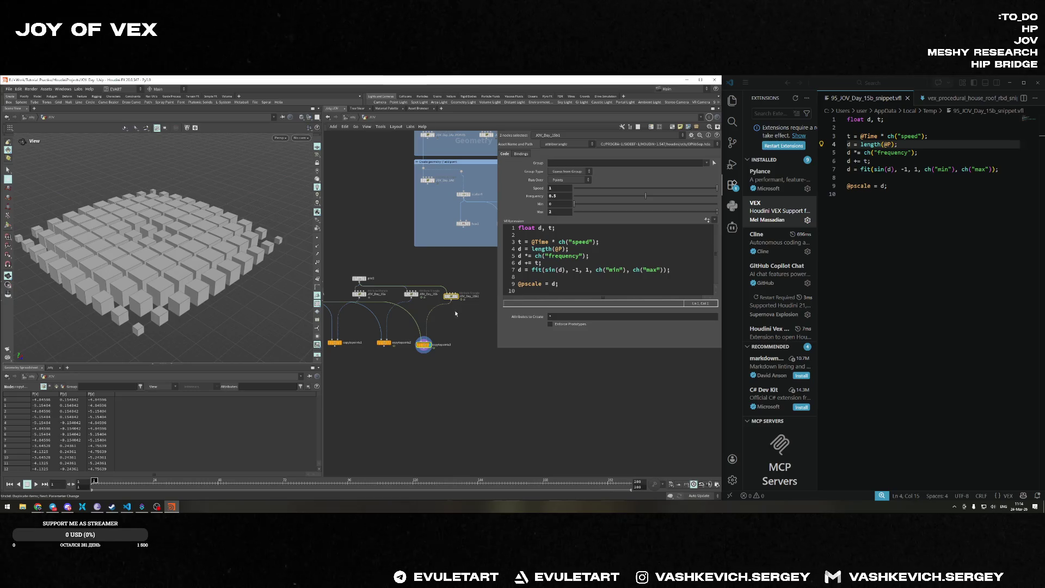
double_click(472, 296)
type("c")
key("Return")
Clear JOV_Day_15c's VEX code and edit it in the external editor.
left_click(577, 284)
key("ctrl+a")
key("BackSpace")
right_click(539, 255)
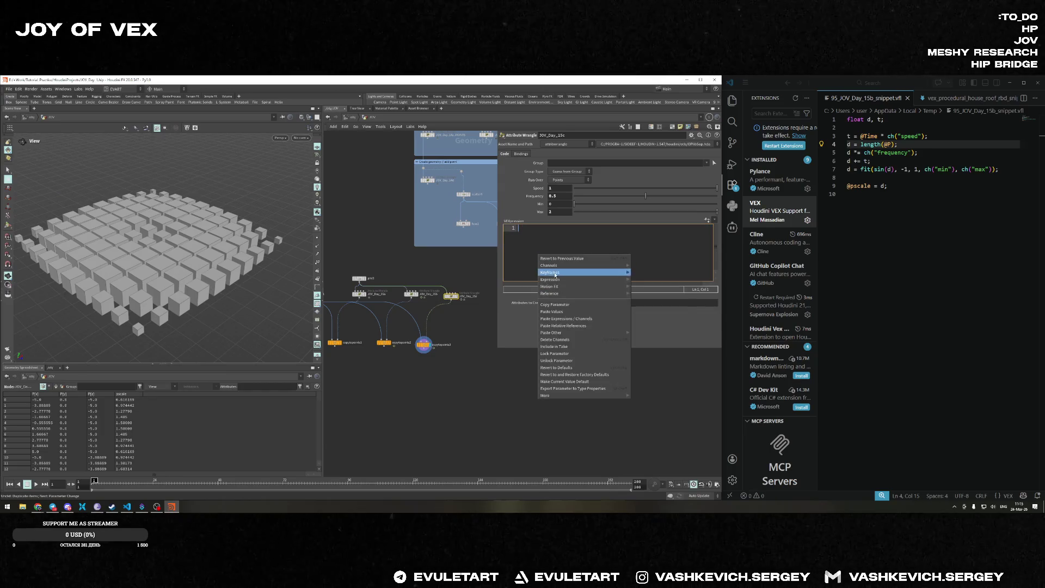
mouse_move(563, 282)
left_click(655, 293)
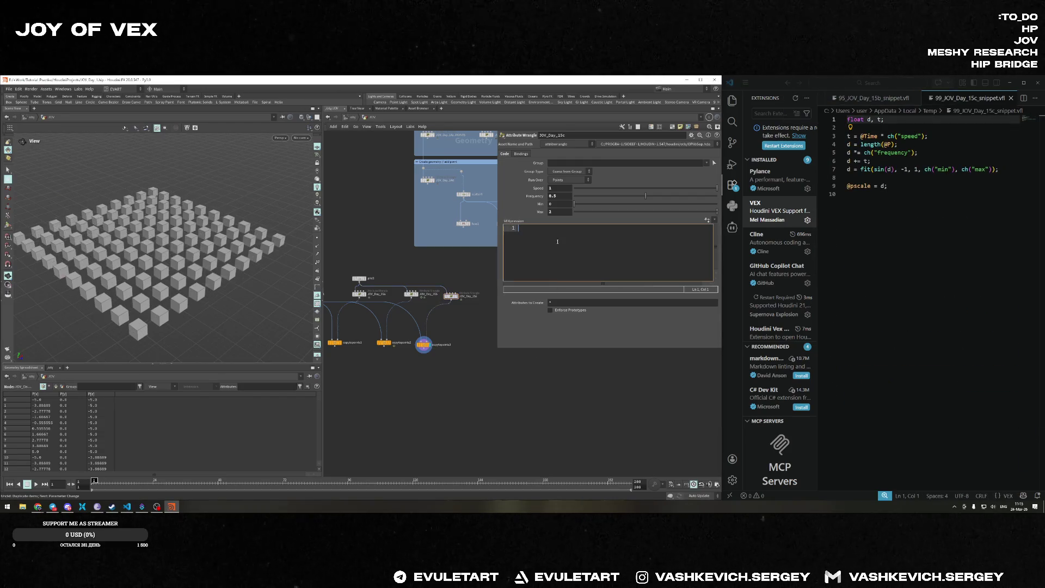
Sync the emptied code to the external file and close the old 15b snippet.
right_click(558, 243)
mouse_move(569, 267)
left_click(678, 266)
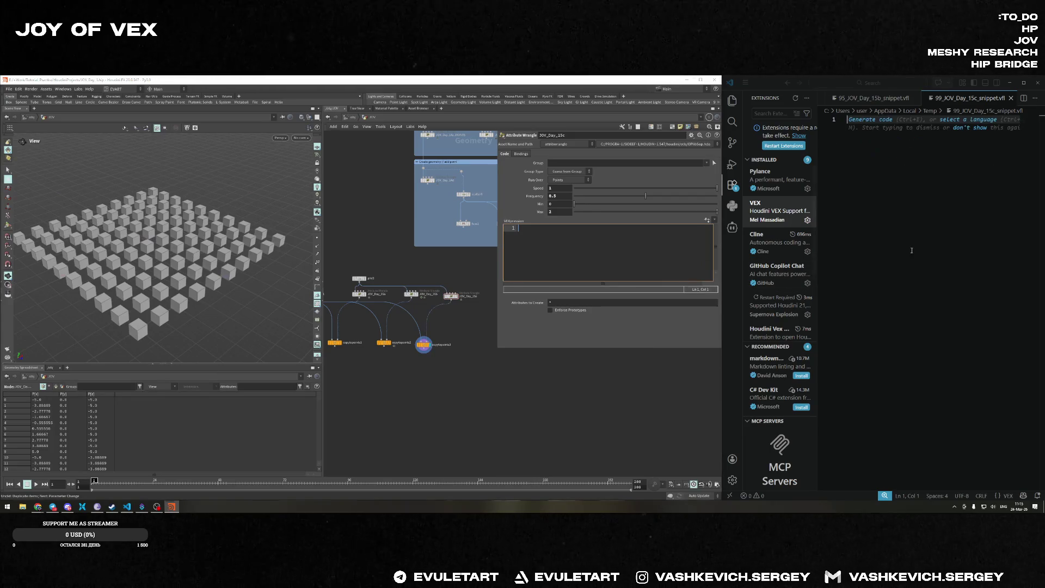
left_click(885, 98)
left_click(912, 98)
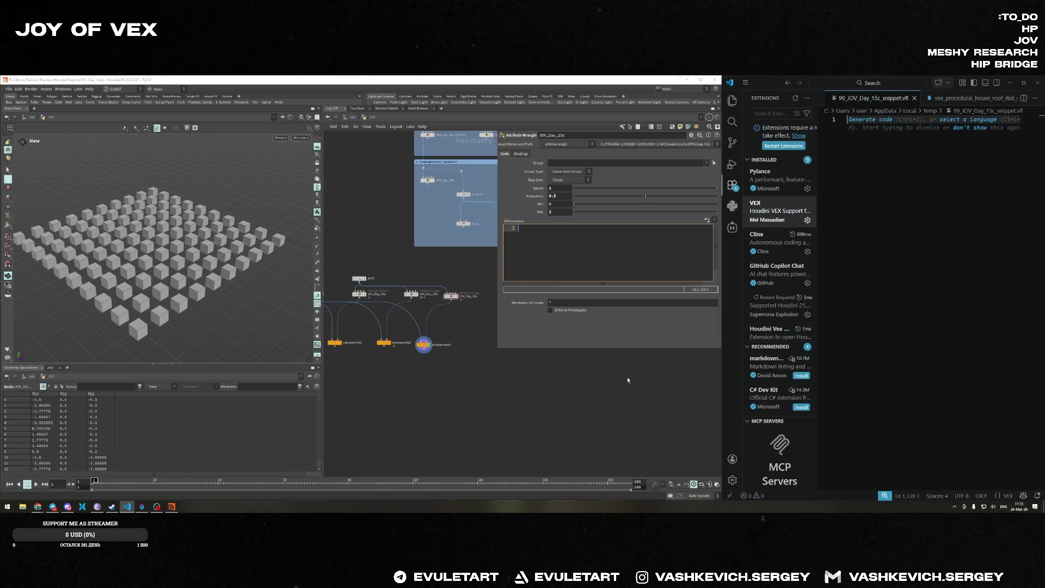
type("@s")
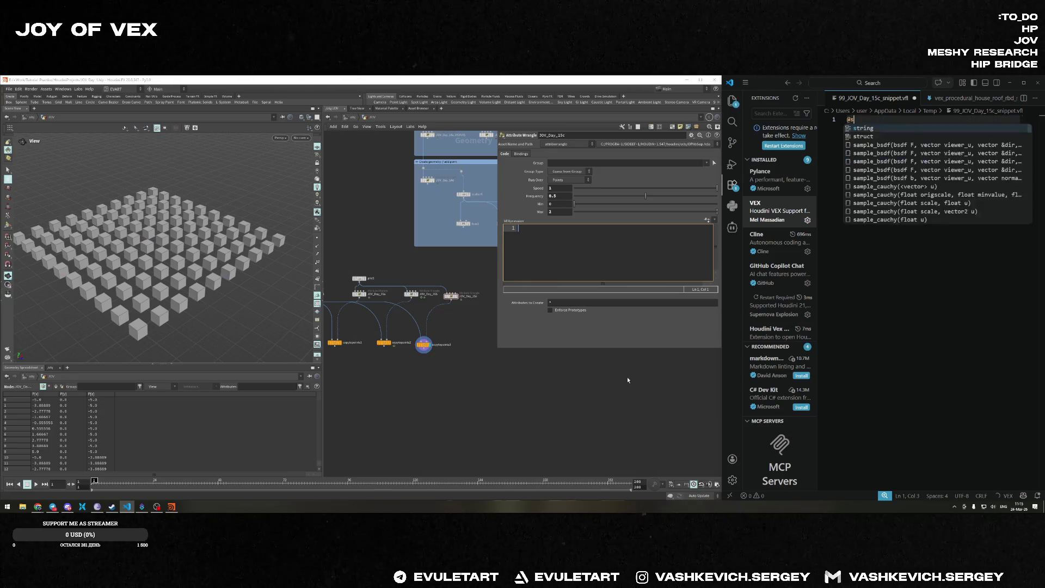
type("cale =")
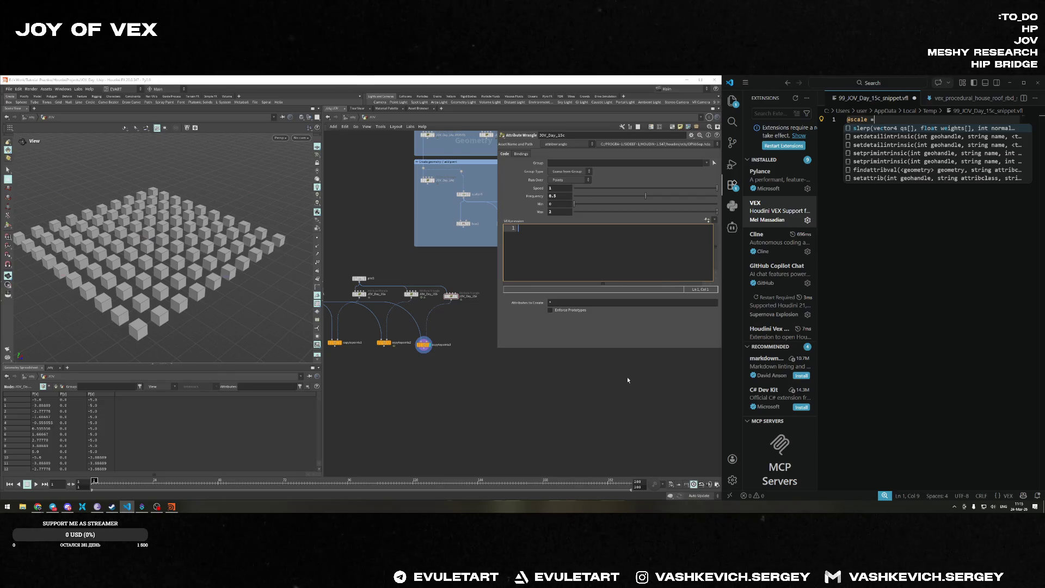
type("{")
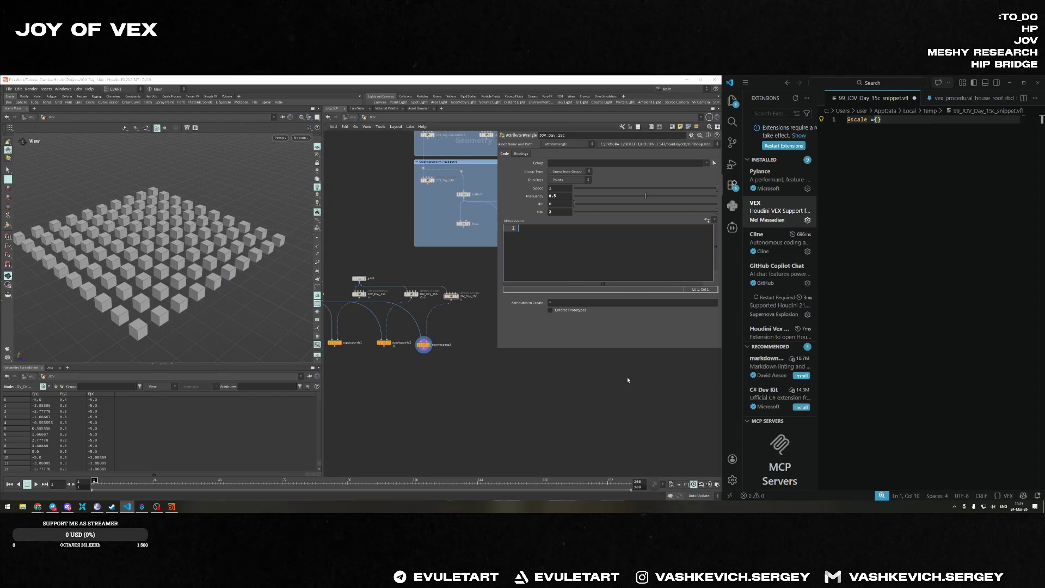
type("1,")
type(" 5, 2.2};")
key("ctrl+s")
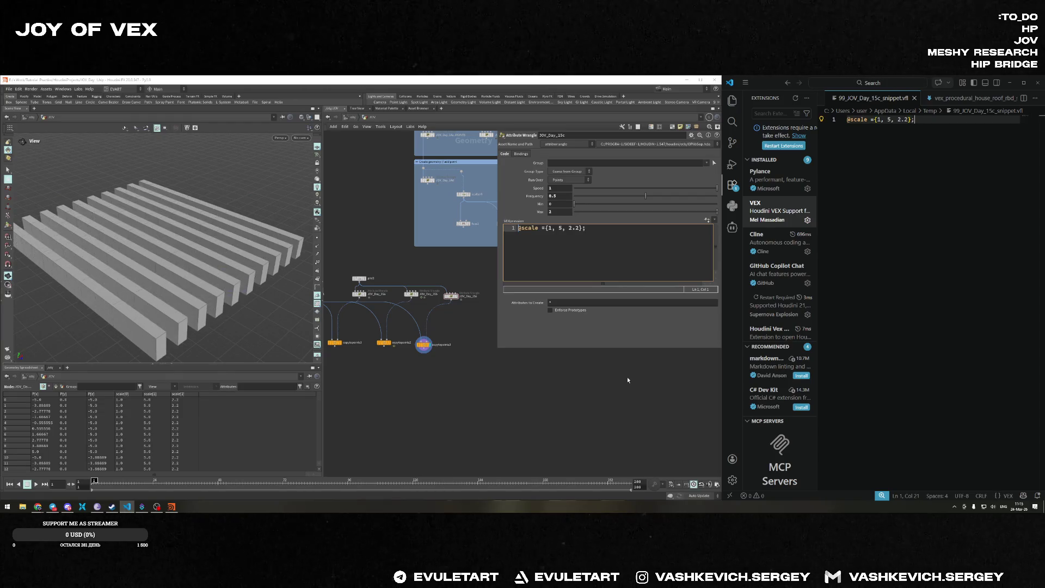
left_click(188, 289)
mouse_move(188, 289)
left_mouse_down()
mouse_move(185, 266)
mouse_move(180, 316)
mouse_move(176, 287)
left_mouse_up()
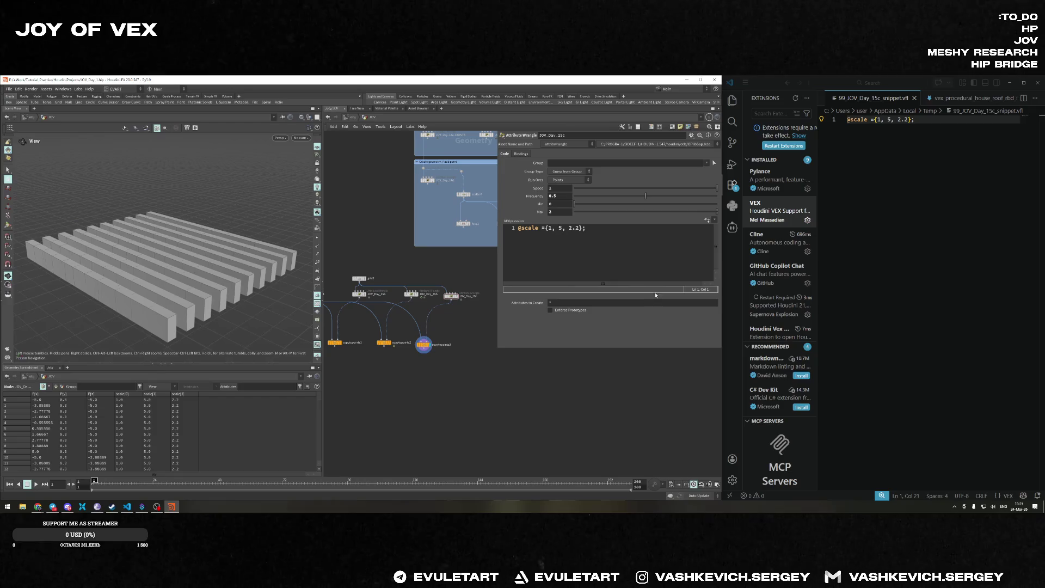
left_click(895, 140)
key("shift+Home")
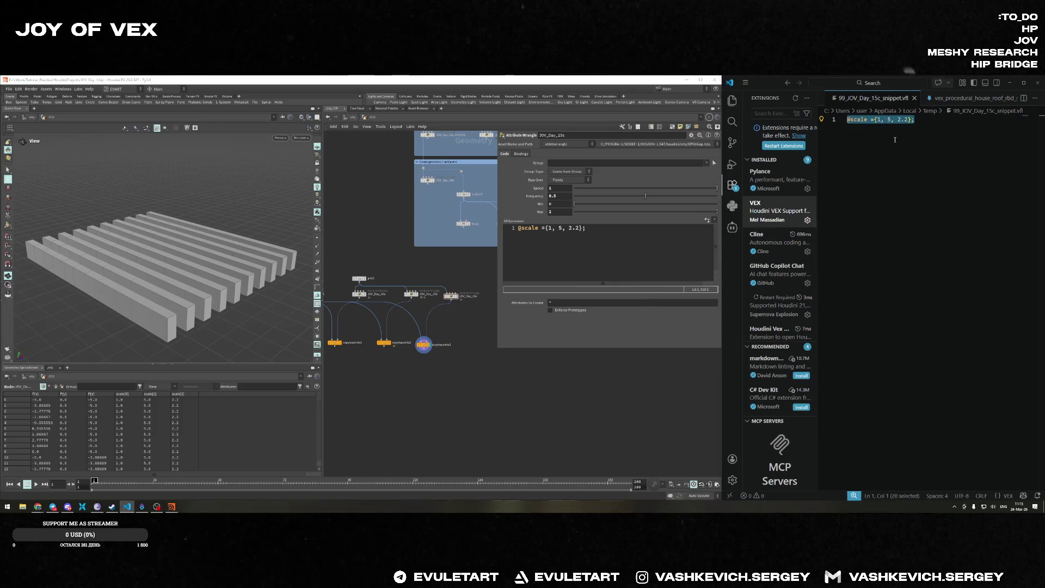
key("Delete")
type("@s")
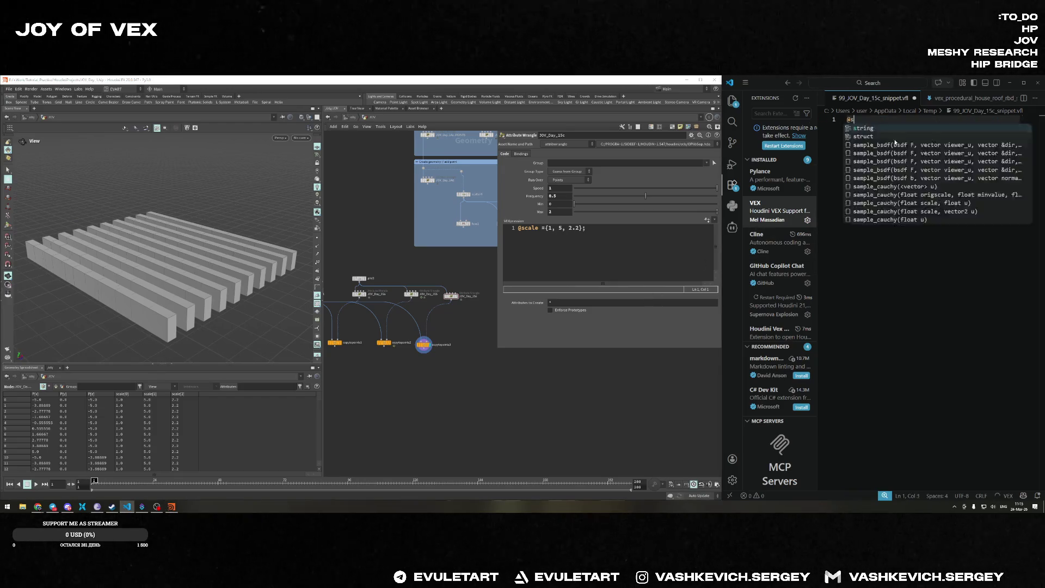
type("cale.x = ")
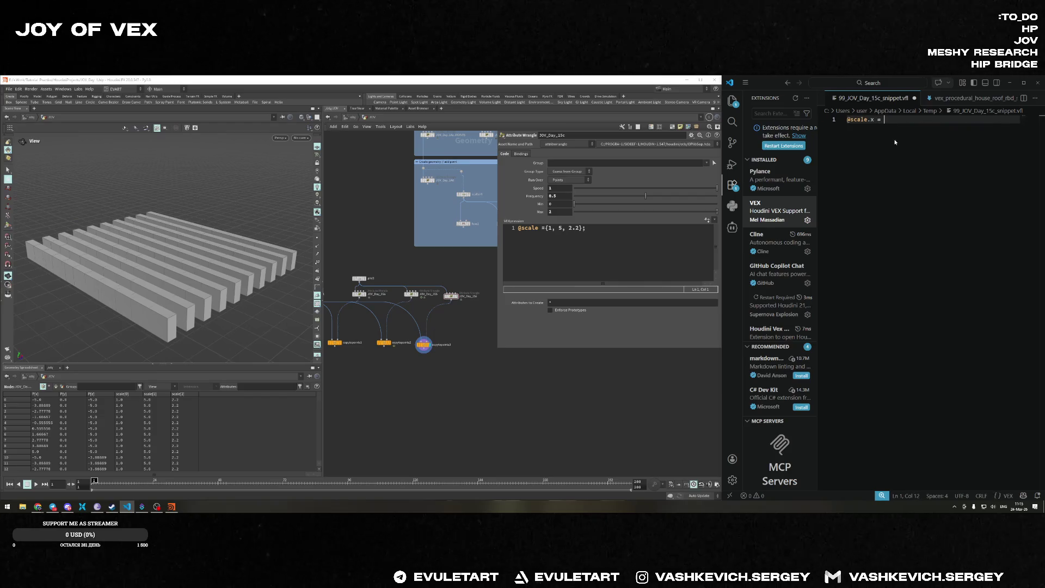
type("1; @scale.y = d; @scale.z = @Cd.g;")
key("ctrl+s")
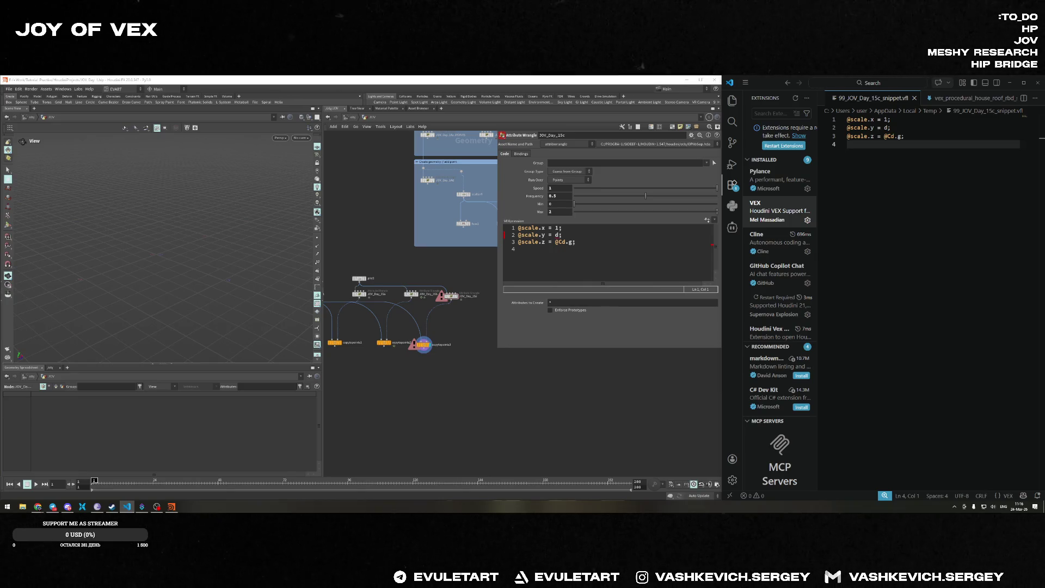
key("alt+Tab")
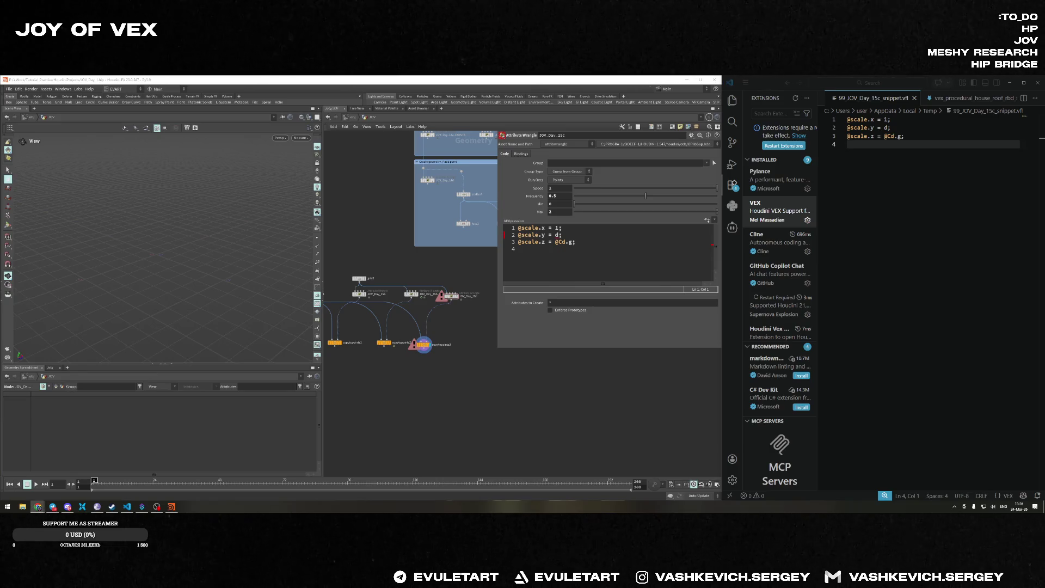
Add d = length(@P); as the first line, save, and check the wrangle code.
left_click(859, 121)
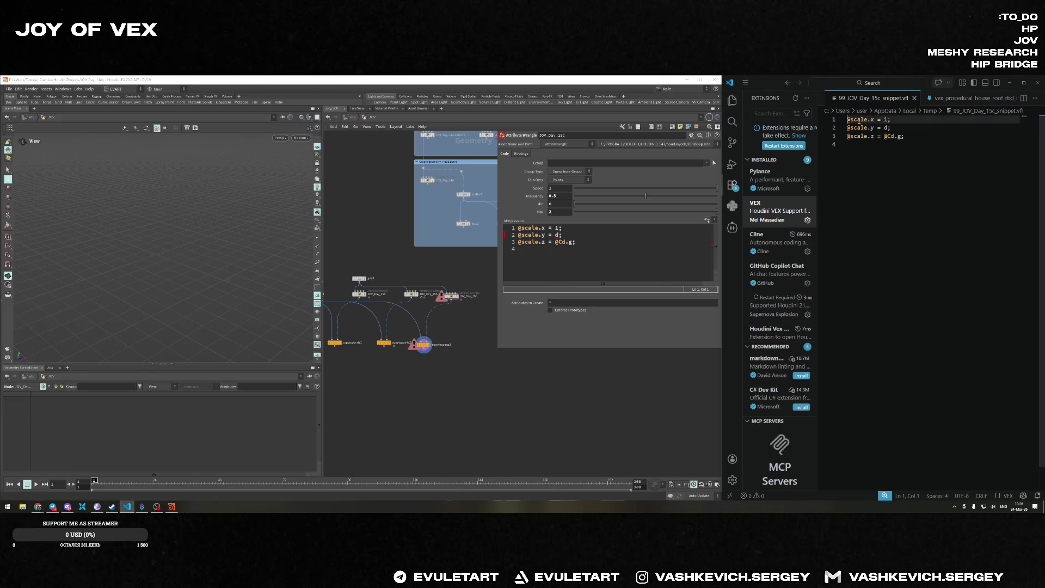
key("Return")
key("Return")
key("Up")
key("Up")
type("d = length(@P);")
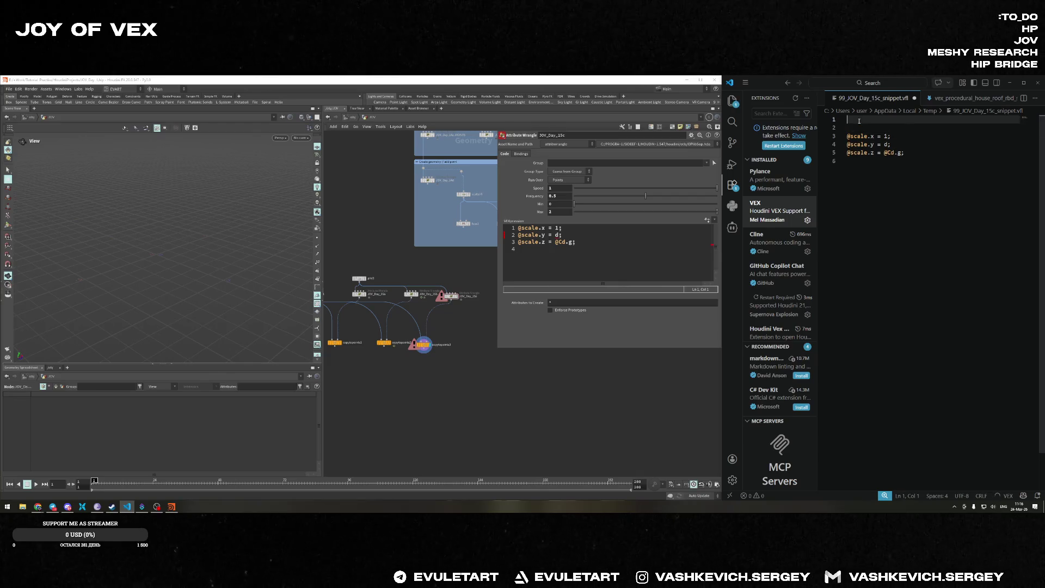
key("ctrl+s")
left_click(579, 251)
key("alt+e")
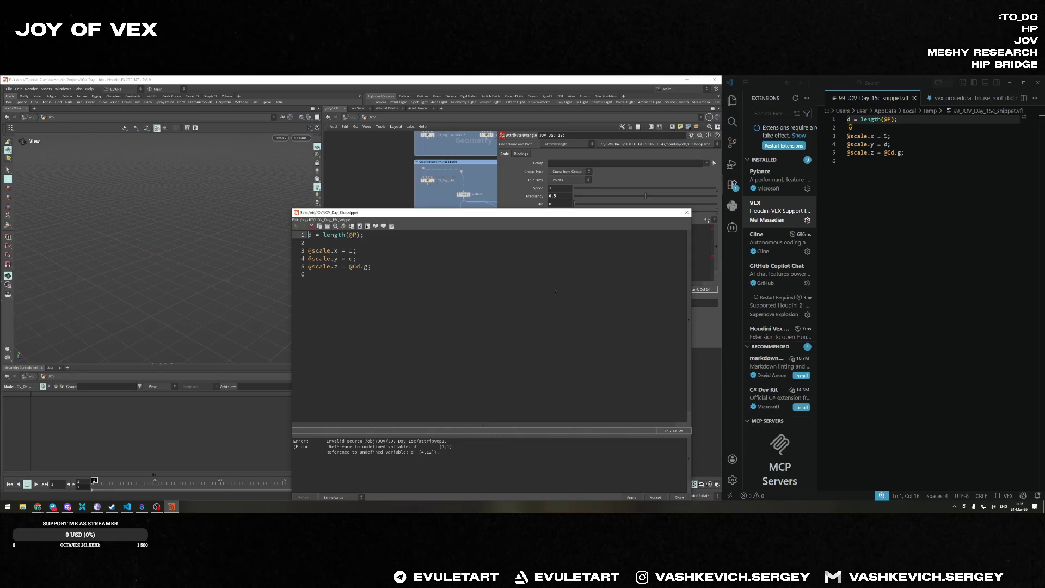
left_click(687, 212)
Make the distance f@d and use @d for the y scale.
left_click(911, 140)
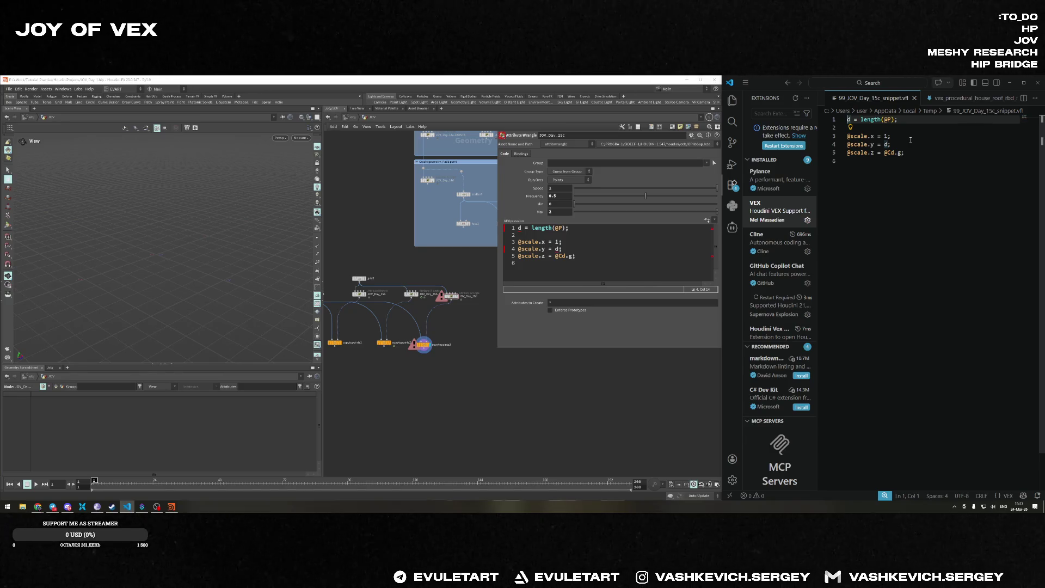
type("fo")
left_click(892, 160)
key("ctrl+s")
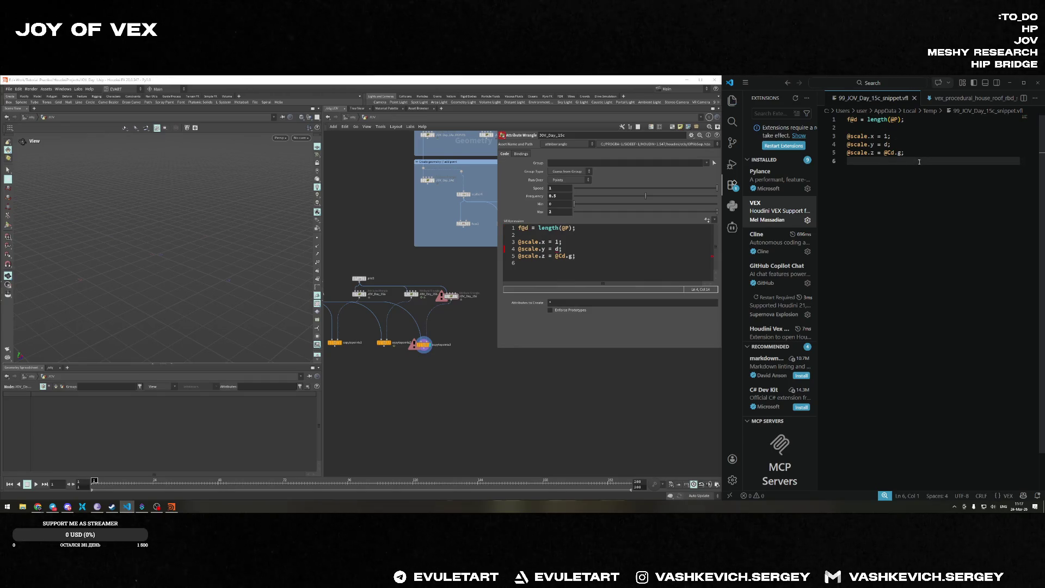
left_click(559, 250)
type("@")
left_click(913, 182)
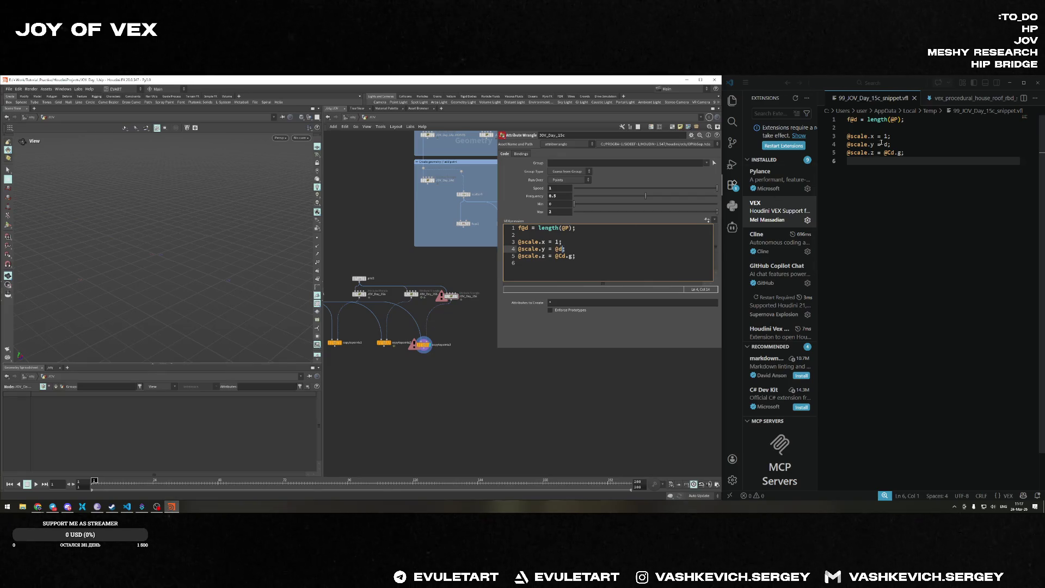
mouse_move(245, 291)
left_mouse_down()
mouse_move(190, 294)
mouse_move(225, 286)
mouse_move(168, 268)
mouse_move(203, 249)
left_mouse_up()
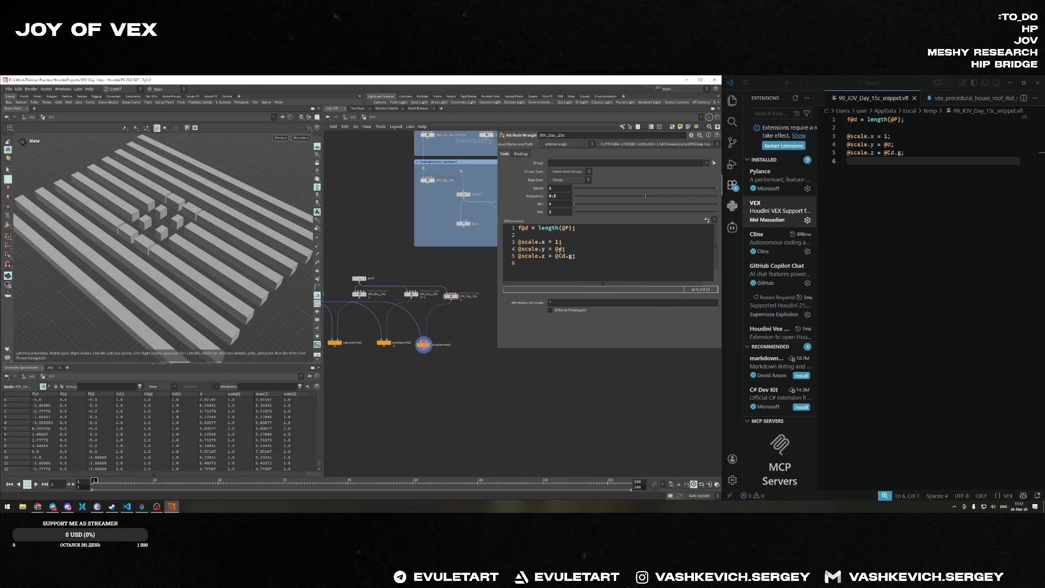
left_click_drag(211, 242, 222, 247)
left_click(564, 228)
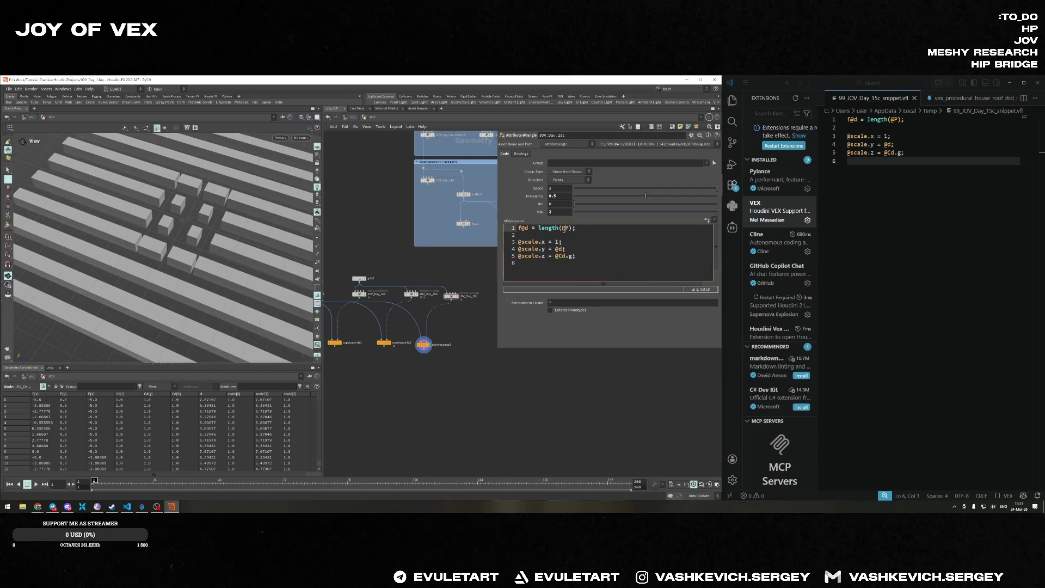
mouse_move(117, 225)
left_mouse_down()
mouse_move(188, 212)
mouse_move(133, 258)
left_mouse_up()
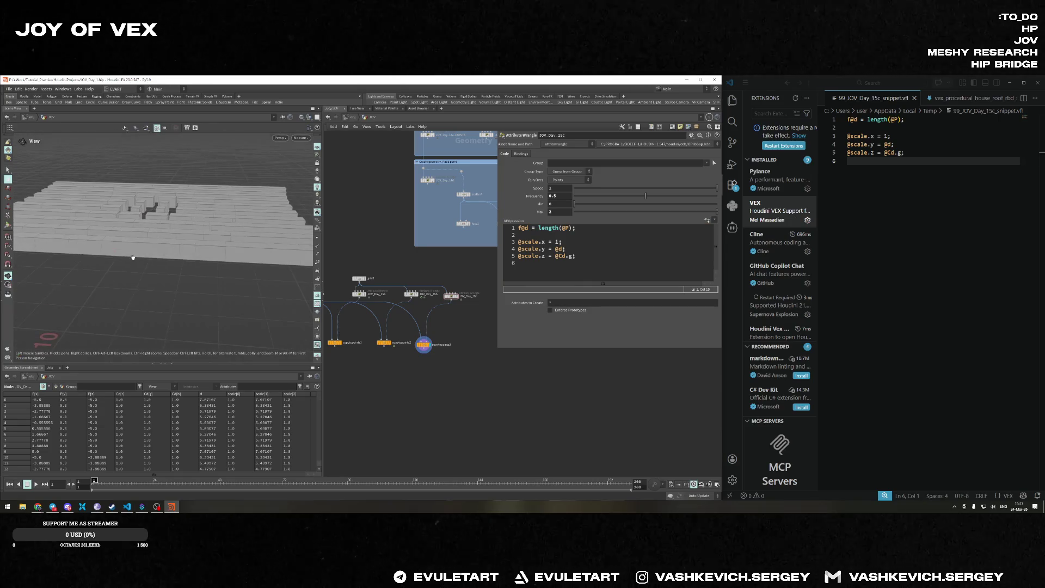
mouse_move(213, 255)
left_mouse_down()
mouse_move(233, 259)
mouse_move(236, 244)
left_mouse_up()
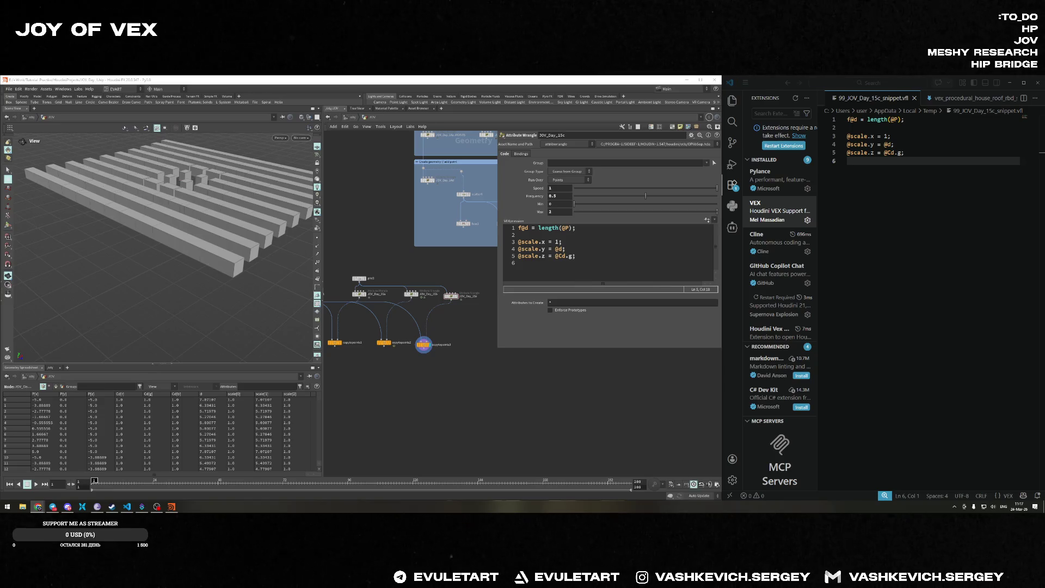
left_click(930, 205)
Remove the f@d line and revert the y scale to plain d, then save.
key("ctrl+a")
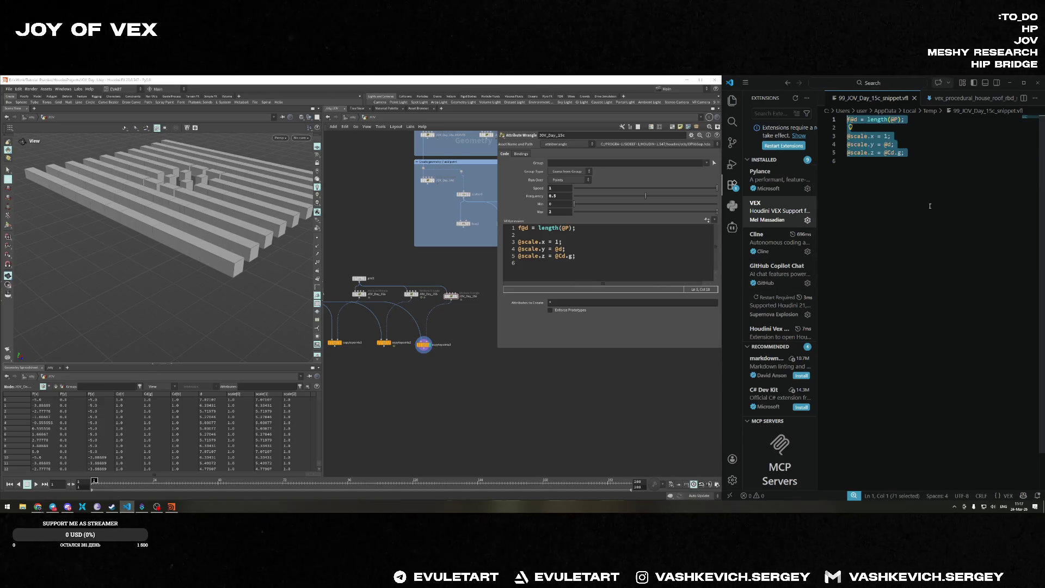
key("Left")
key("ctrl+shift+k")
key("ctrl+shift+k")
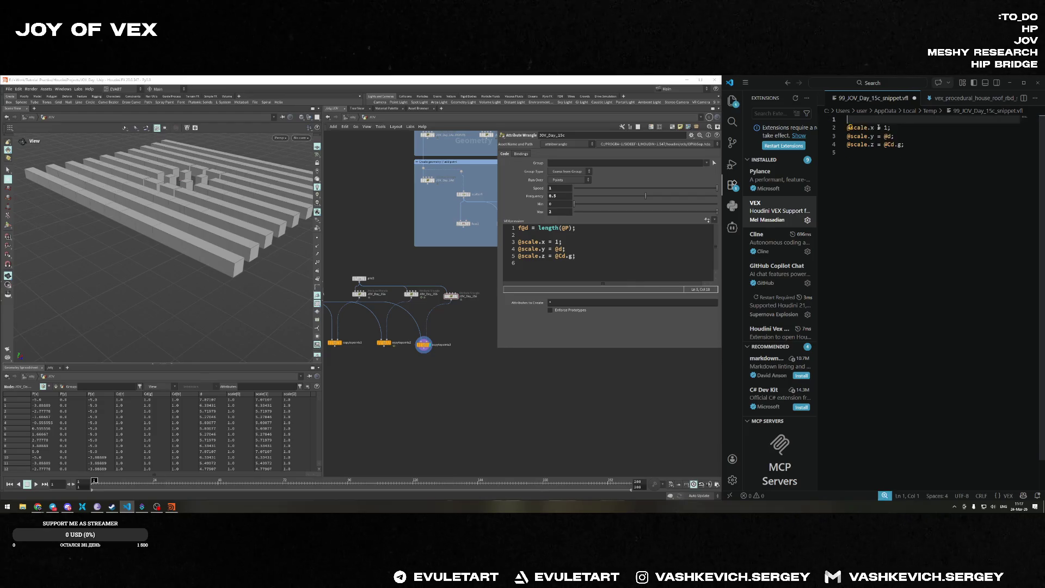
left_click(891, 127)
key("BackSpace")
key("BackSpace")
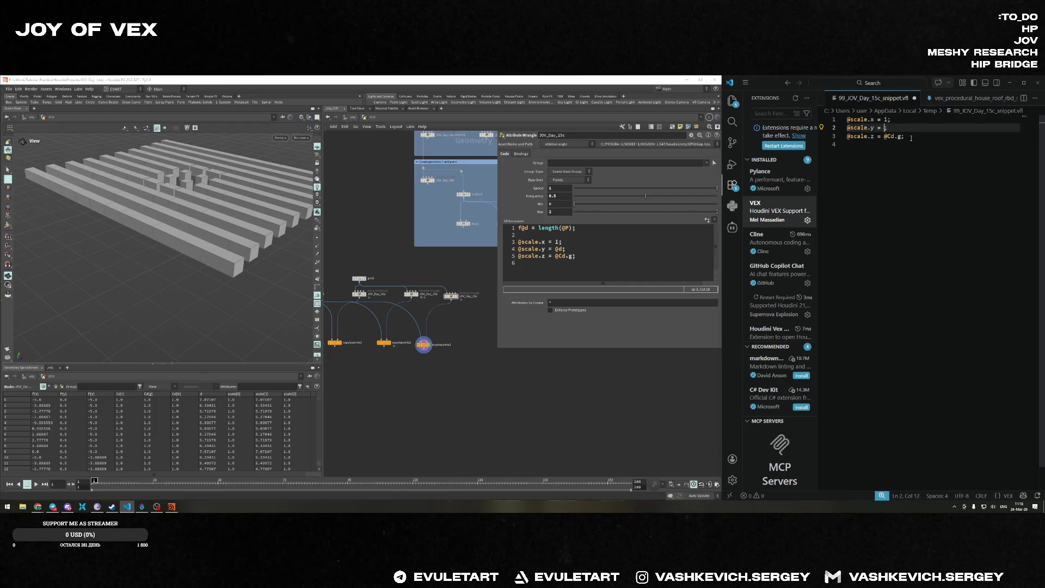
type("d")
left_click(902, 161)
key("ctrl+s")
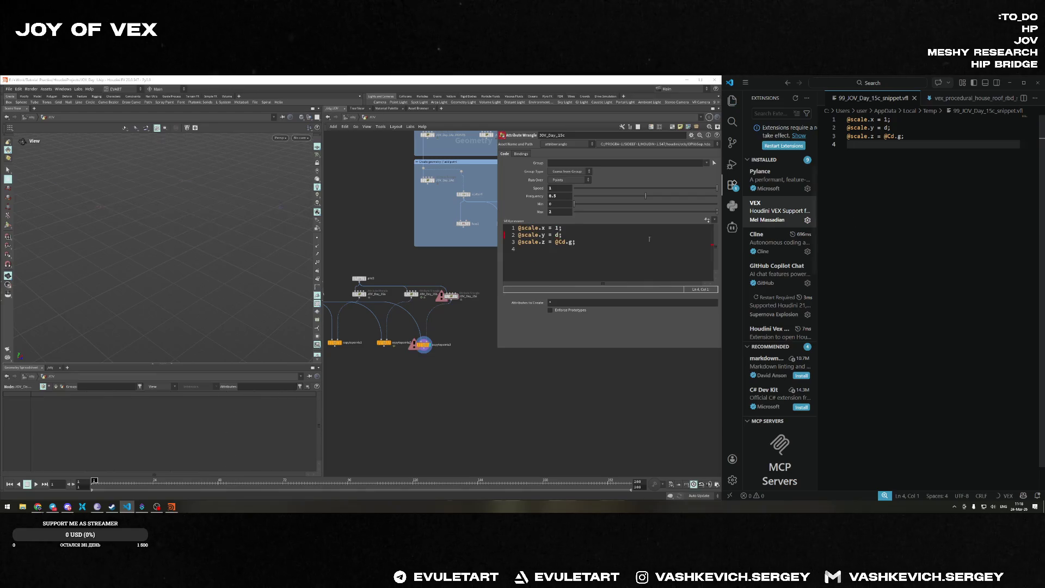
Check the wrangle's error, then comment out the three per-axis scale lines.
left_click(545, 238)
key("alt+e")
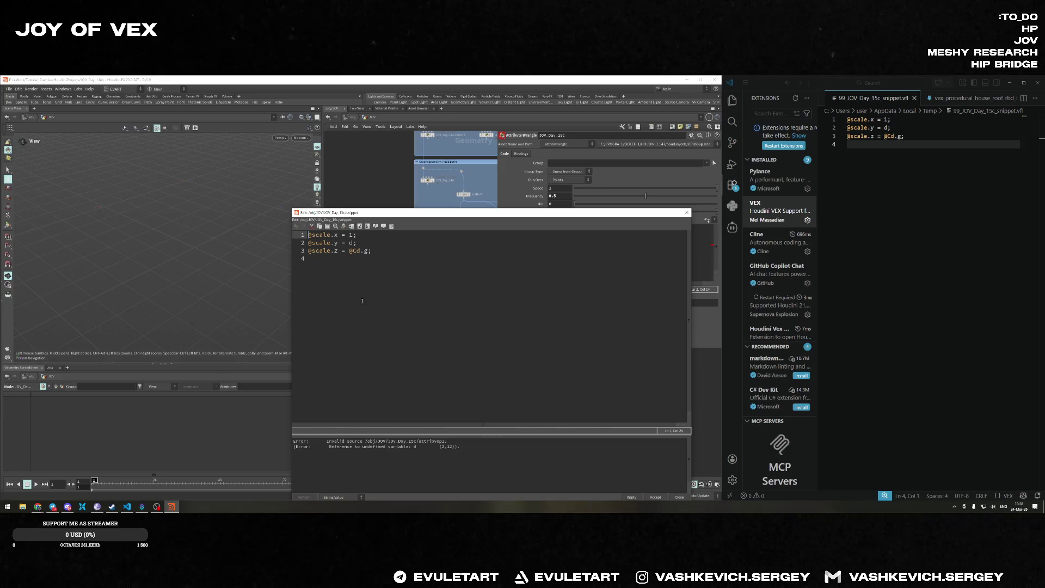
left_click(687, 212)
left_click(855, 127)
key("ctrl+a")
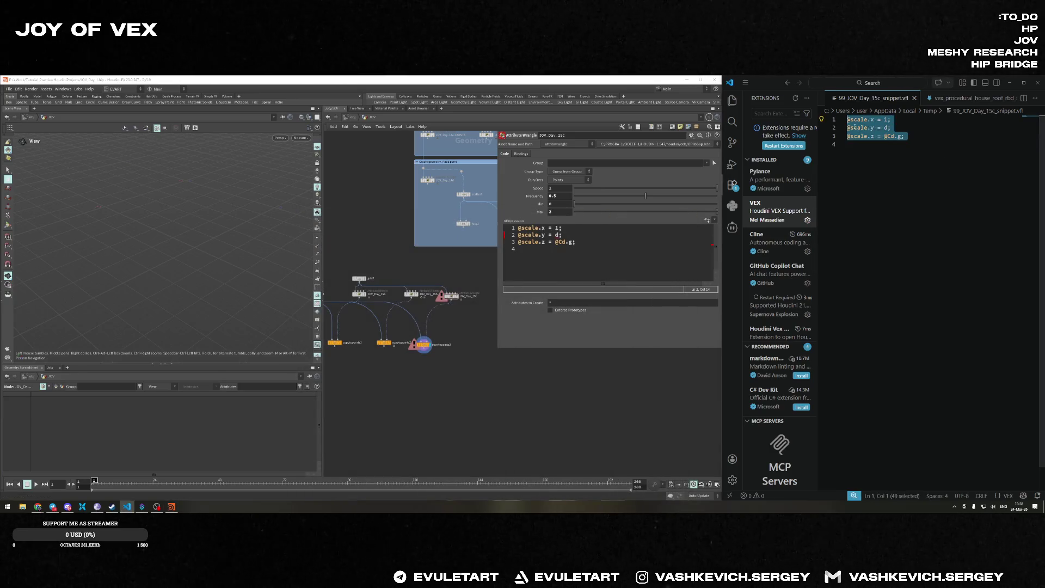
key("ctrl+slash")
left_click(920, 143)
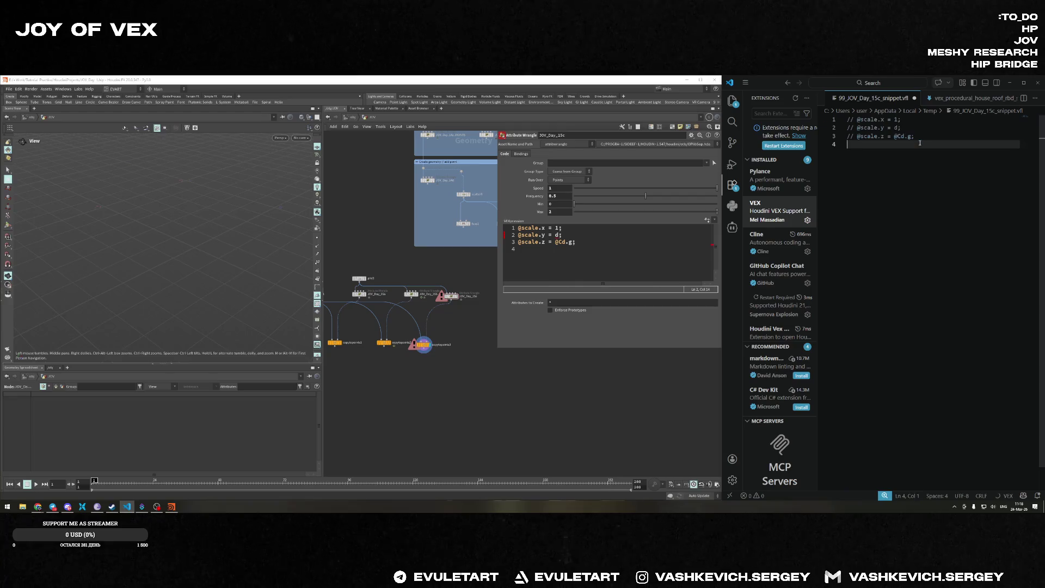
key("Return")
type("sca")
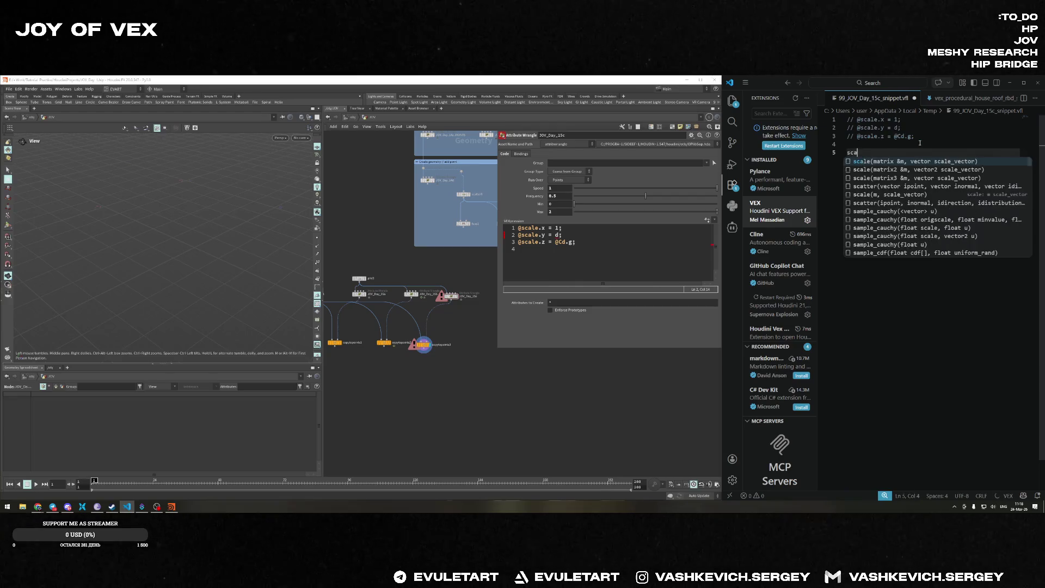
type("le = set(")
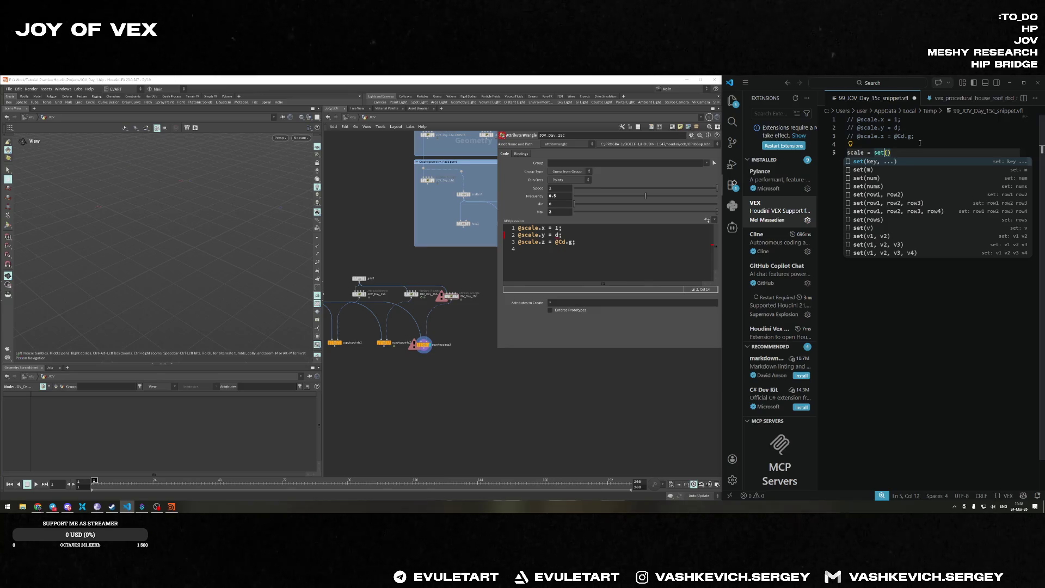
key("Home")
key("Right")
key("Left")
type("@")
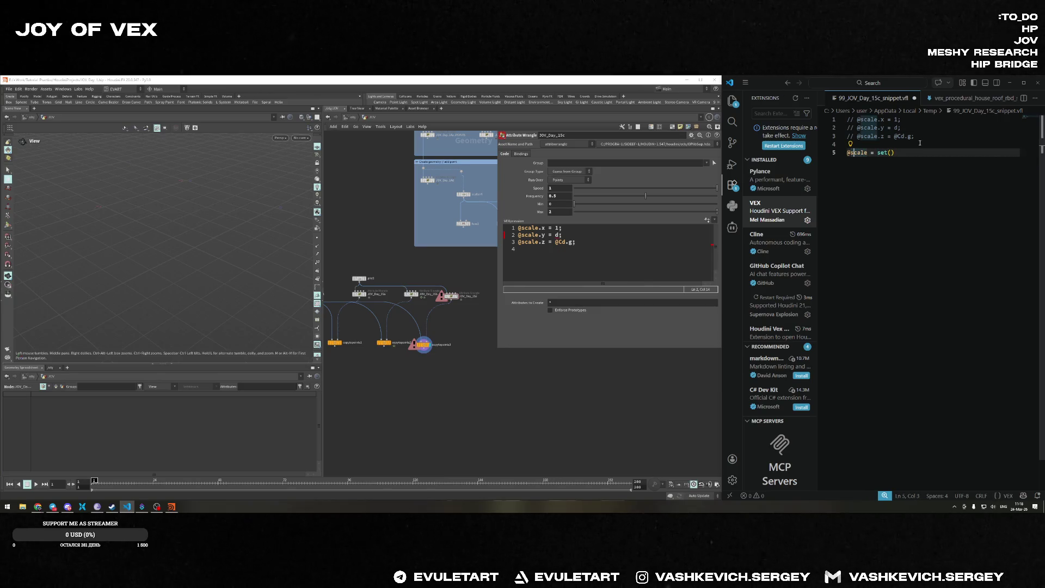
key("End")
key("Left")
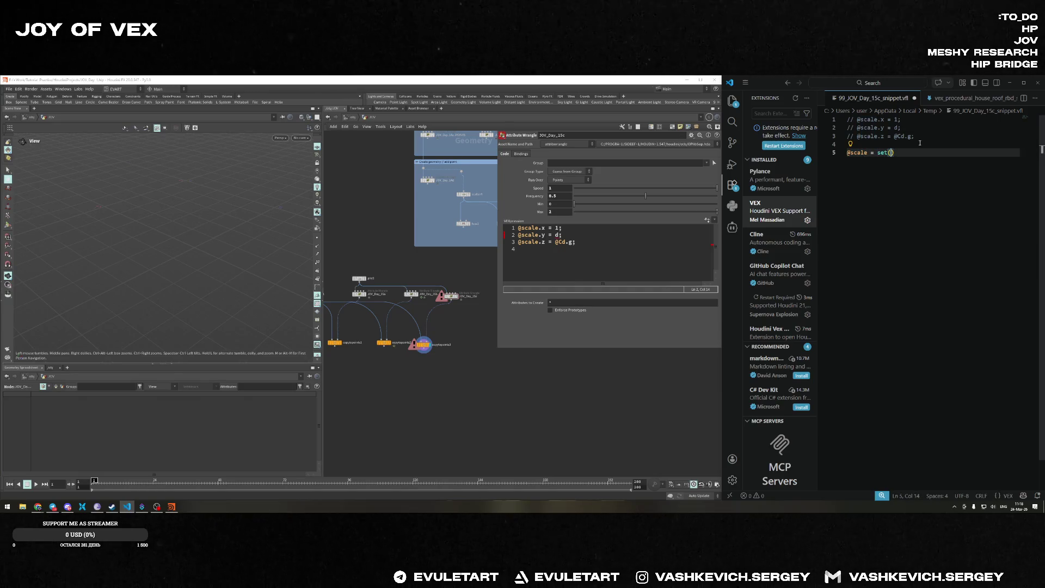
type("1, ")
type("d, @Cd.g")
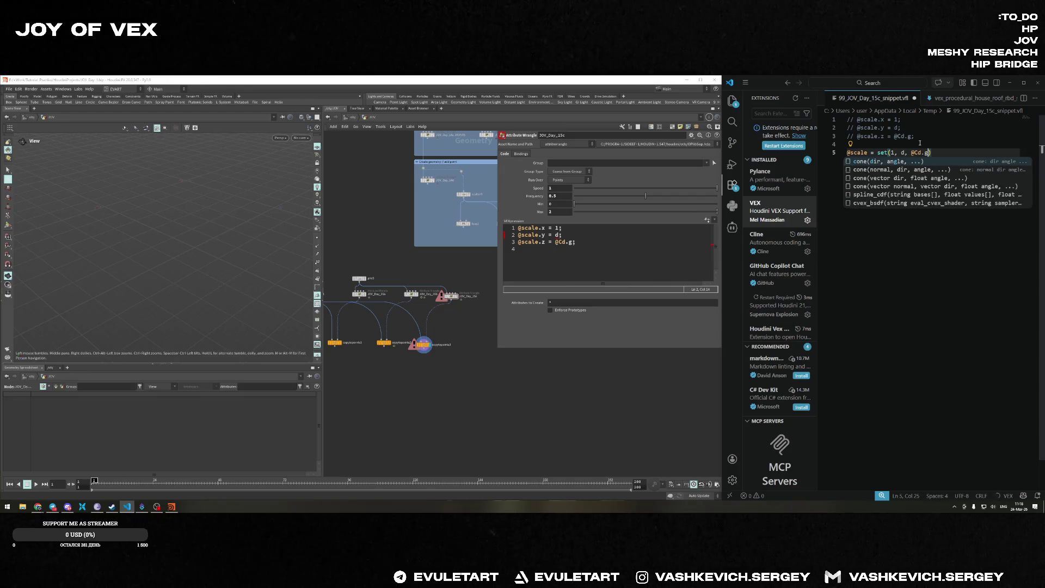
type(");")
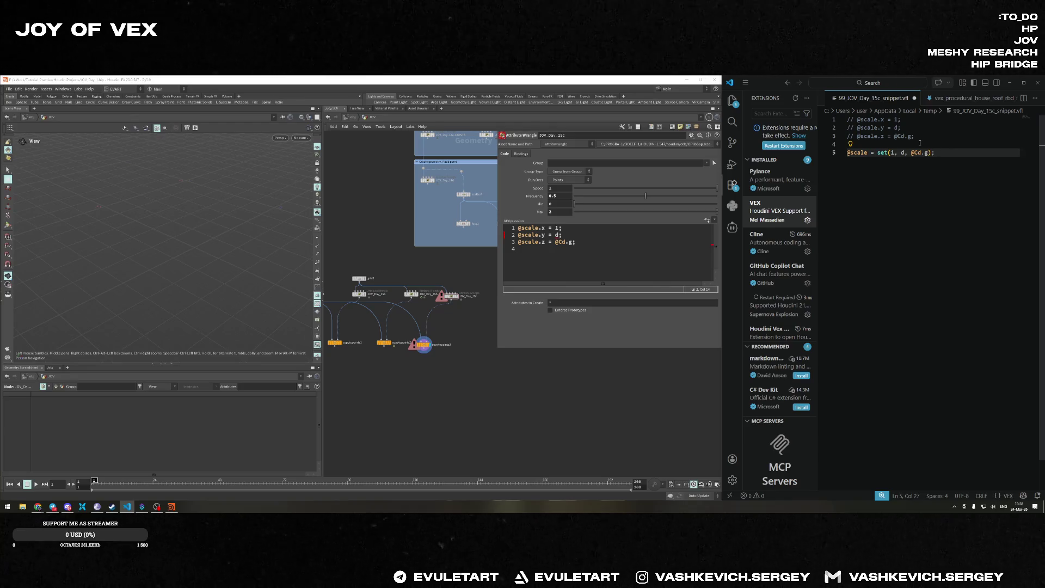
key("ctrl+s")
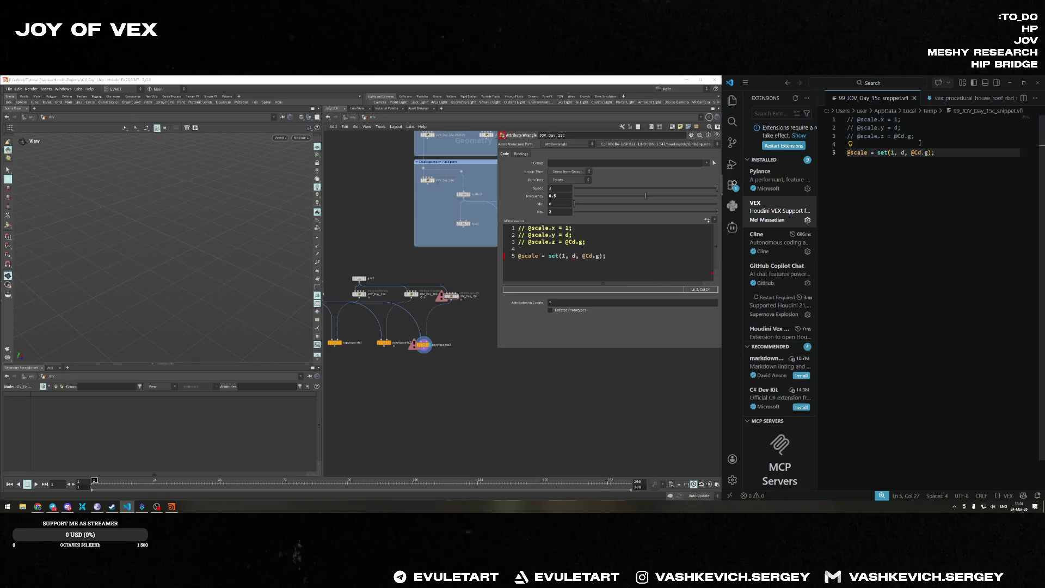
left_click(627, 266)
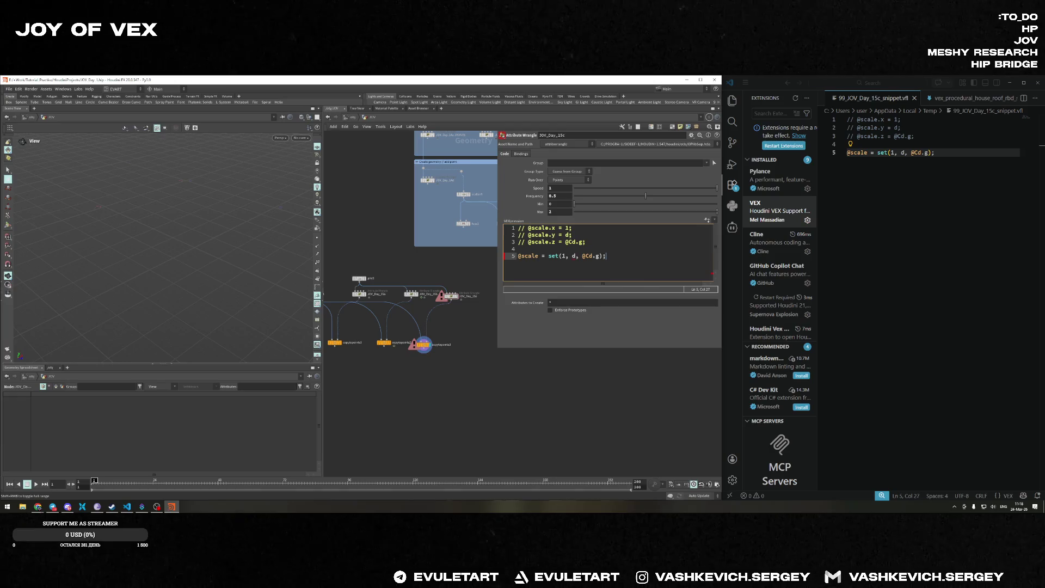
Paste the animated sine-wave distance block at the top of the snippet.
key("alt+Tab")
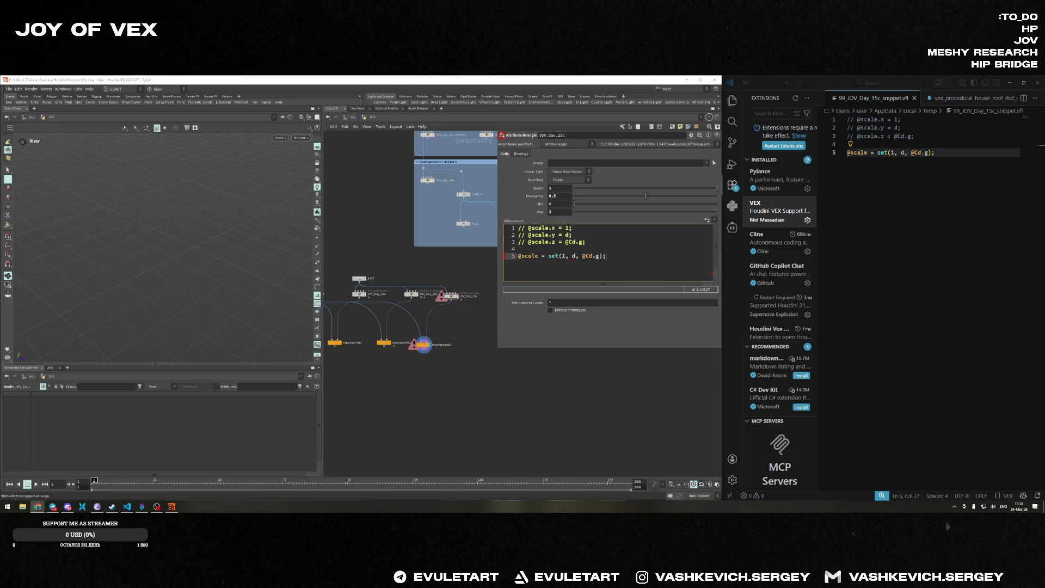
left_click(848, 120)
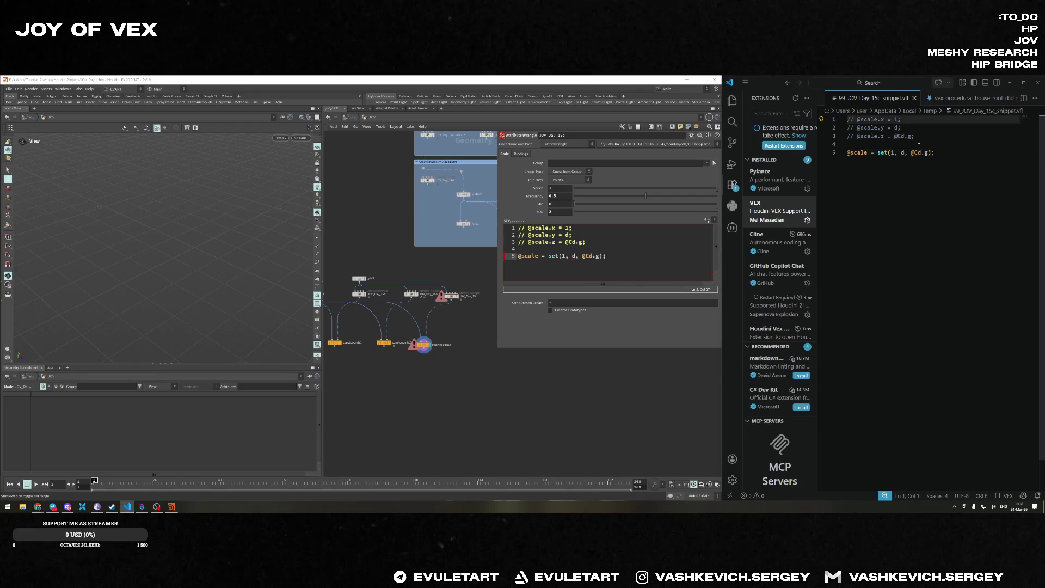
key("ctrl+v")
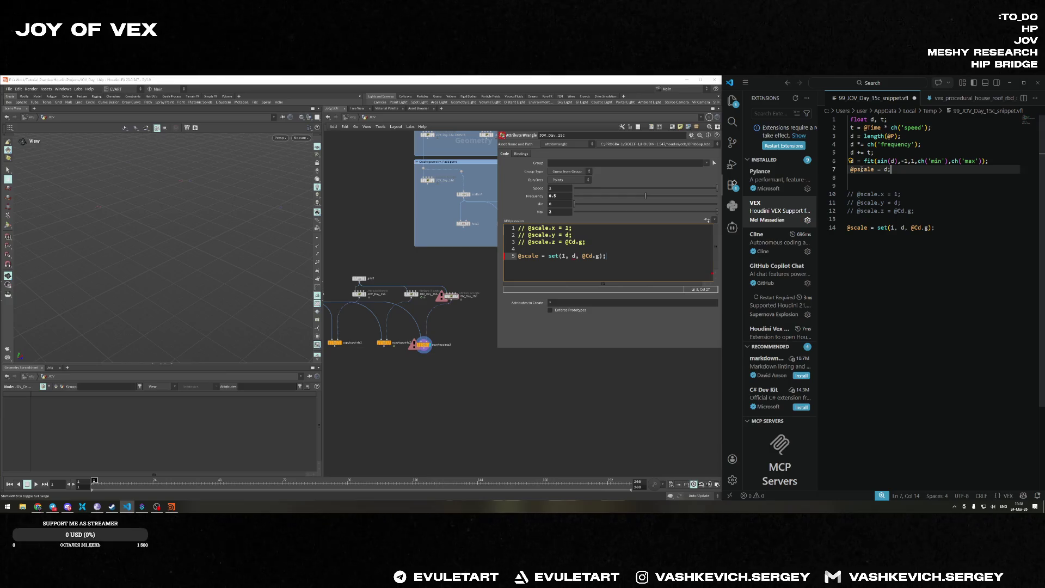
Save the wave code, play the pulsing bars, select copytopoints3, and rewind to frame 1.
key("ctrl+s")
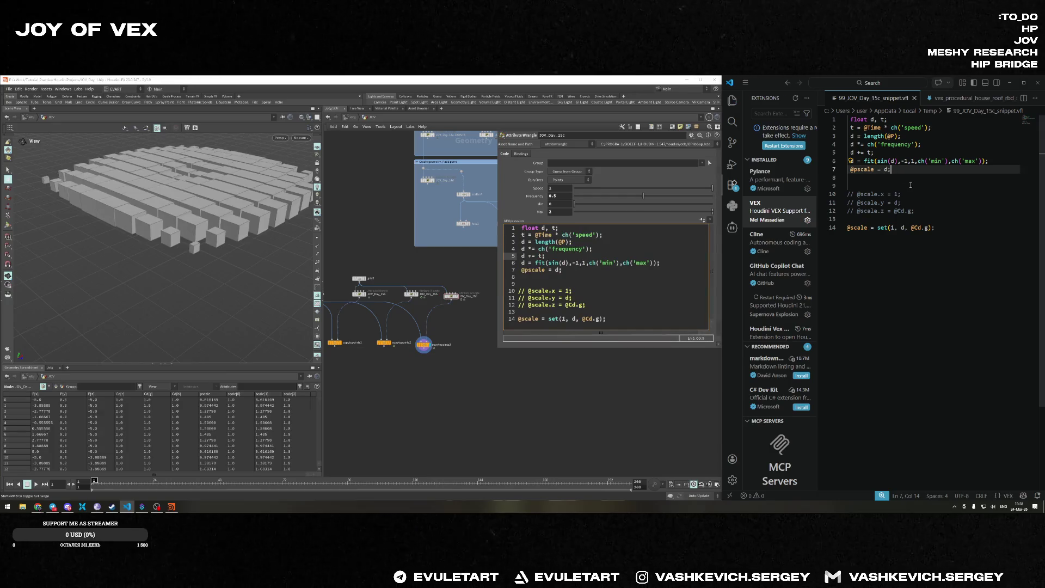
left_click_drag(164, 229, 215, 229)
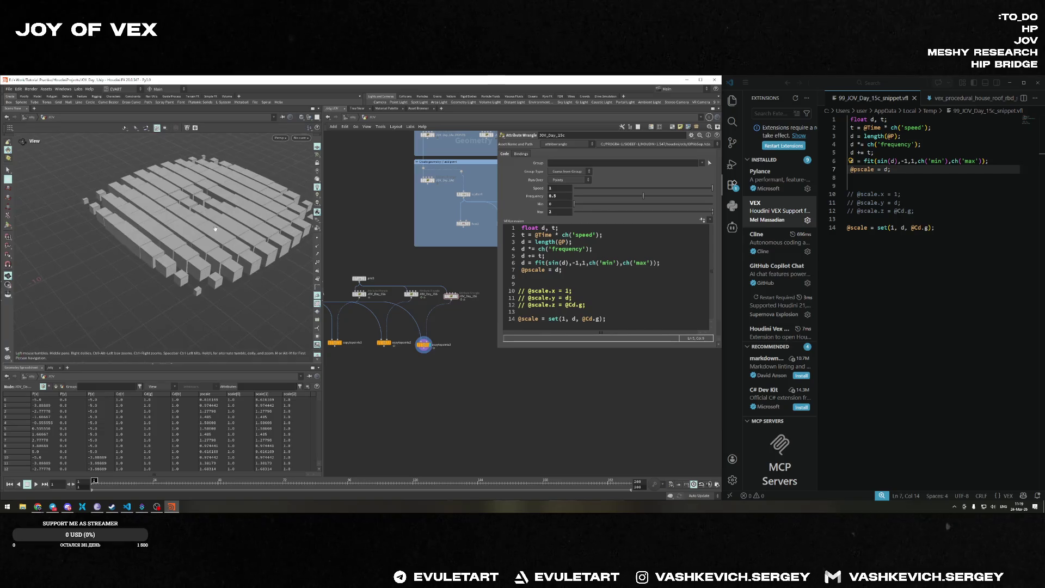
left_click(36, 484)
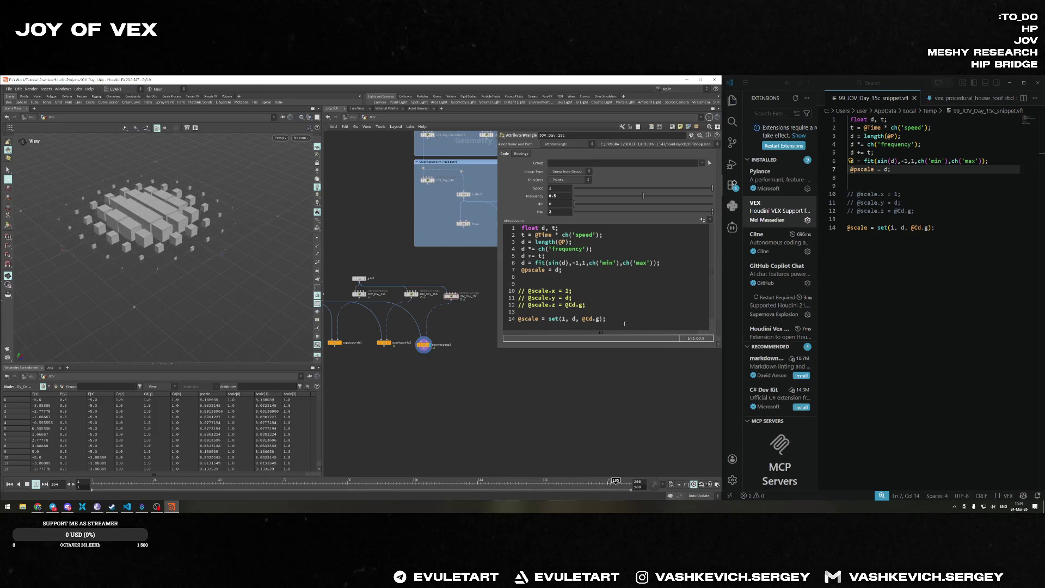
left_click(595, 319)
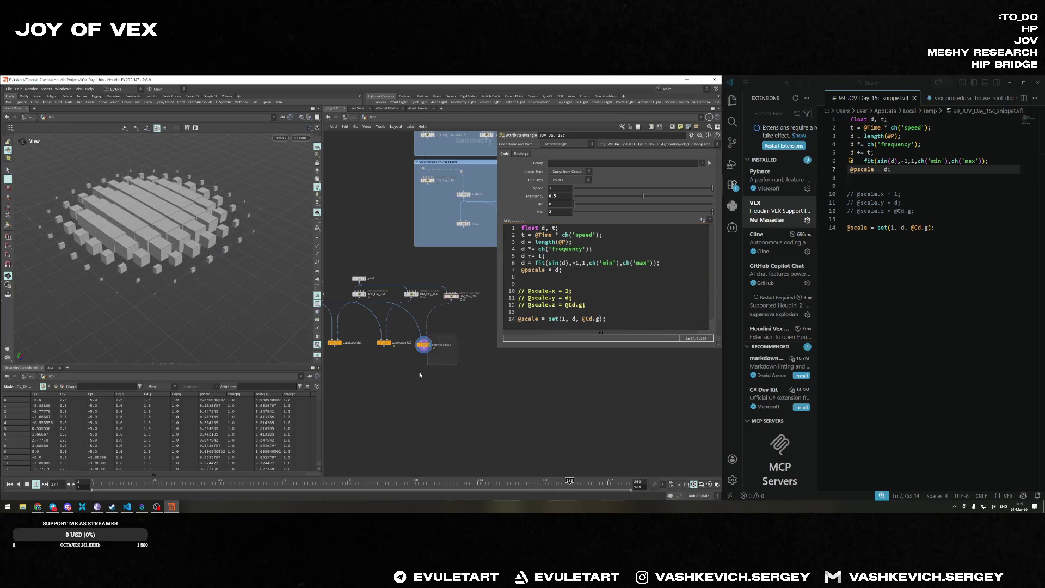
left_click(426, 344)
key("ctrl+Up")
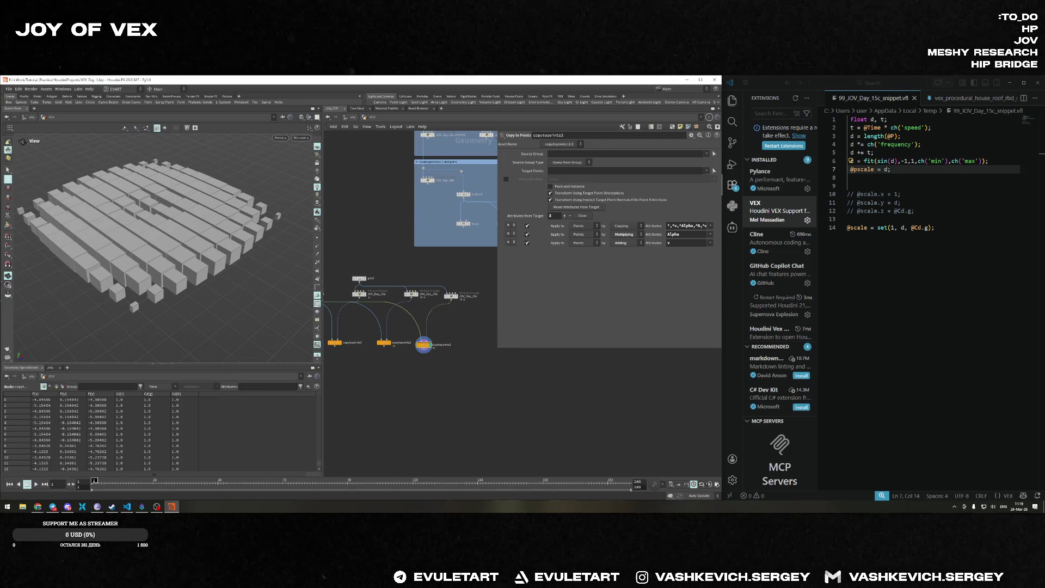
Duplicate JOV_Day_15c with copytopoints3 and show the new wrangle's VEX code.
key("alt+Tab")
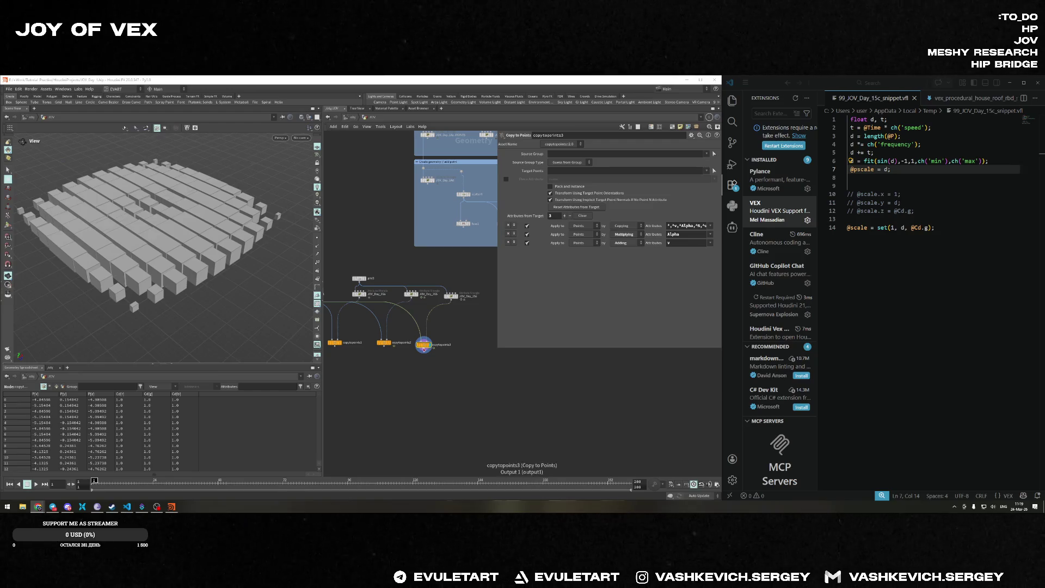
scroll(443, 341, "up", 3)
scroll(443, 341, "down", 1)
left_click(454, 277)
left_click(415, 346, "shift")
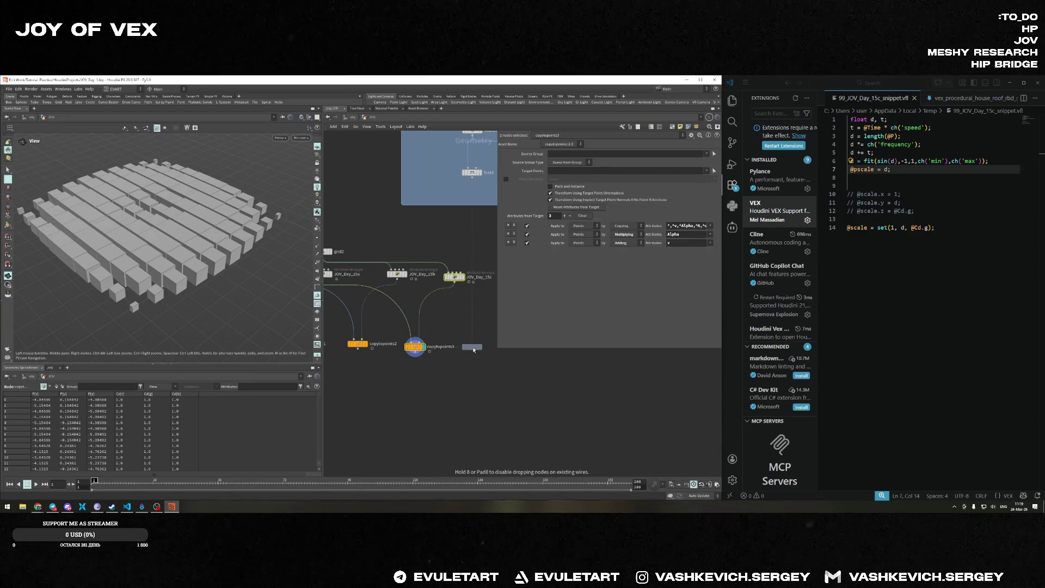
scroll(430, 335, "down", 4)
scroll(444, 322, "up", 2)
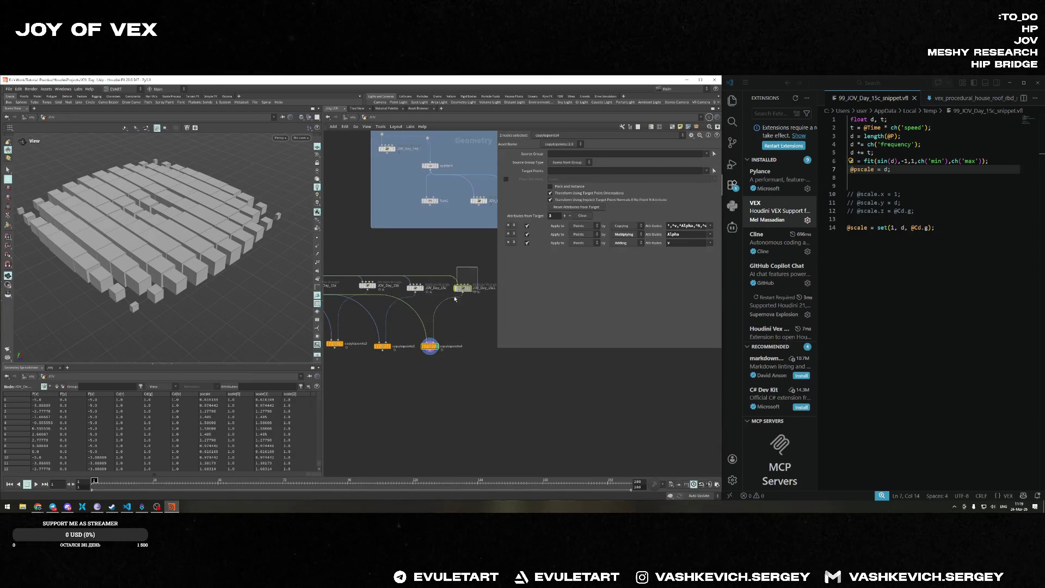
left_click(458, 291)
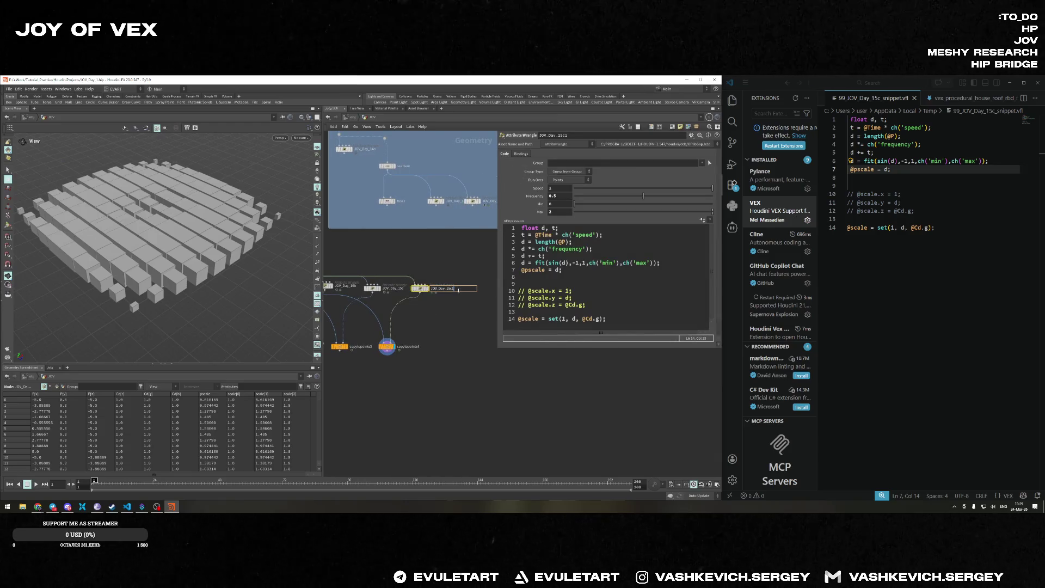
left_click(654, 319)
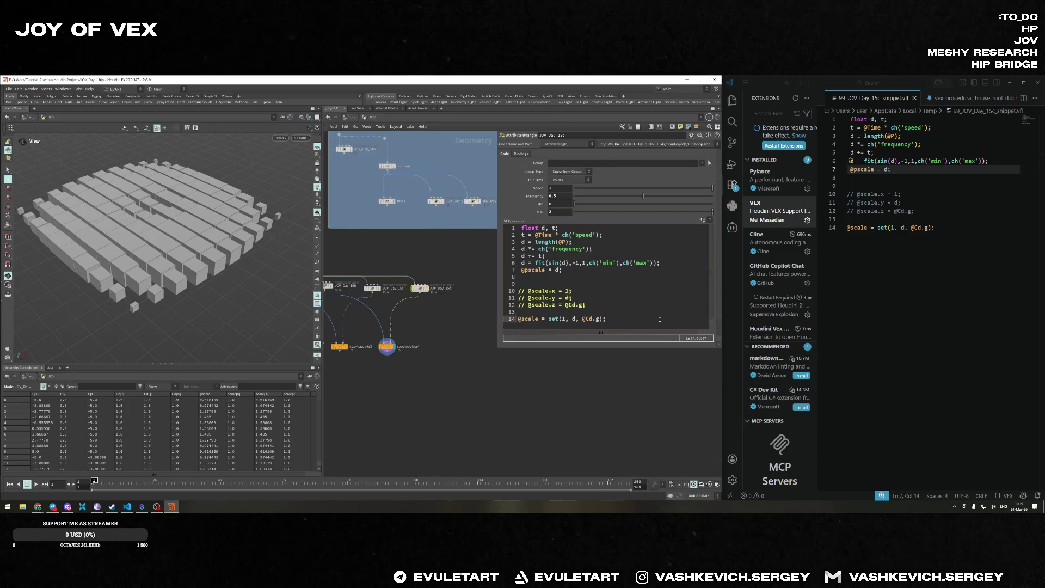
Clear JOV_Day_15d's VEX code and link it to an empty external VS Code snippet.
key("ctrl+a")
key("BackSpace")
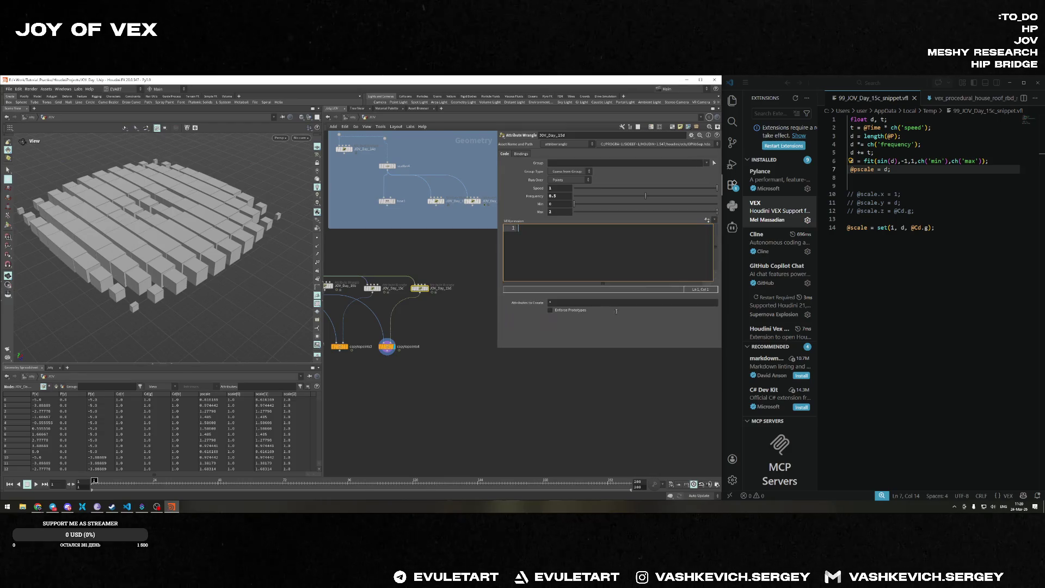
right_click(548, 248)
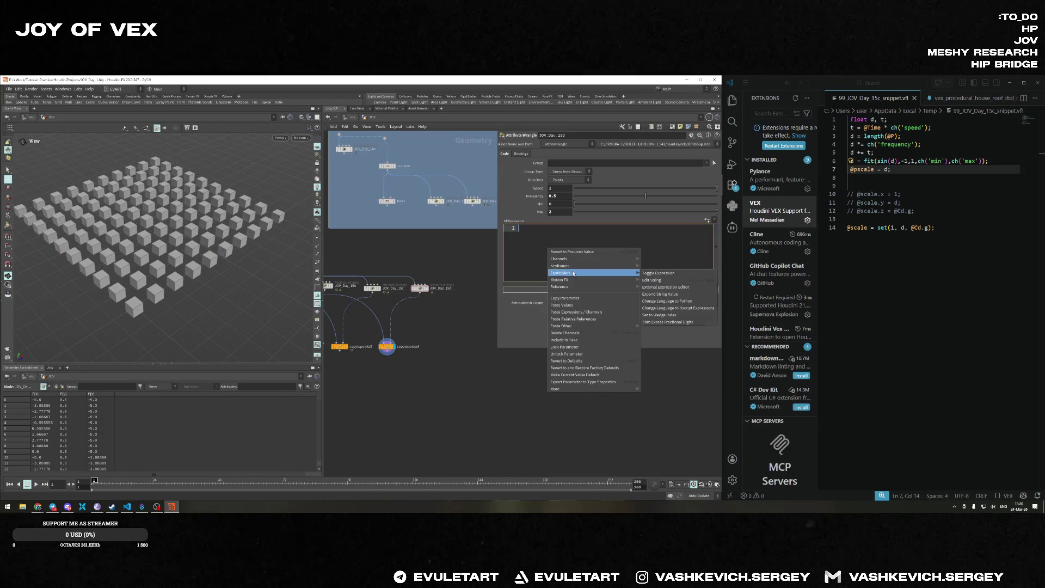
left_click(685, 293)
right_click(544, 249)
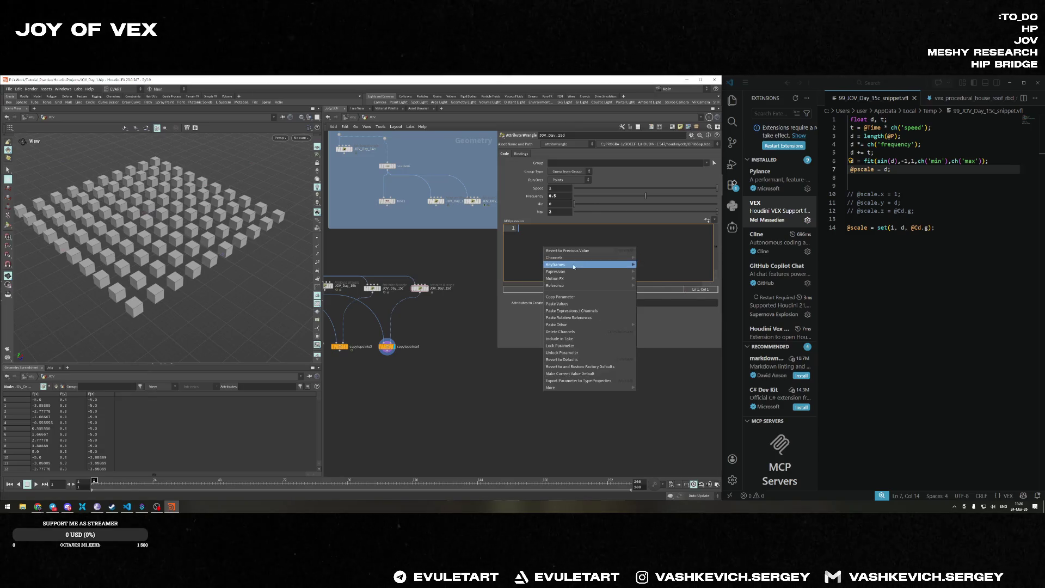
mouse_move(561, 271)
left_click(663, 288)
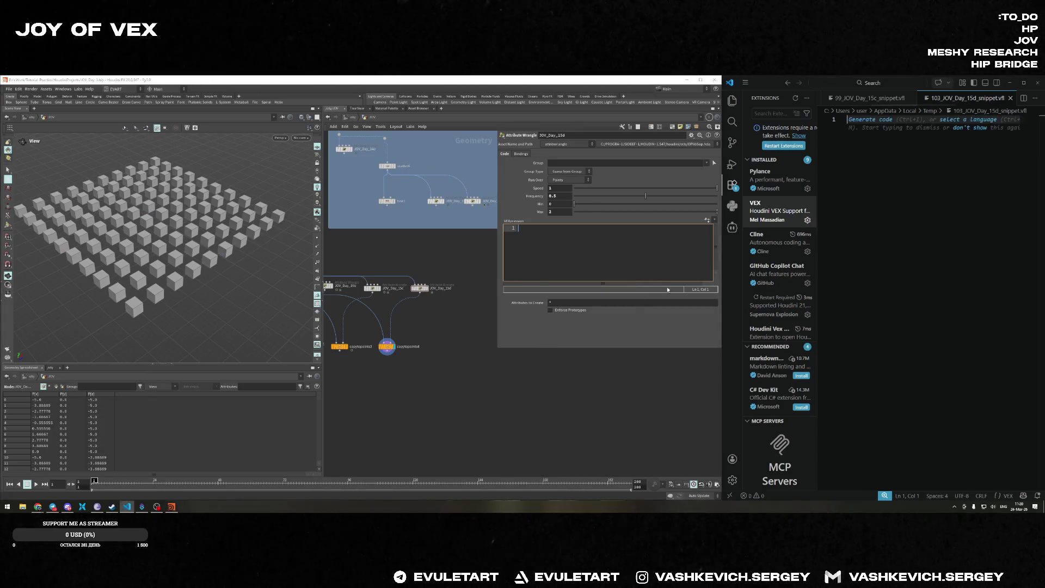
key("ctrl+Tab")
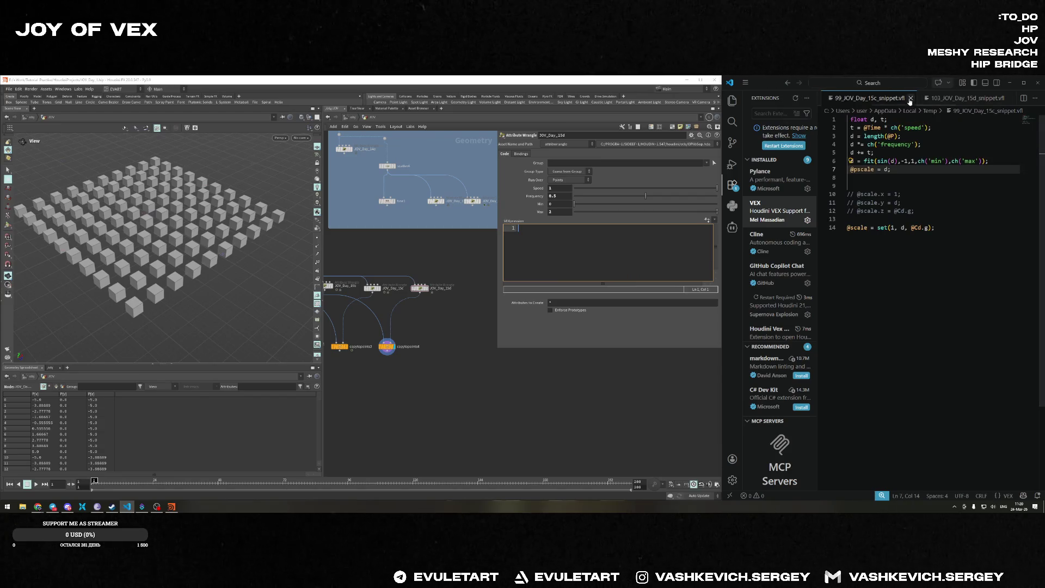
left_click(911, 98)
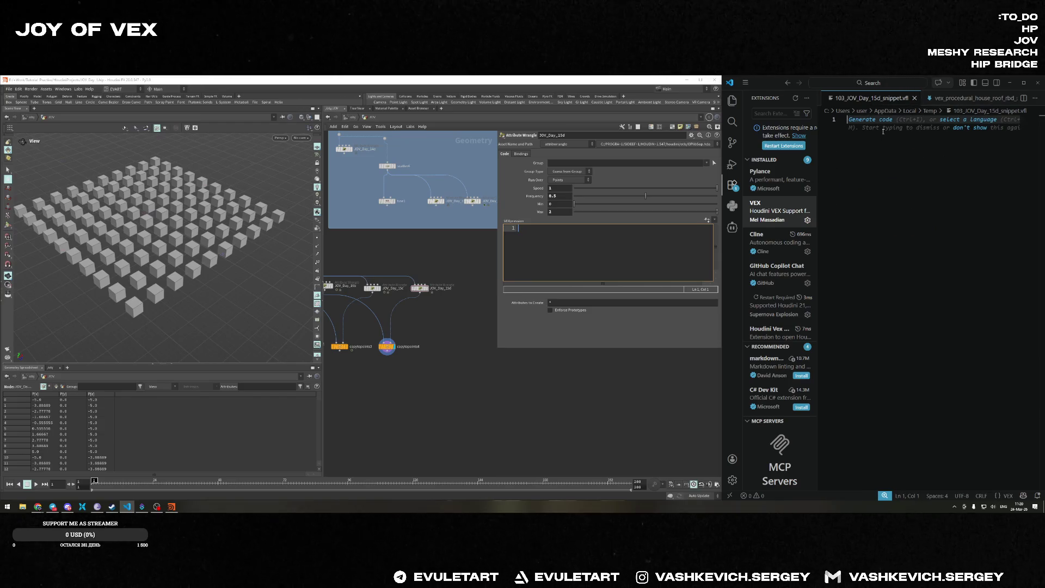
scroll(436, 263, "up", 3)
middle_click_drag(420, 286, 447, 267)
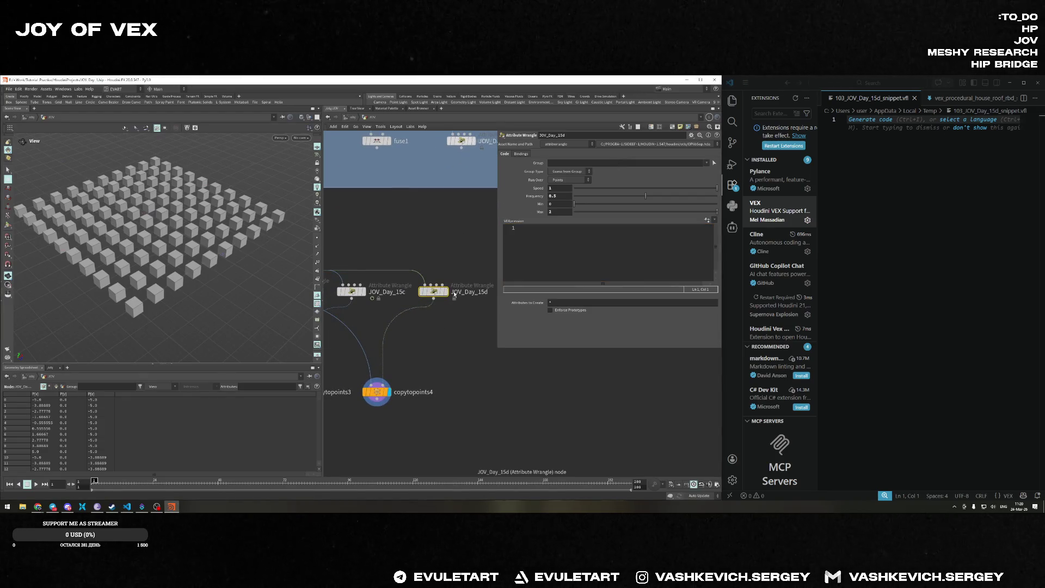
key("shift+o")
double_click(444, 277)
type("@scale")
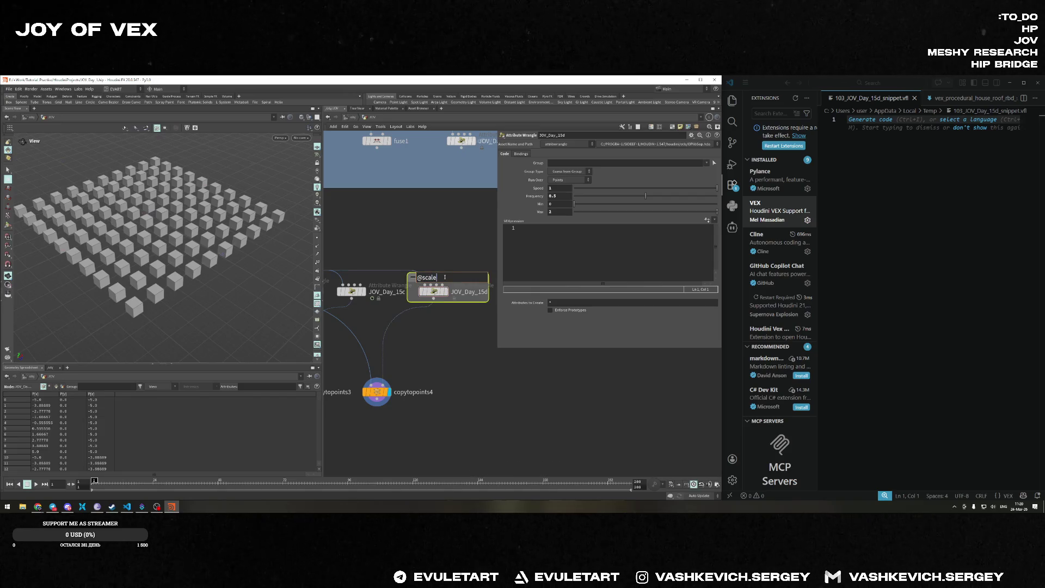
key("Return")
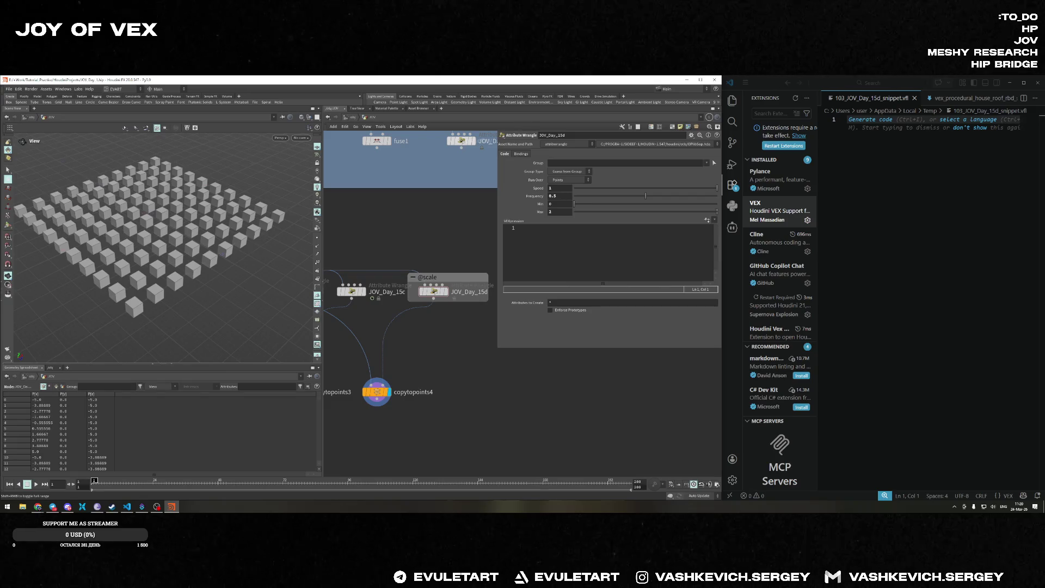
Start titling the network box around JOV_Day_15c.
mouse_move(346, 297)
middle_mouse_down()
mouse_move(464, 320)
mouse_move(392, 312)
middle_mouse_up()
left_click(392, 312)
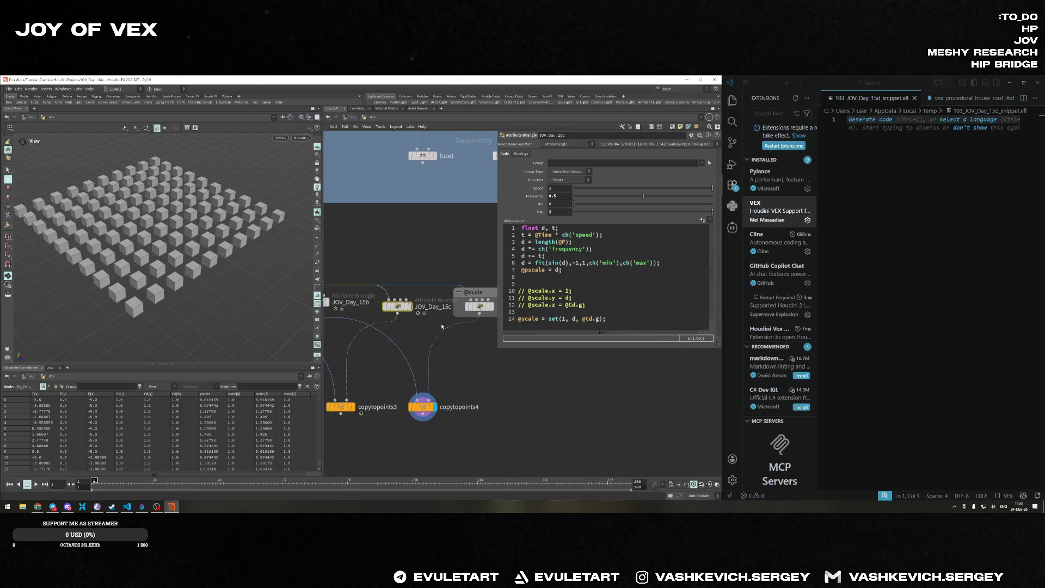
key("t")
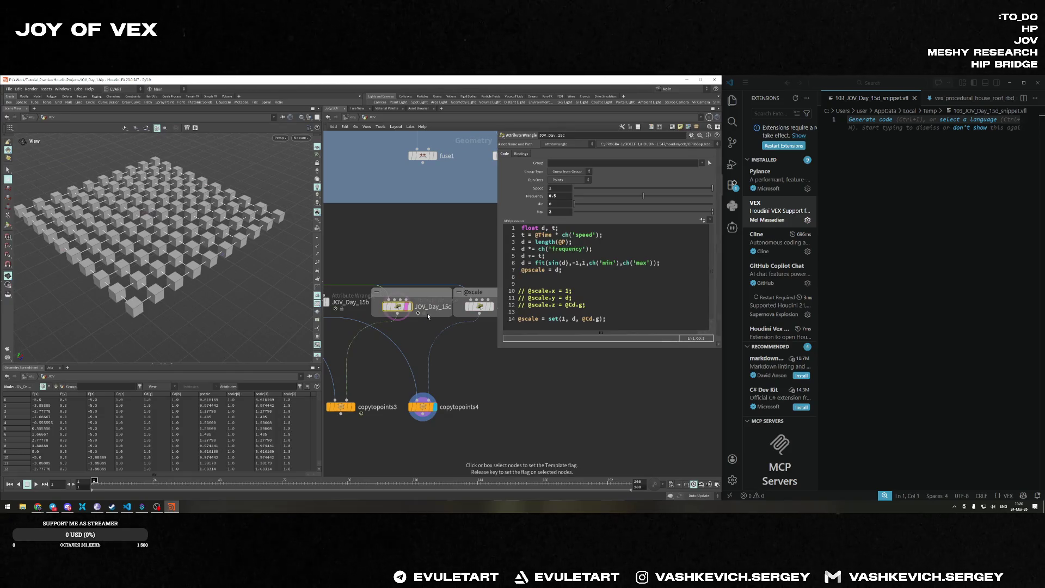
key("t")
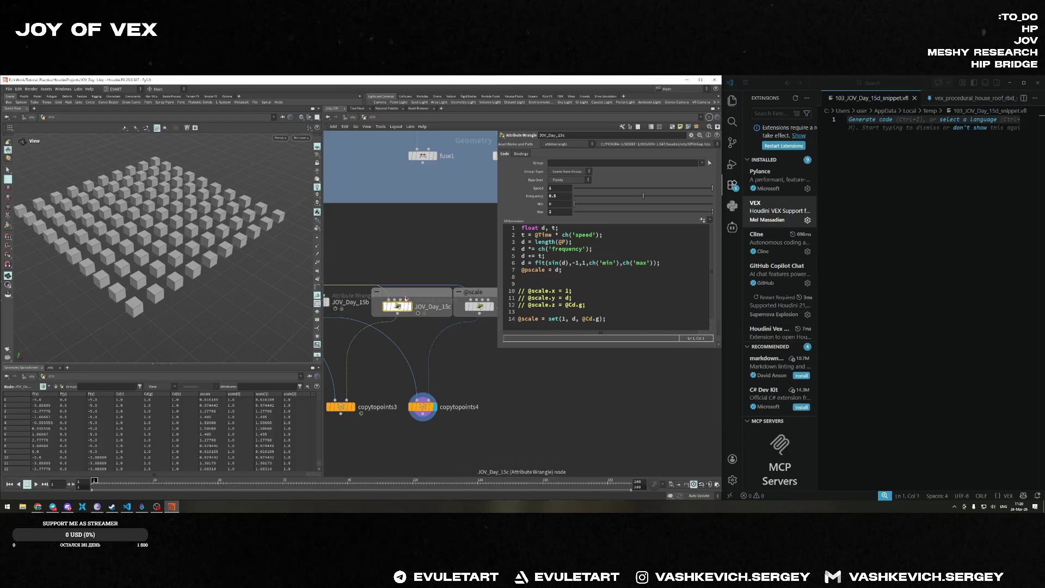
double_click(406, 296)
type("vectors and set")
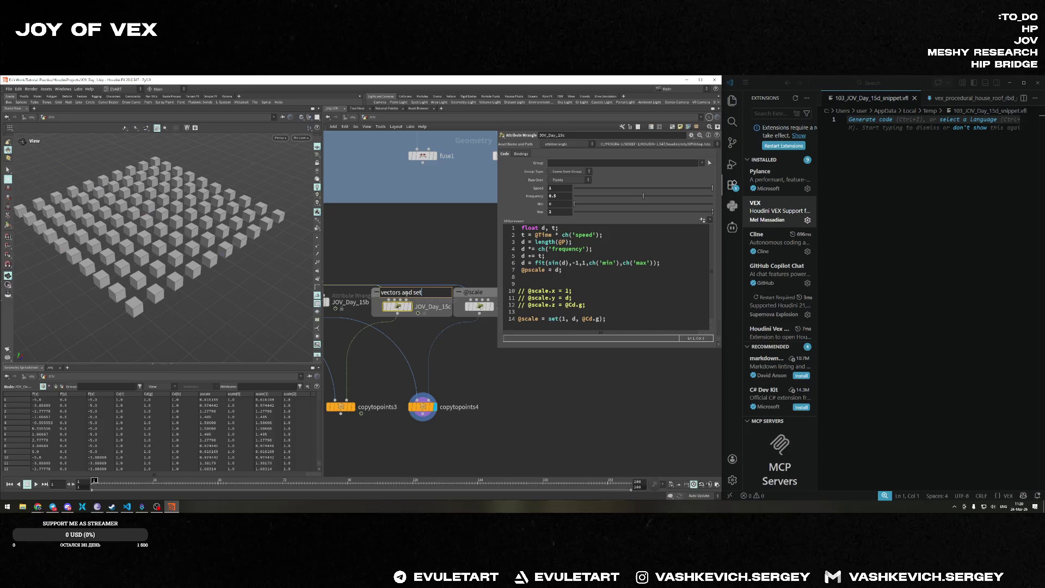
Finish titling JOV_Day_15c's network box 'vectors and set'.
key("Return")
scroll(372, 261, "down", 4)
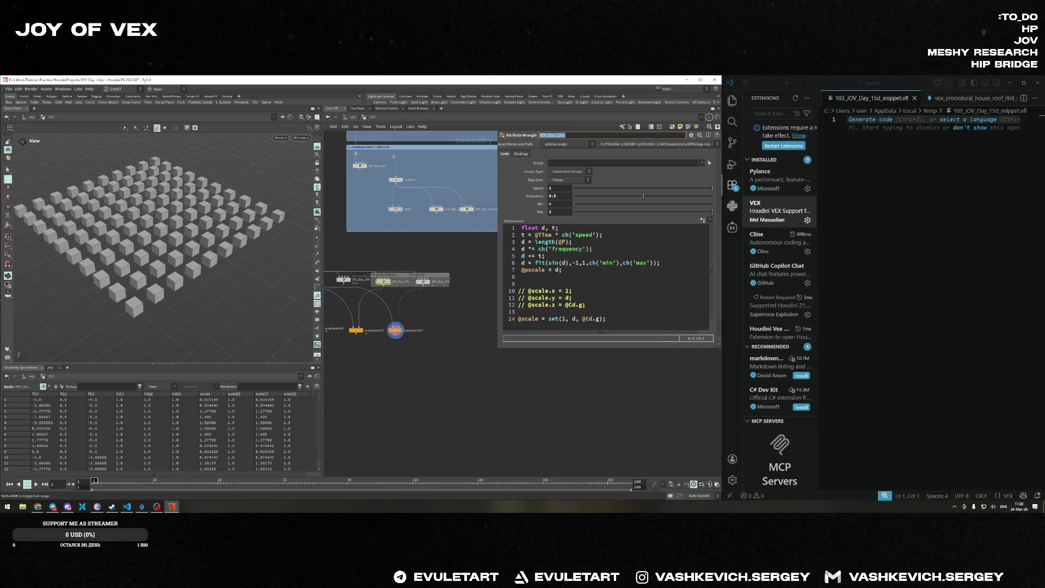
scroll(432, 265, "up", 3)
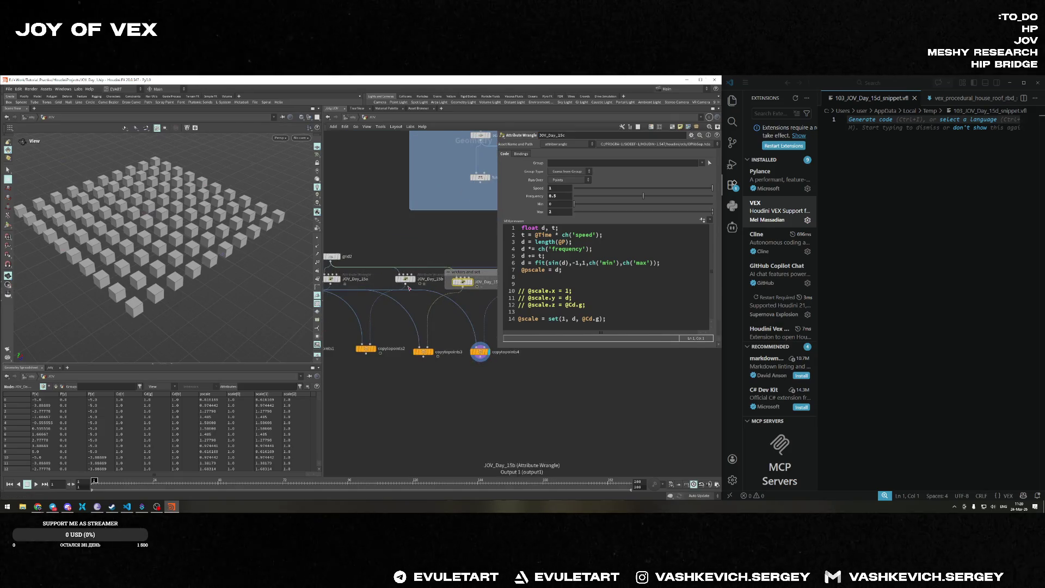
Title JOV_Day_15b's network box 'copy sop basics' and stretch it toward JOV_Day_15a.
left_click(408, 286)
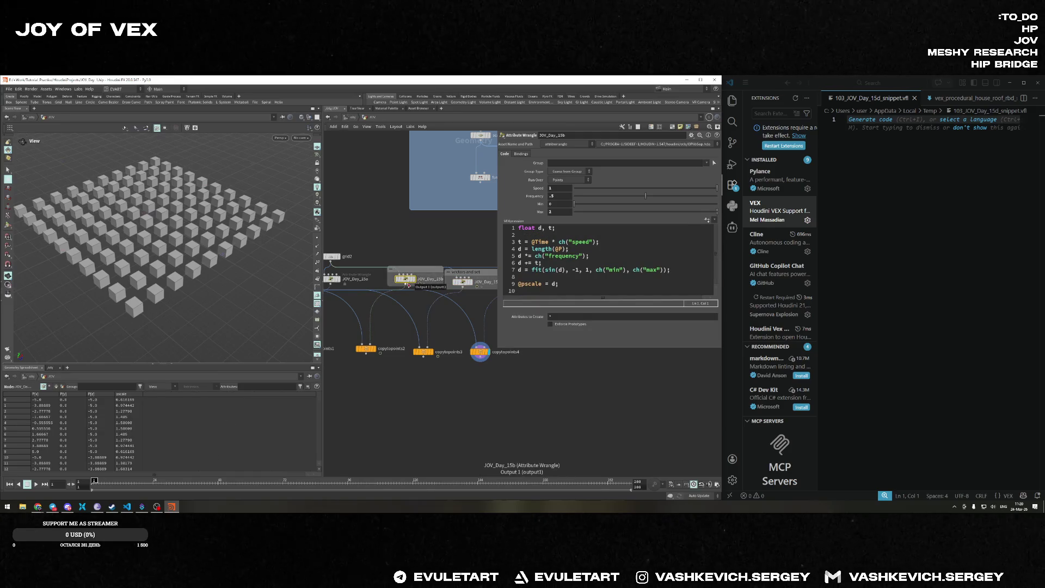
double_click(412, 271)
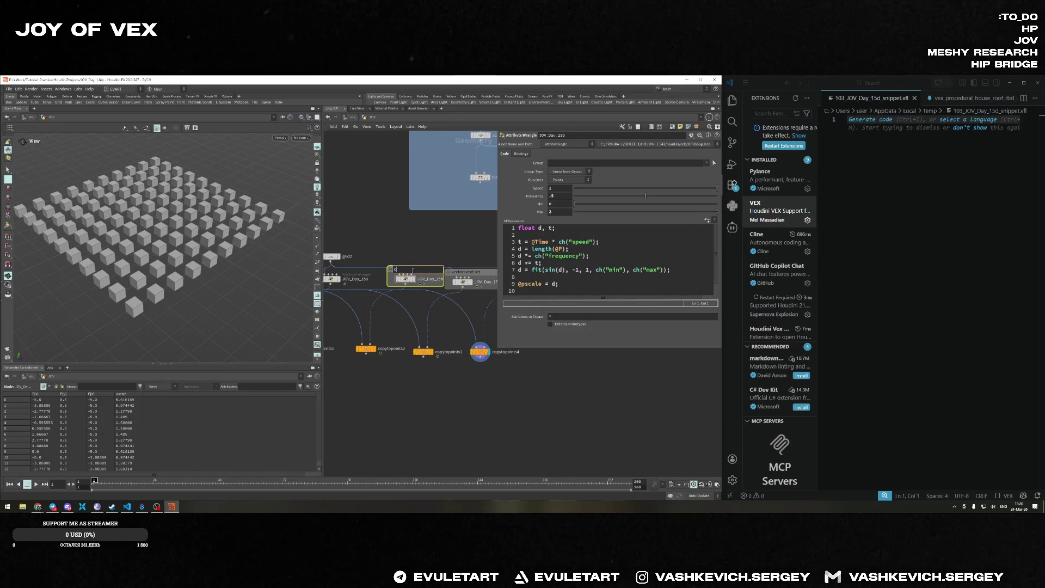
type("sop")
key("Return")
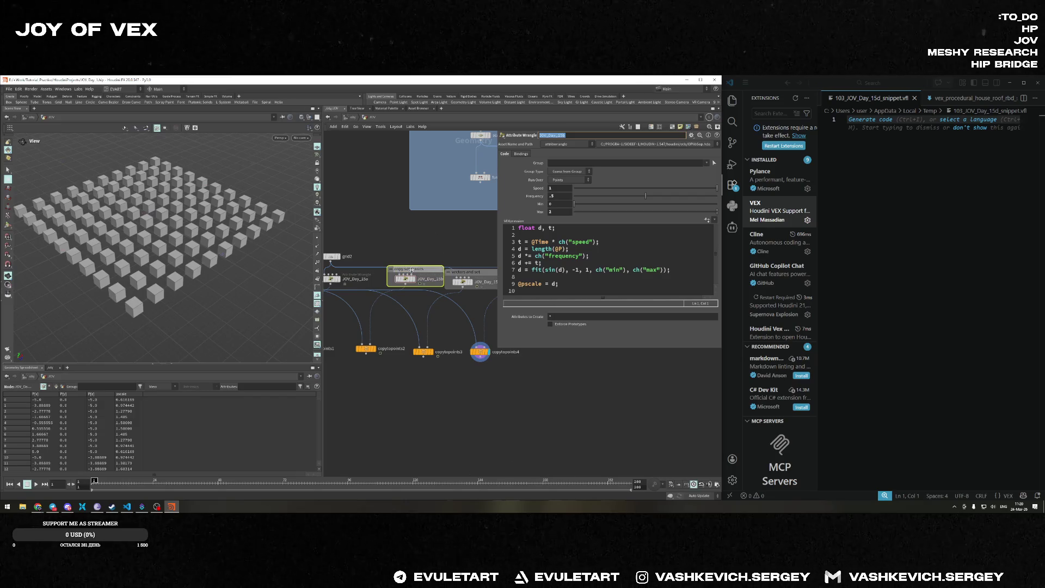
left_click_drag(418, 265, 420, 268)
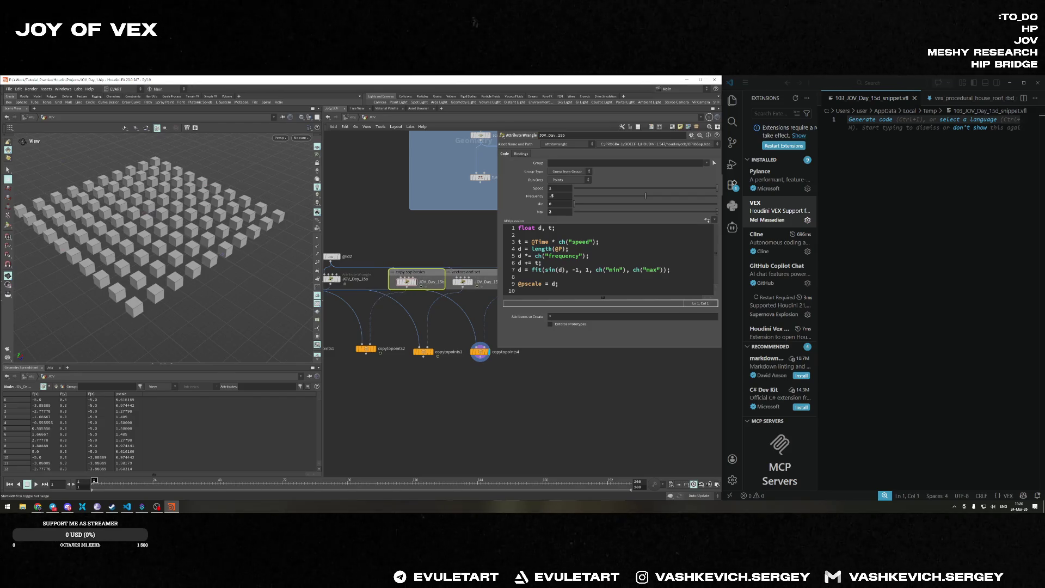
middle_click_drag(376, 288, 415, 296)
Extend the copy sop basics box over JOV_Day_15a and colour the network boxes light blue.
mouse_move(429, 286)
left_mouse_down()
mouse_move(337, 287)
mouse_move(357, 287)
left_mouse_up()
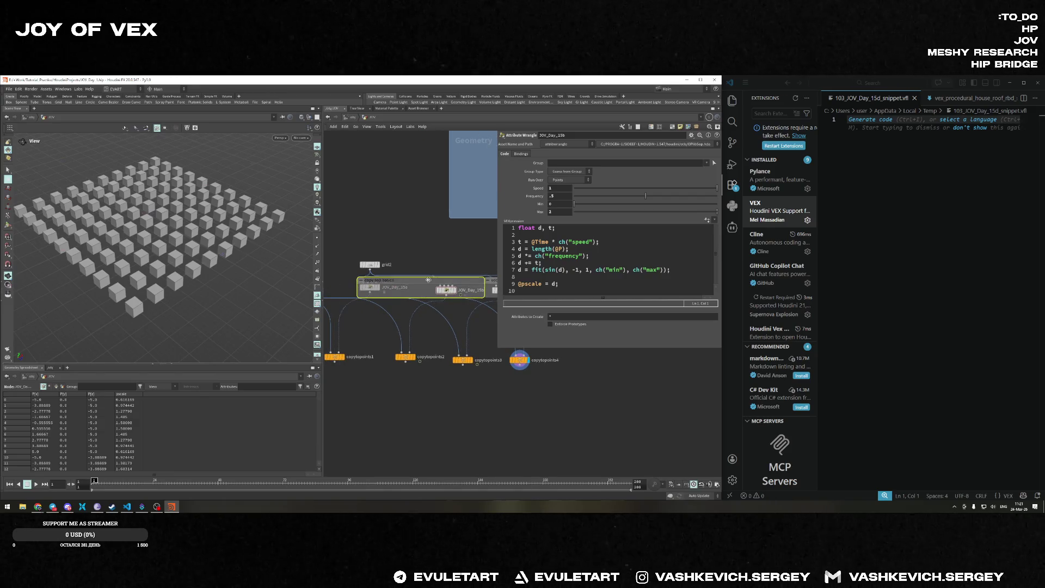
key("h")
left_click(394, 278, "shift")
left_click(424, 278, "shift")
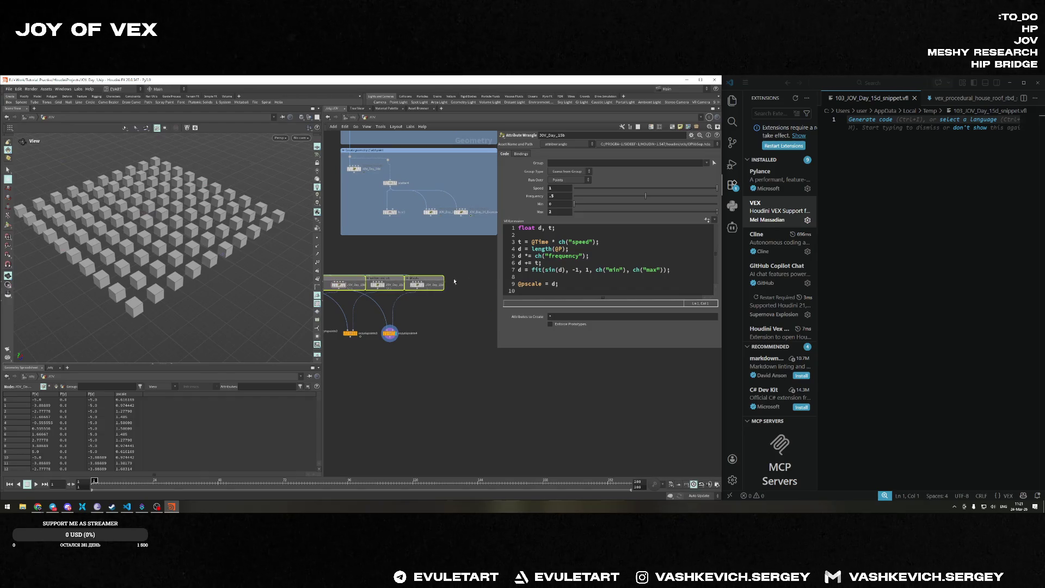
key("c")
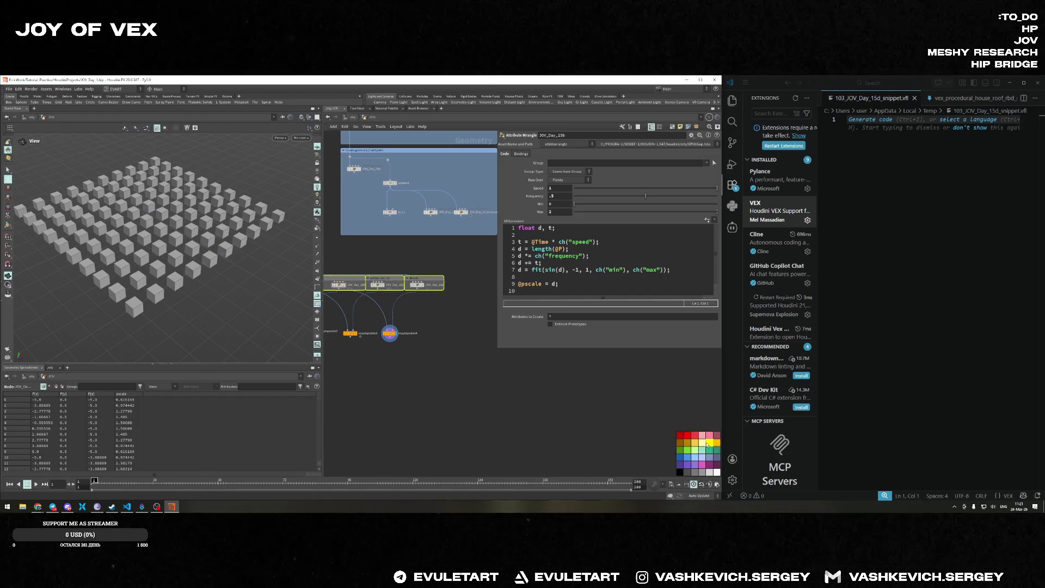
left_click(708, 444)
key("f")
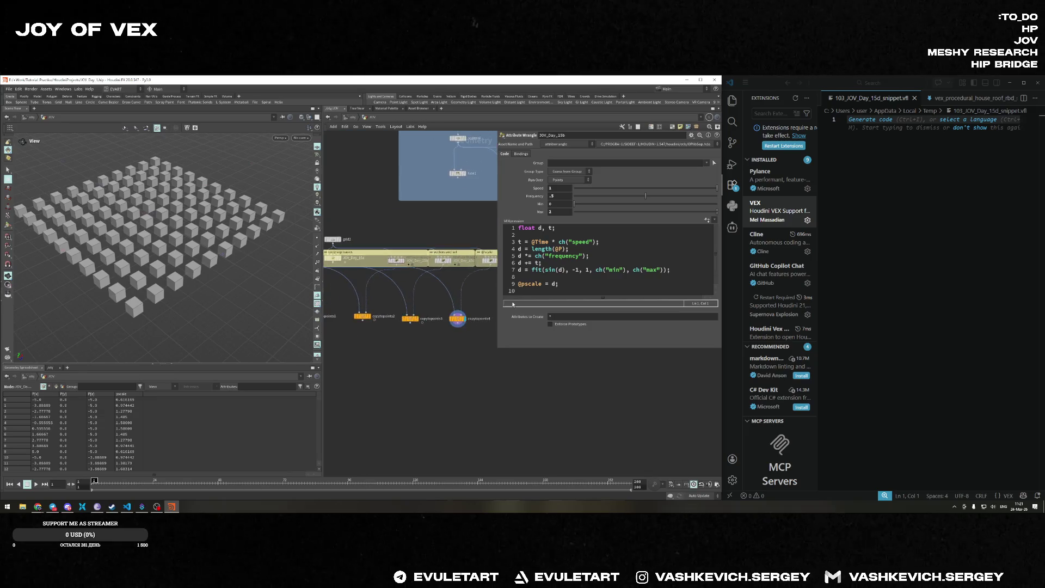
middle_click_drag(447, 298, 404, 294)
key("c")
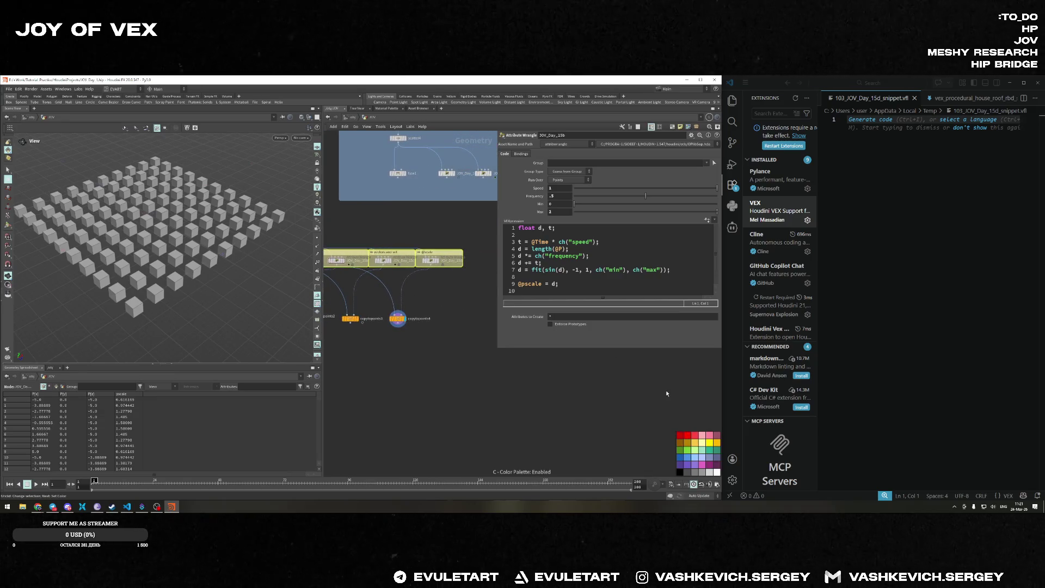
left_click(694, 457)
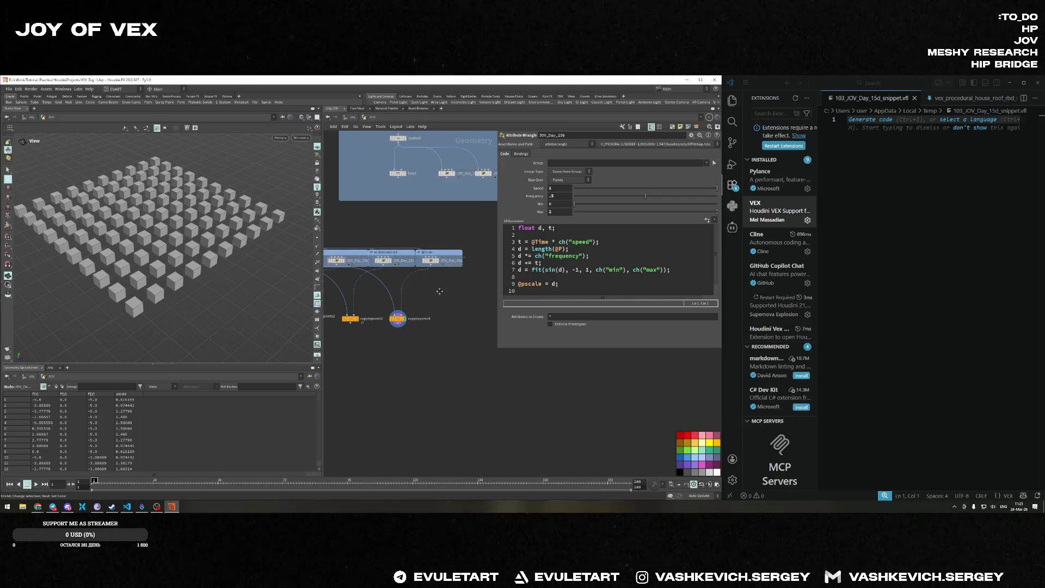
Line up the four copytopoints nodes in a row beneath the network boxes.
scroll(439, 291, "up", 2)
left_click_drag(428, 326, 476, 323)
middle_click_drag(477, 323, 512, 320)
left_click_drag(395, 322, 438, 322)
middle_click_drag(364, 307, 410, 307)
mouse_move(378, 317)
left_mouse_down()
mouse_move(389, 319)
mouse_move(377, 315)
left_mouse_up()
scroll(376, 304, "down", 3)
scroll(375, 294, "down", 5)
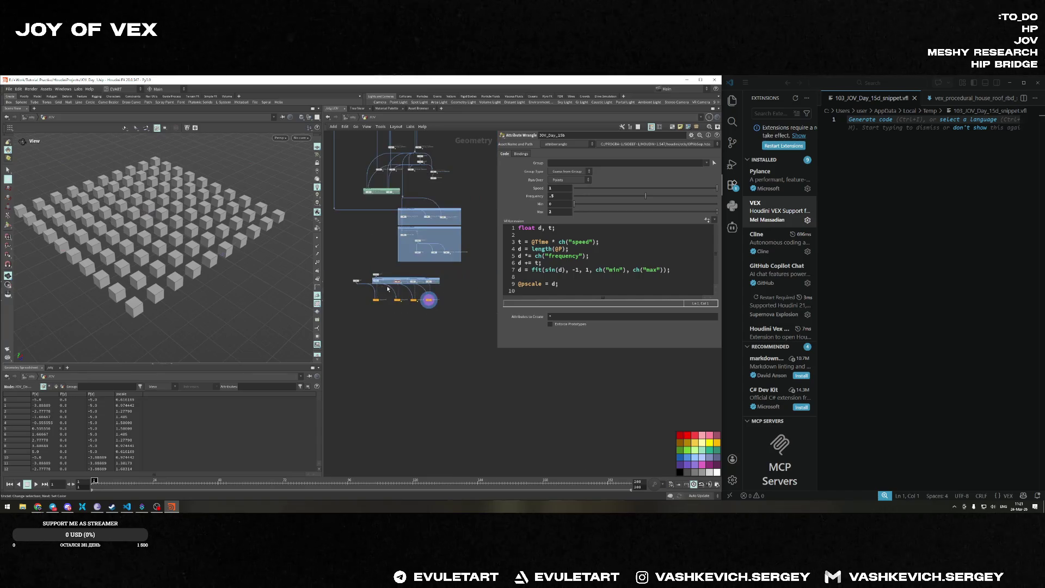
left_click_drag(467, 286, 378, 312)
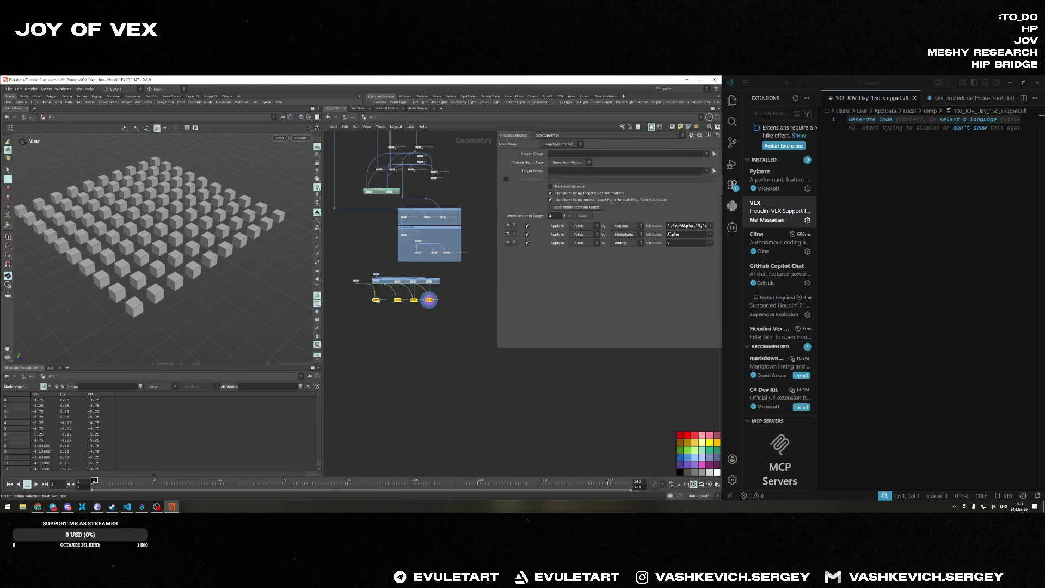
Finish positioning the copytopoints nodes under their network boxes and save the scene.
scroll(413, 316, "up", 2)
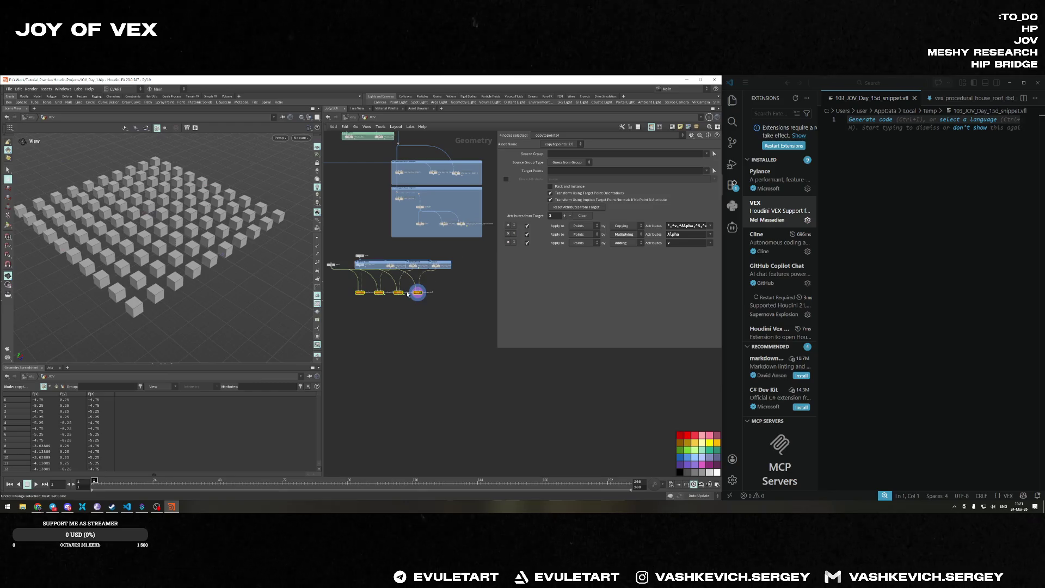
scroll(408, 293, "up", 2)
mouse_move(440, 295)
left_mouse_down()
mouse_move(465, 294)
mouse_move(373, 283)
left_mouse_up()
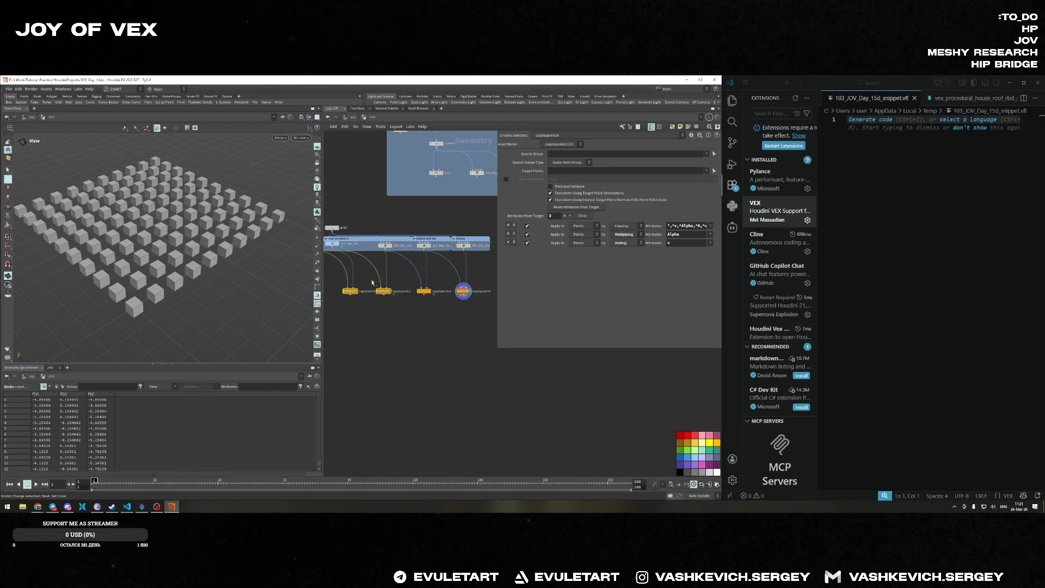
middle_click_drag(373, 283, 420, 288)
left_click_drag(399, 297, 385, 299)
mouse_move(384, 254)
left_mouse_down()
mouse_move(405, 255)
mouse_move(375, 252)
mouse_move(389, 250)
left_mouse_up()
key("h")
key("ctrl+s")
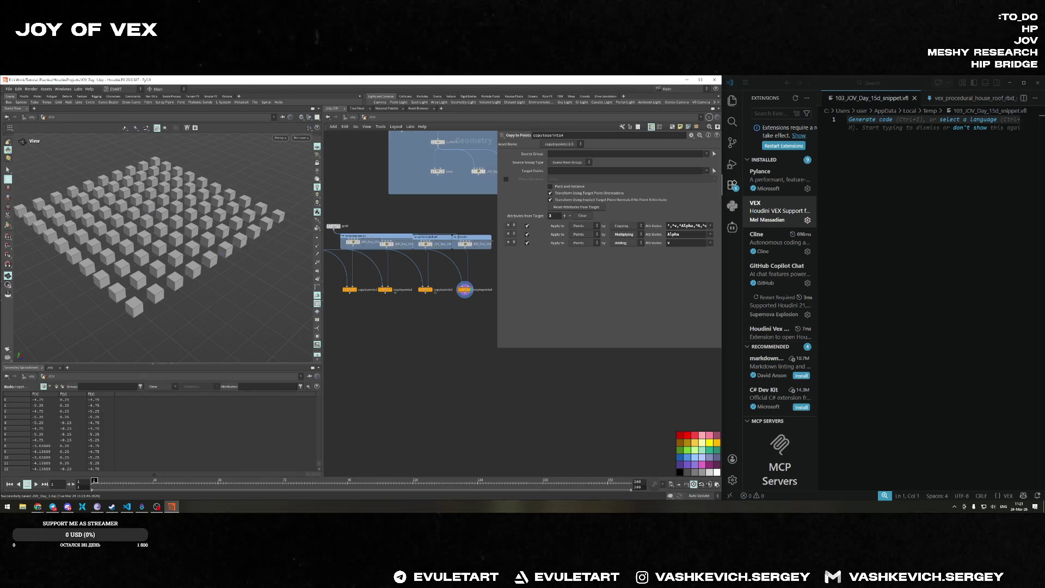
Show the empty JOV_Day_15d wrangle's parameters with its Speed, Frequency, Min and Max sliders.
left_click(815, 235)
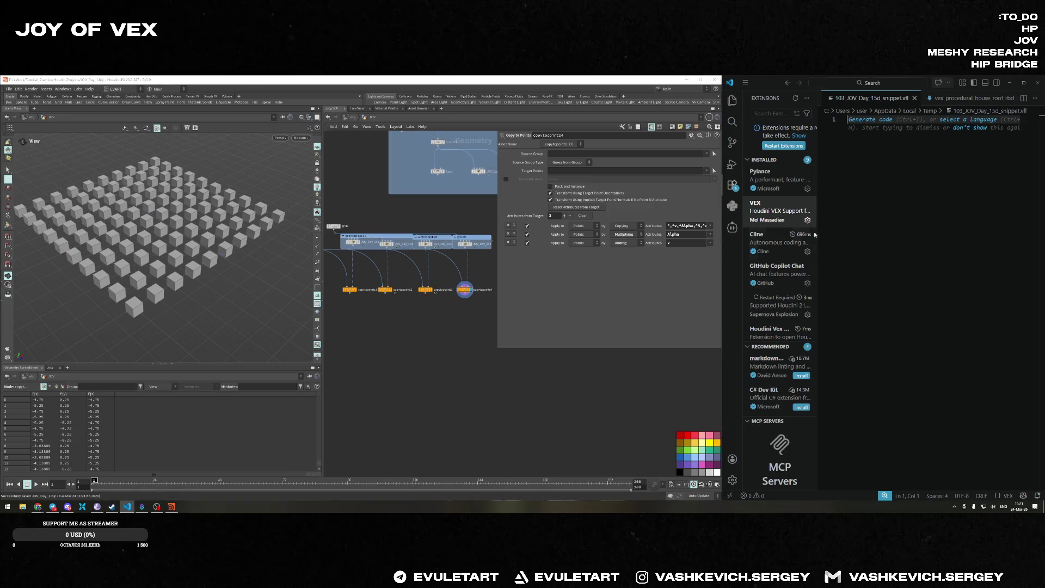
left_click(472, 280)
scroll(473, 280, "up", 5)
scroll(418, 226, "down", 3)
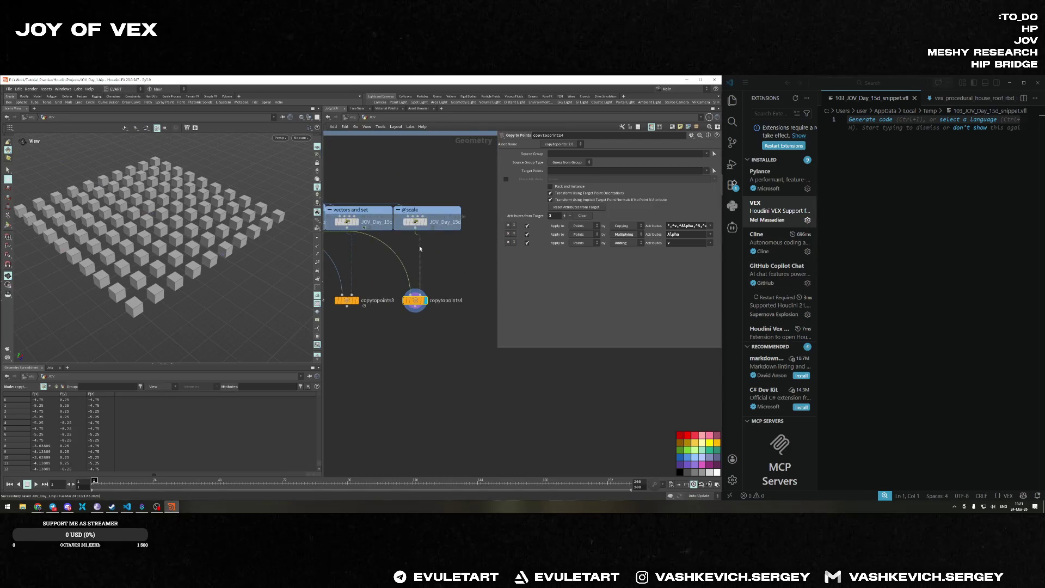
left_click(417, 223)
left_click(932, 207)
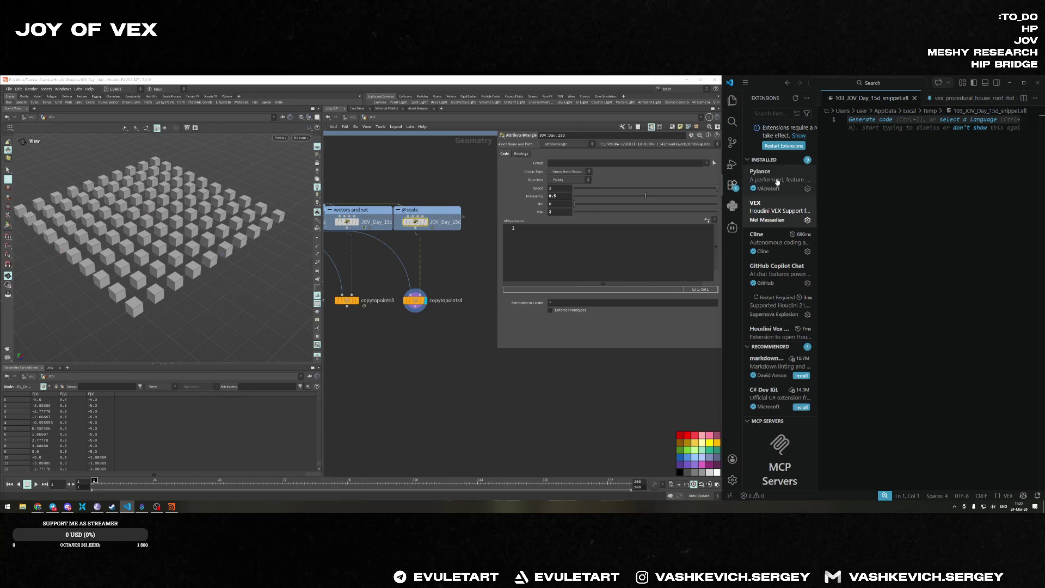
Write VEX declaring min, max, d, t, reading min/max/speed channels, and setting d = length(@P).
type("float min")
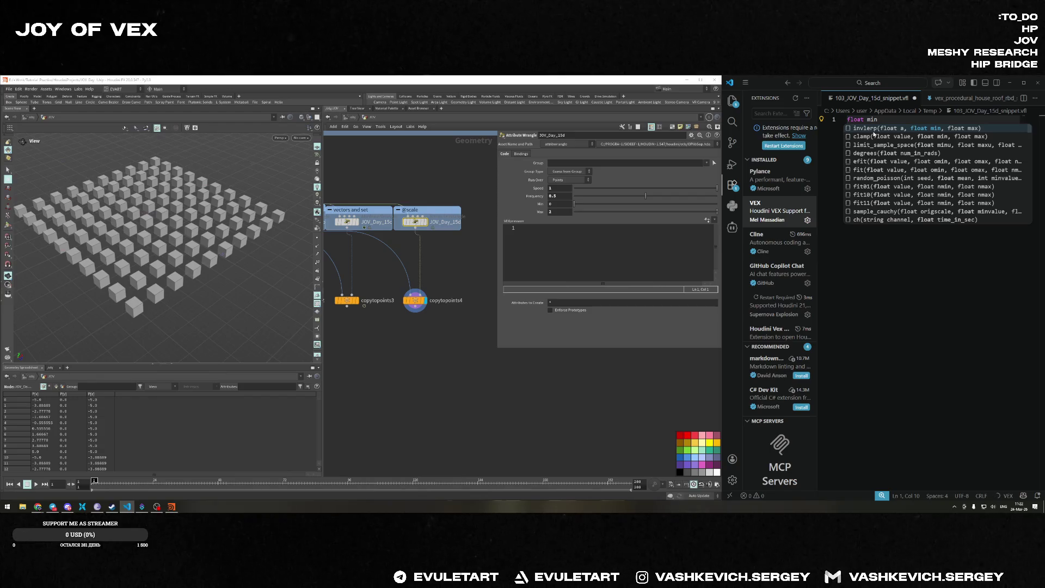
type(", max, d,")
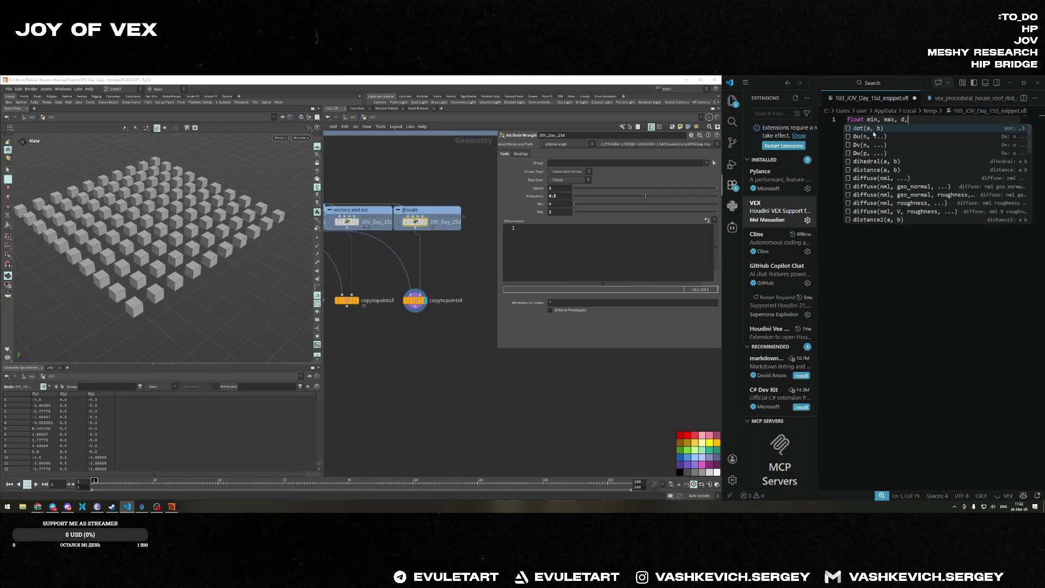
type(" t;")
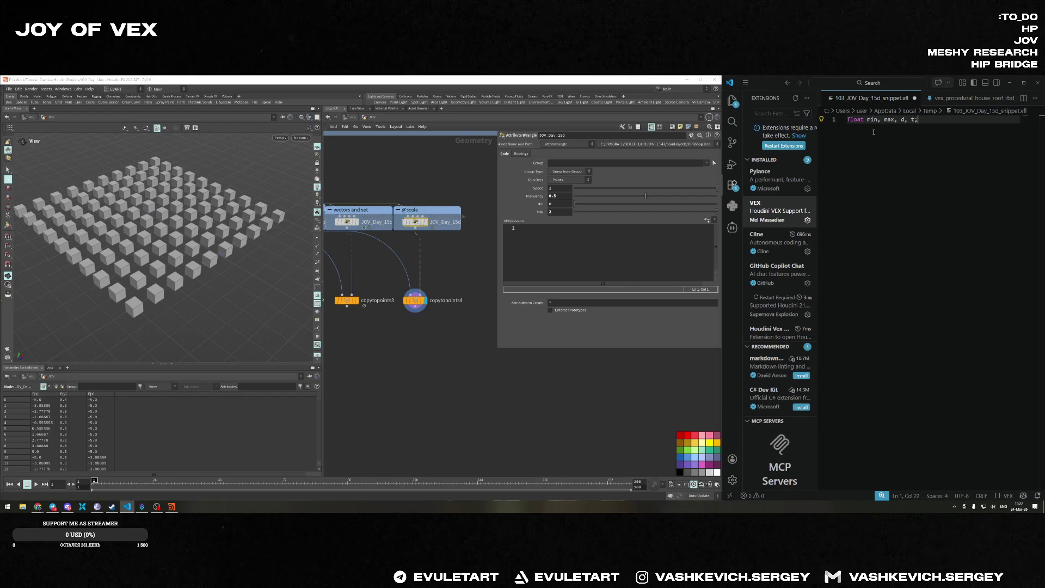
key("Return")
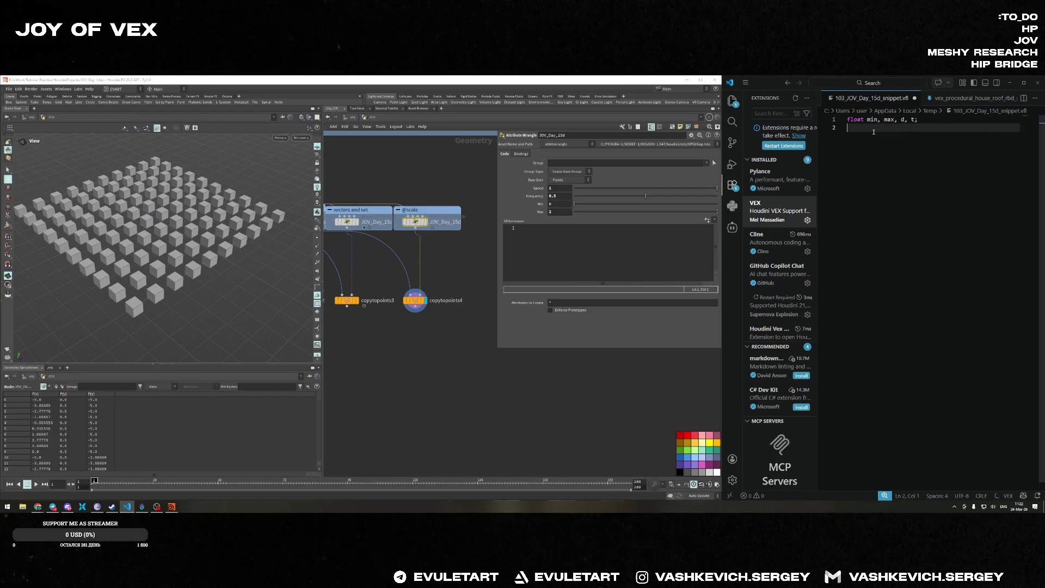
type("min = ch")
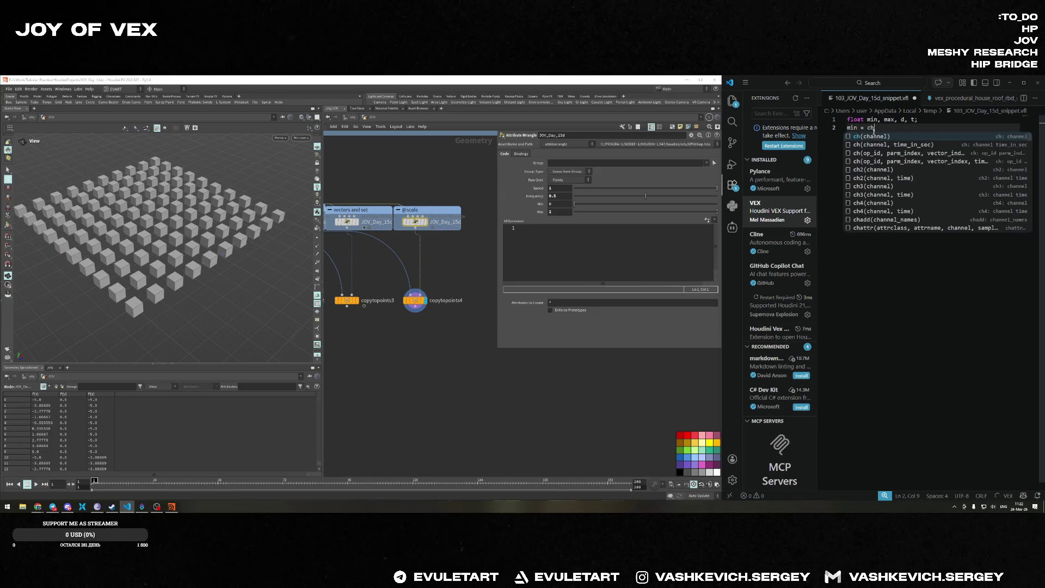
type("(\"min\"")
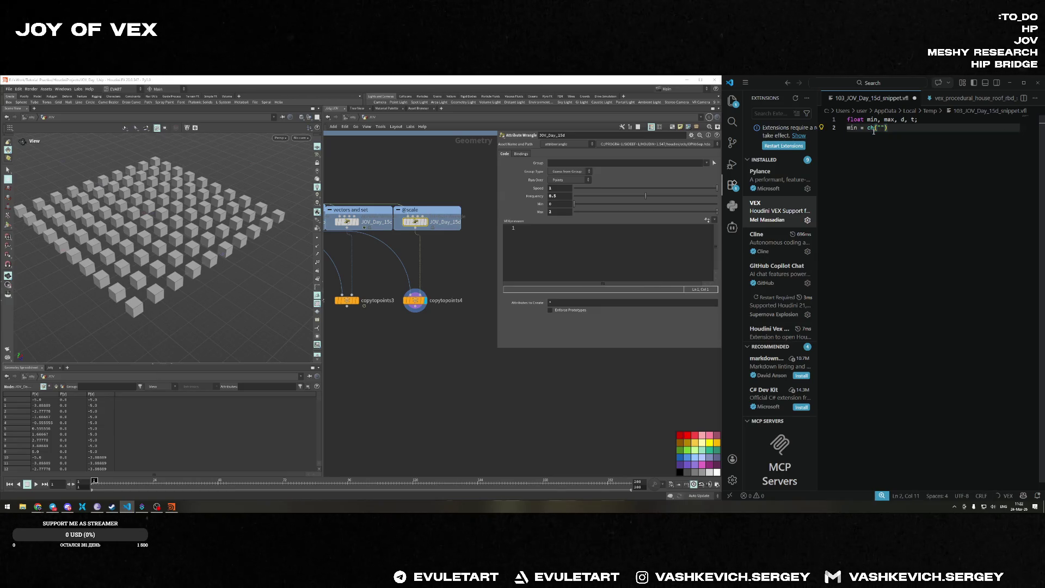
type(");")
key("Return")
type("max = ch(")
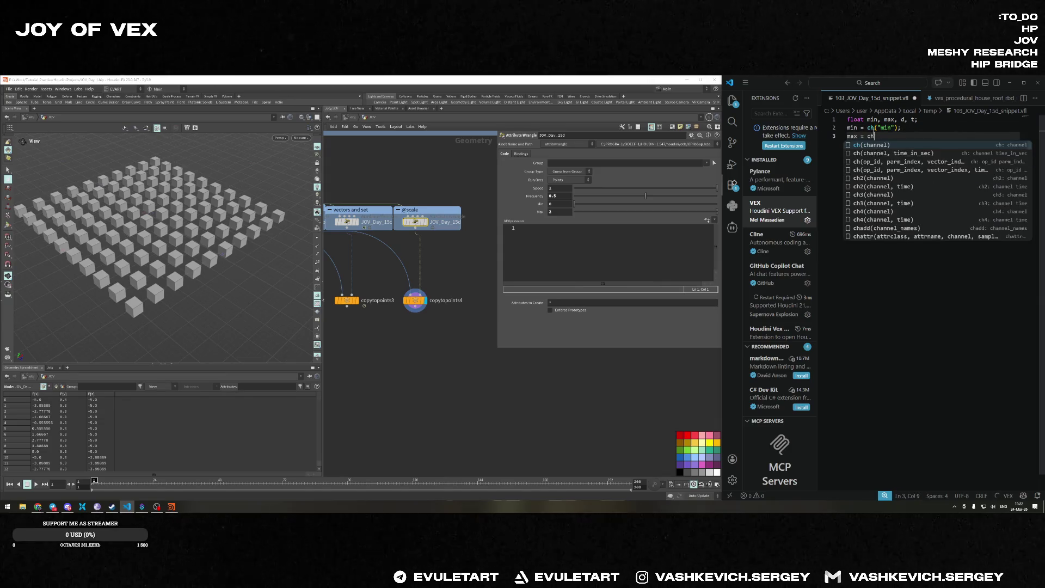
type("\"max\");")
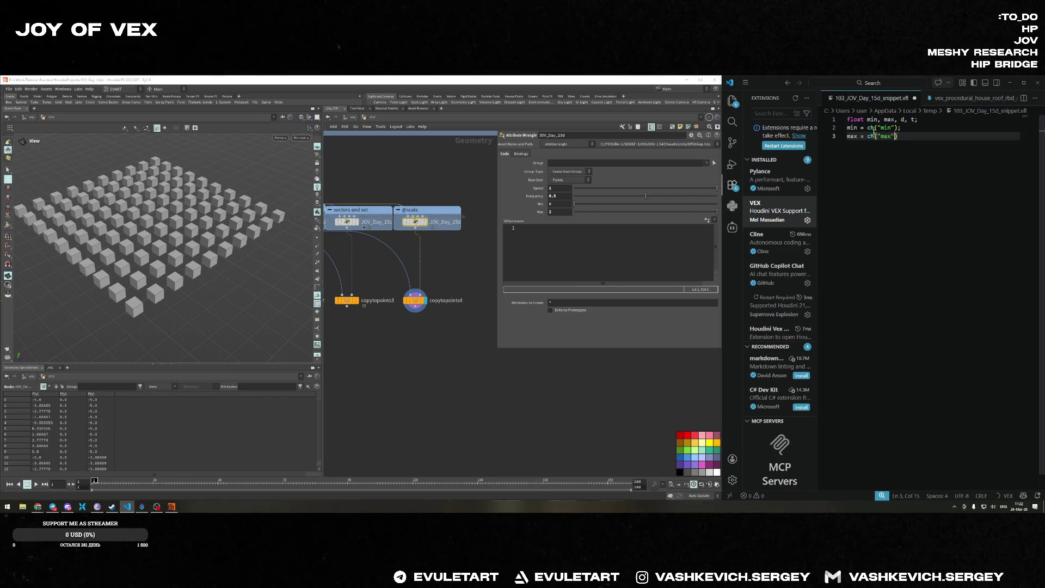
key("Return")
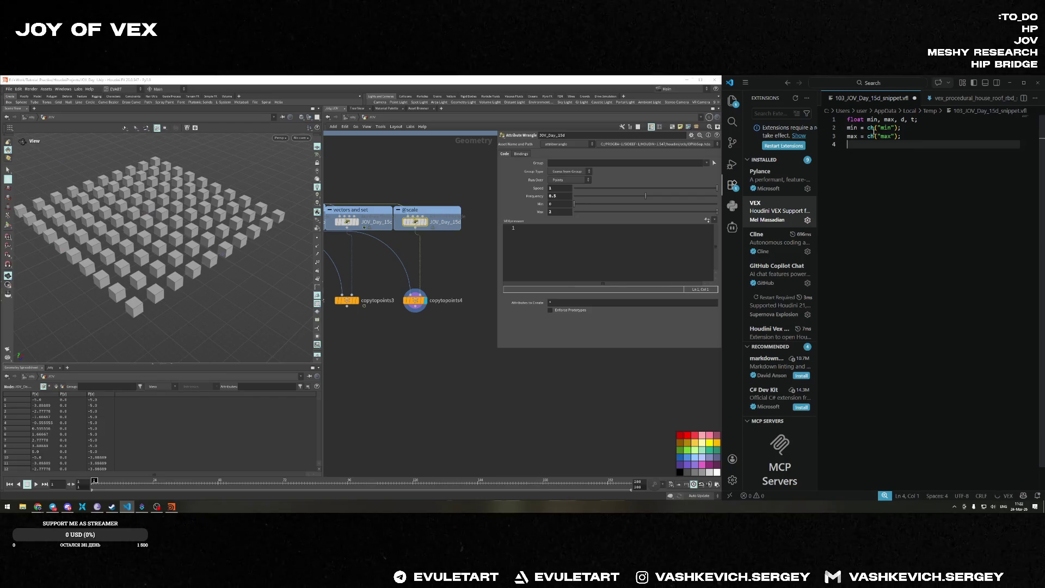
type("t + ")
type("@Time ")
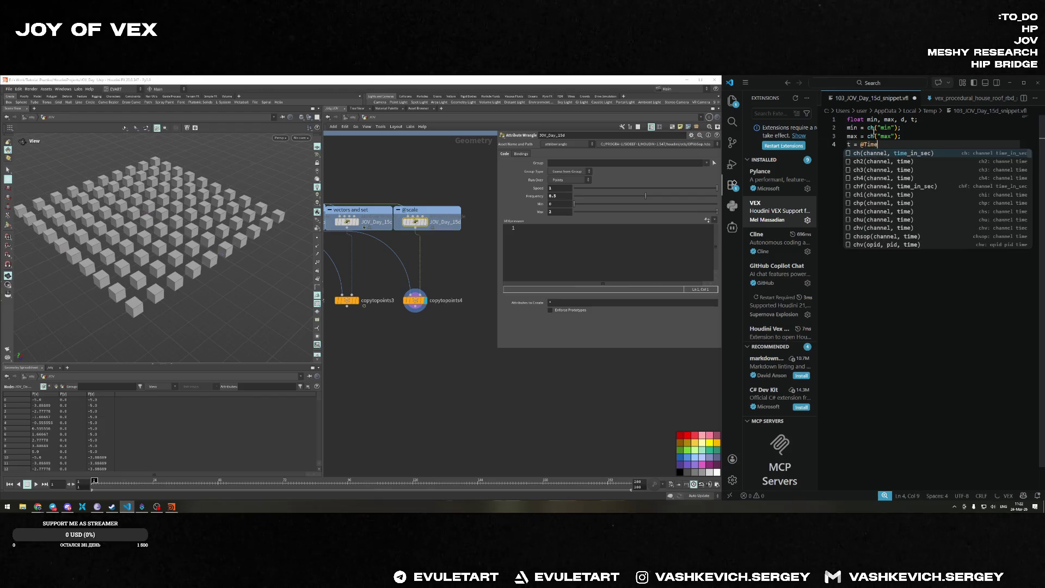
type("* ch(")
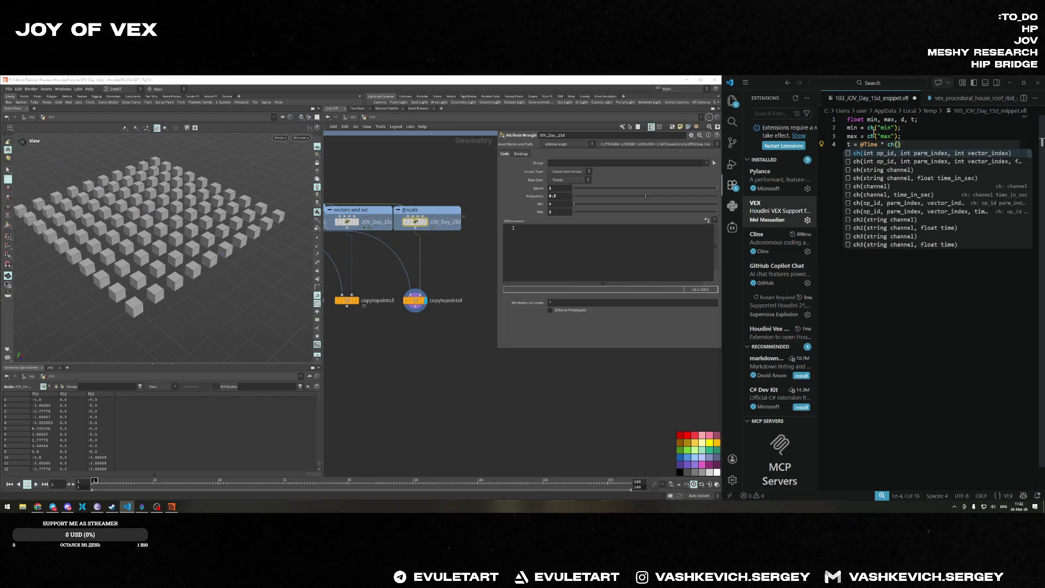
type("\"speed\");")
key("Return")
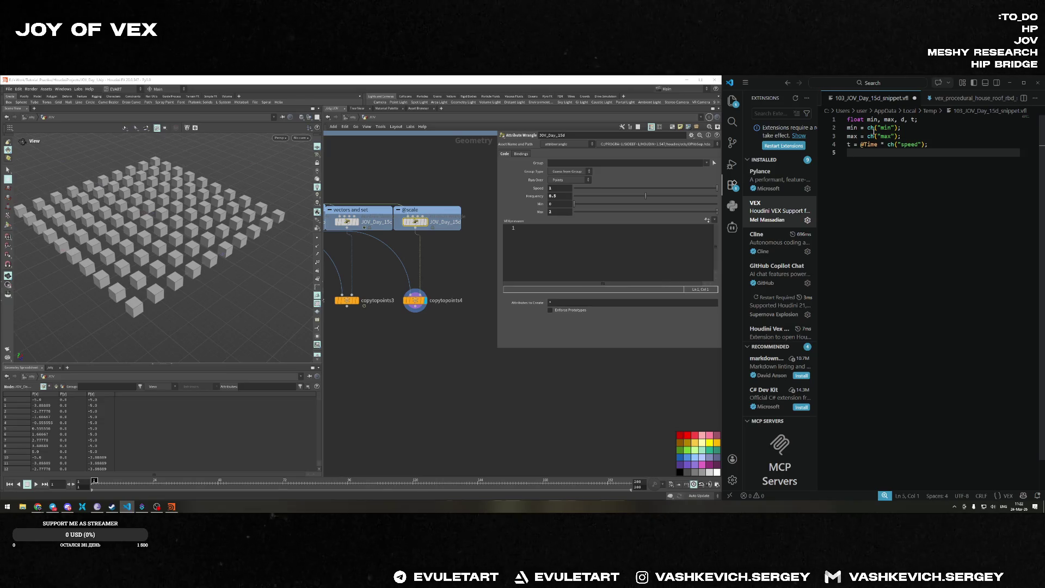
type("d = leng")
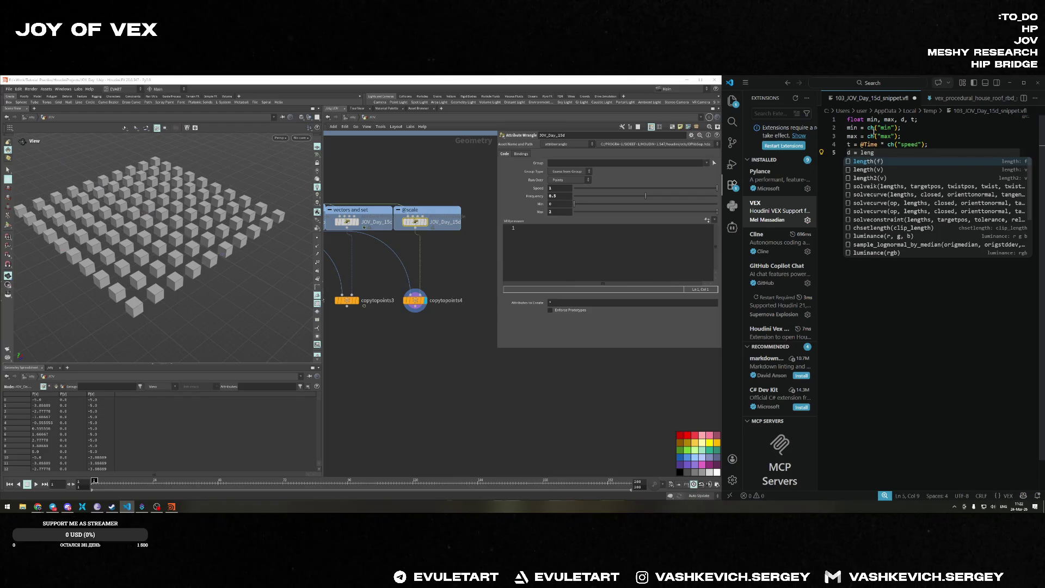
type("th(@P);")
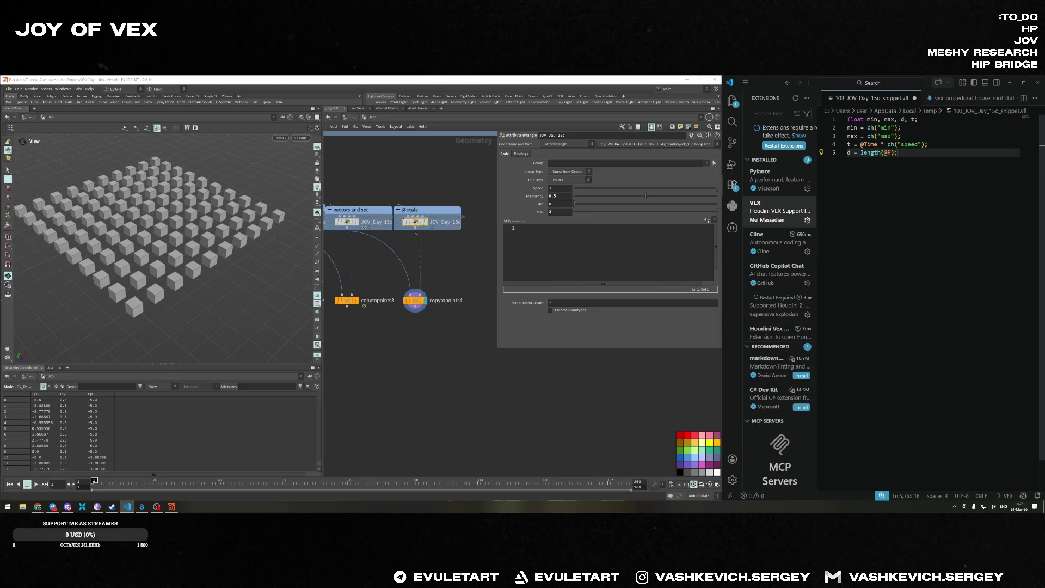
key("Return")
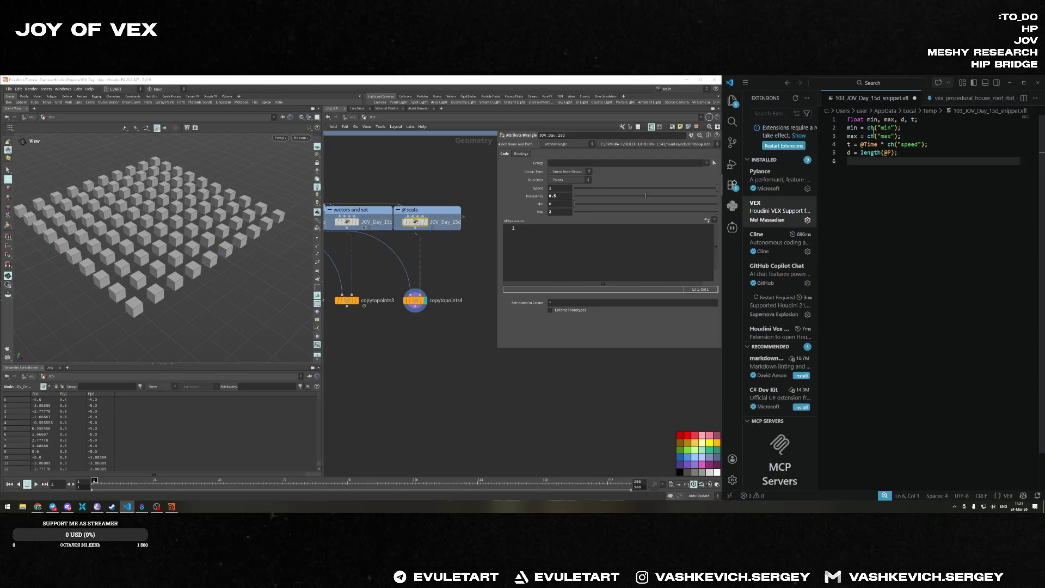
Add the lines d *= ch("frequency"); and d += t;.
type("d *=")
type(" ch")
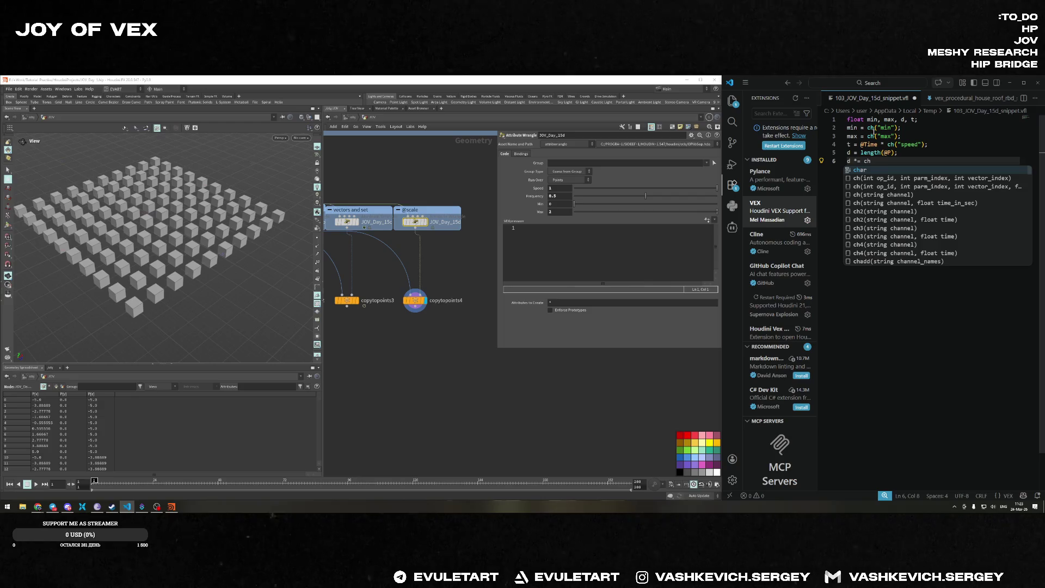
type("(\"frequ")
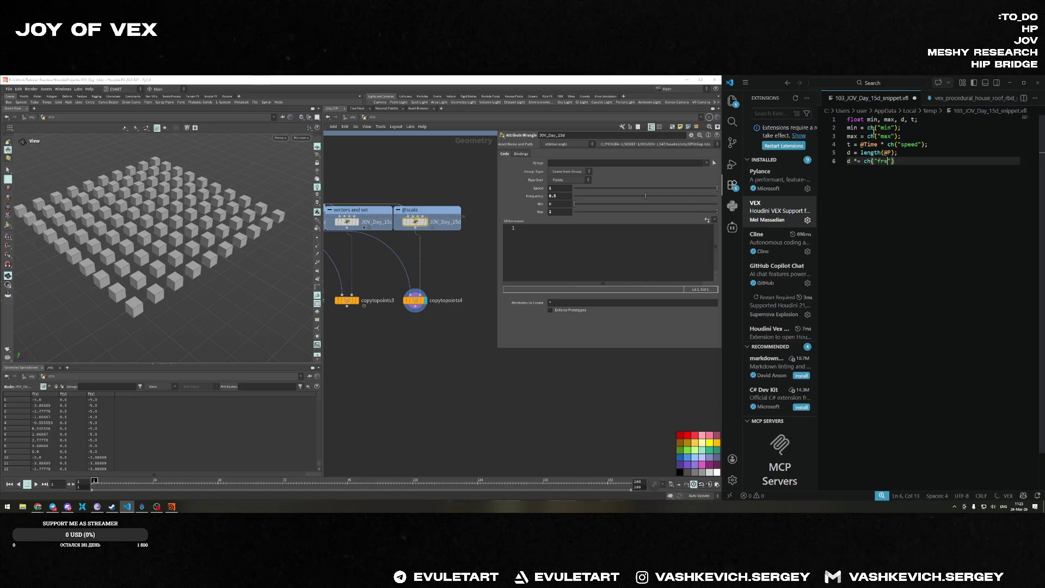
type("ency\");")
key("Return")
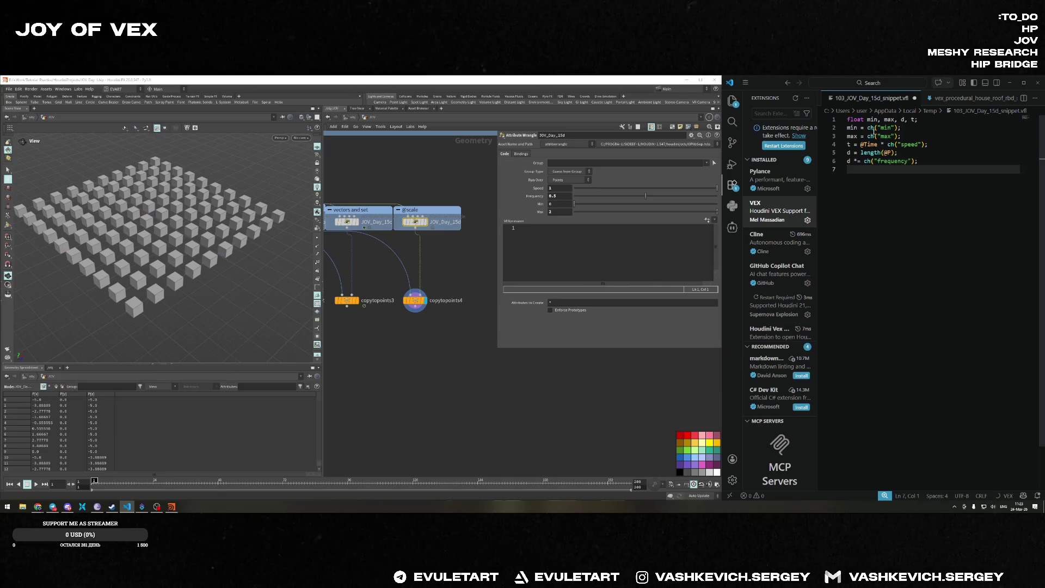
type("d +=")
type(" y")
key("BackSpace")
type("t")
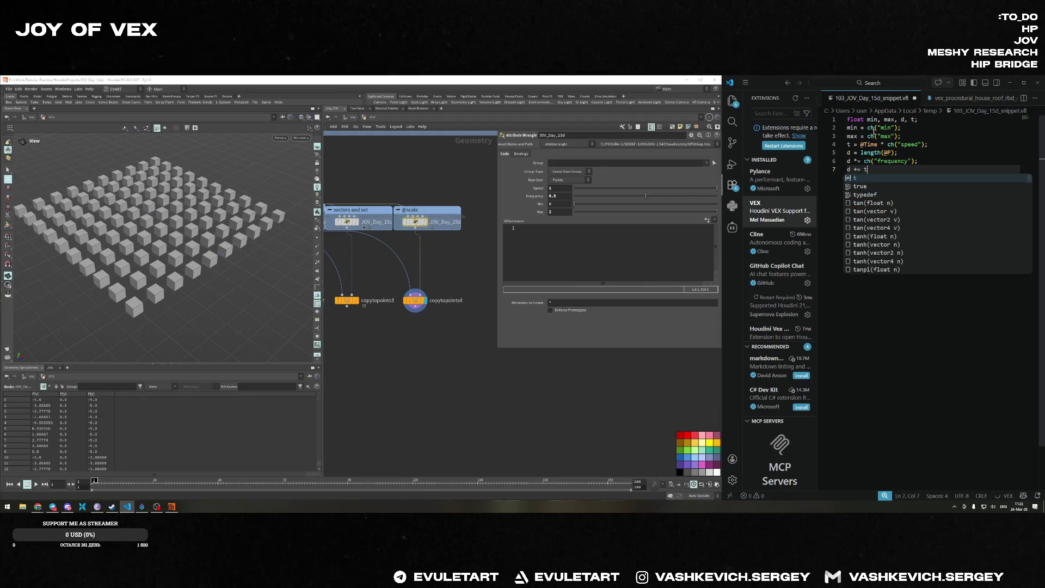
key("Escape")
key("Return")
key("BackSpace")
type(";")
key("Return")
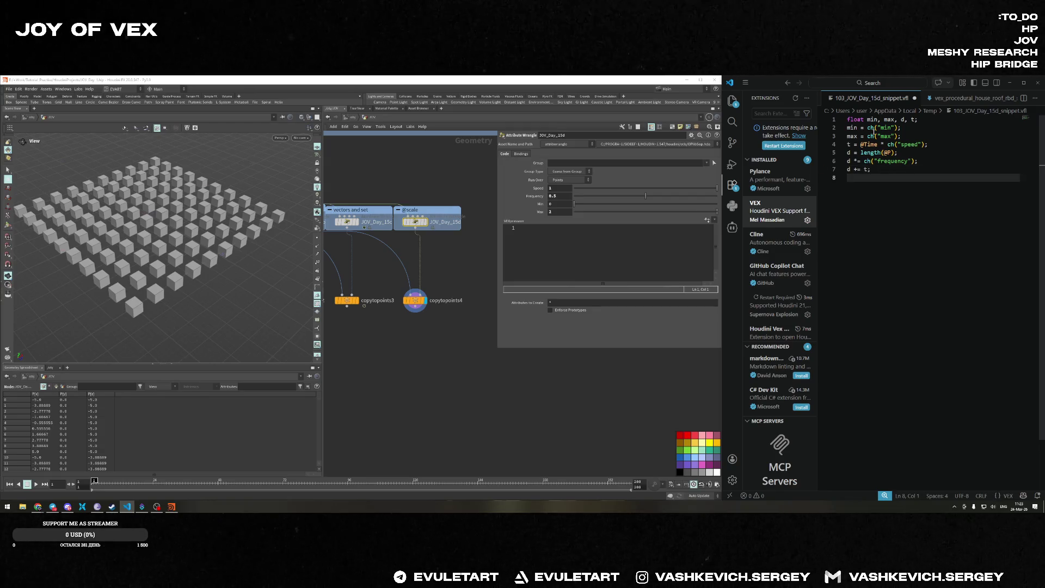
type("d = fit(")
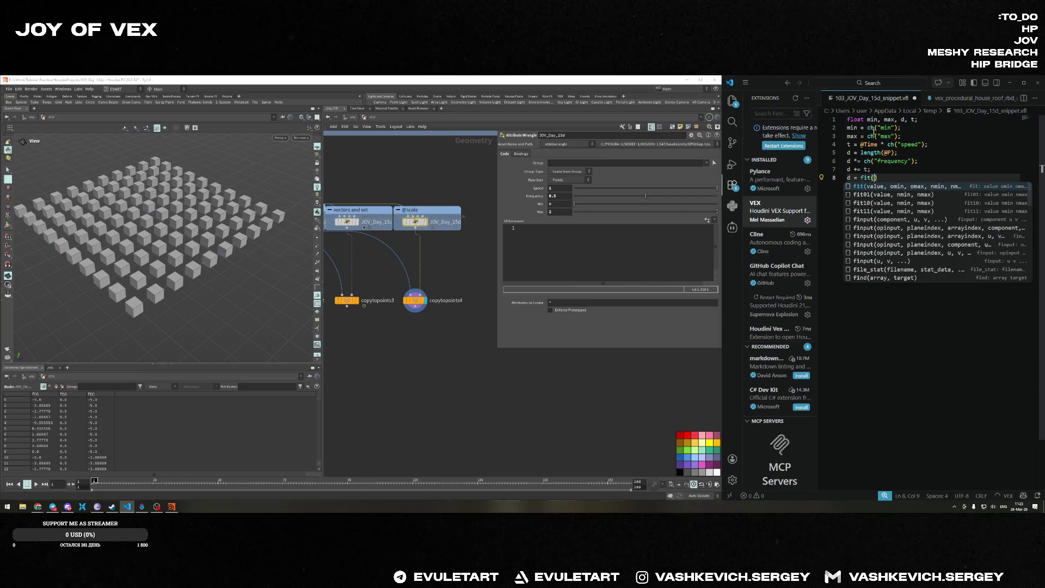
key("Tab")
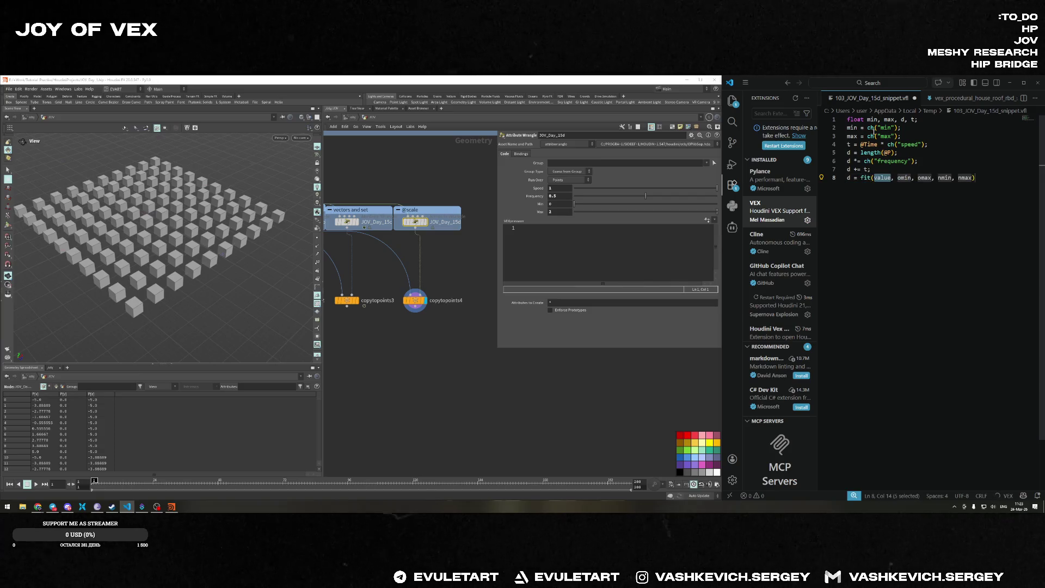
type("sin")
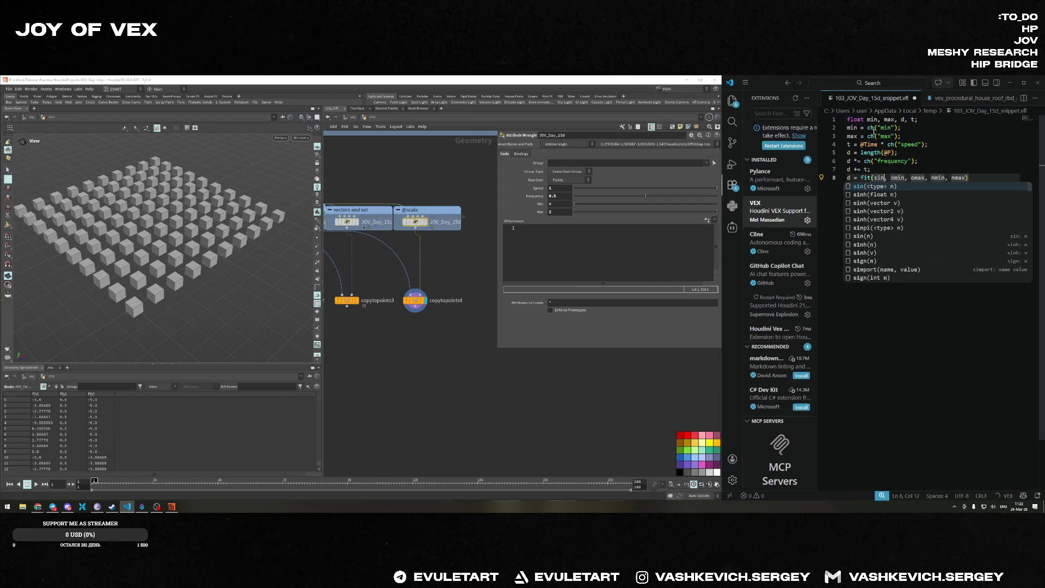
type("(d")
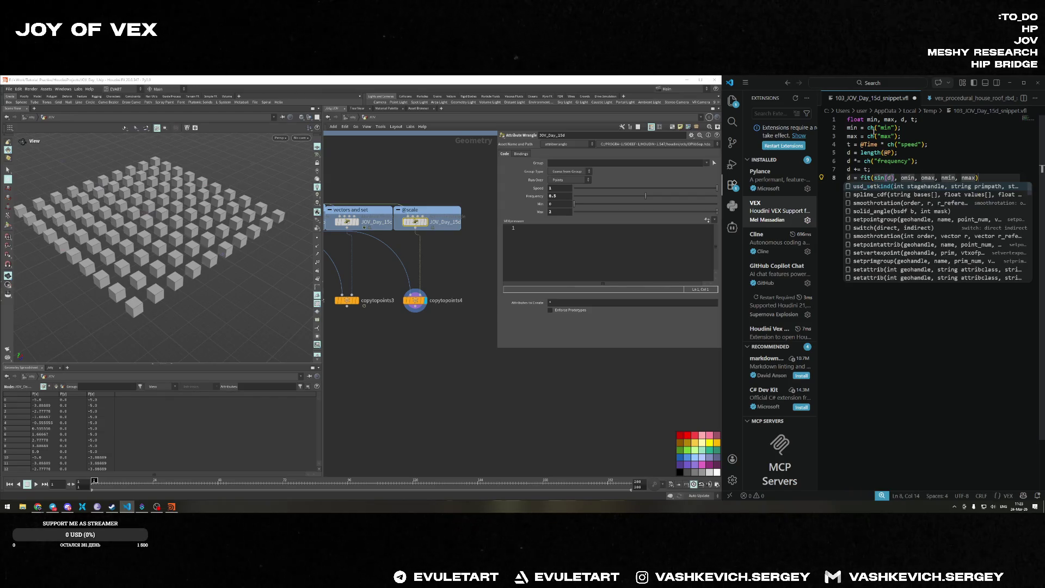
type(")")
key("Tab")
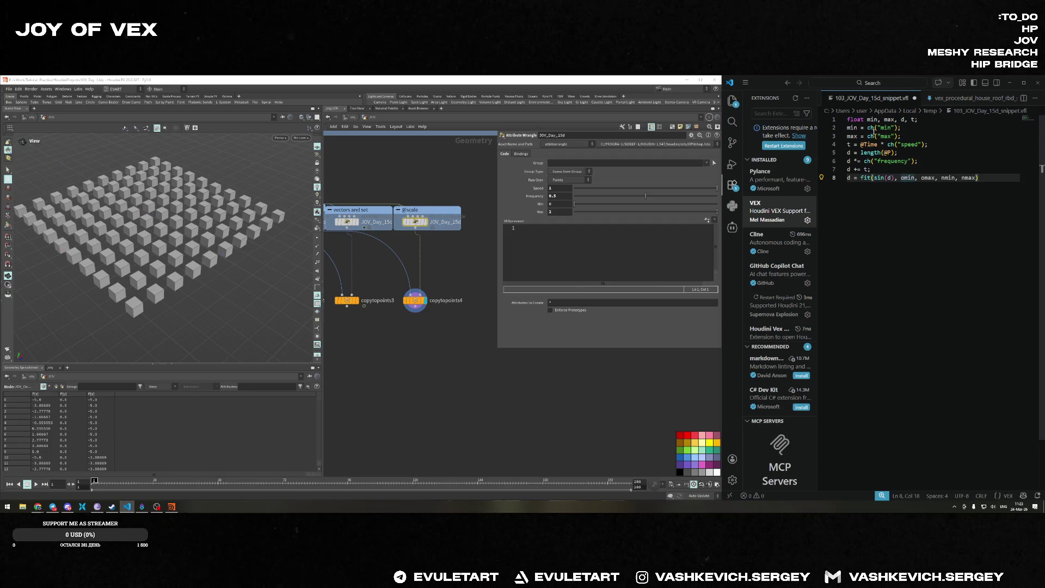
key("BackSpace")
type("-1")
key("BackSpace")
key("BackSpace")
key("Right")
key("Right")
type("1")
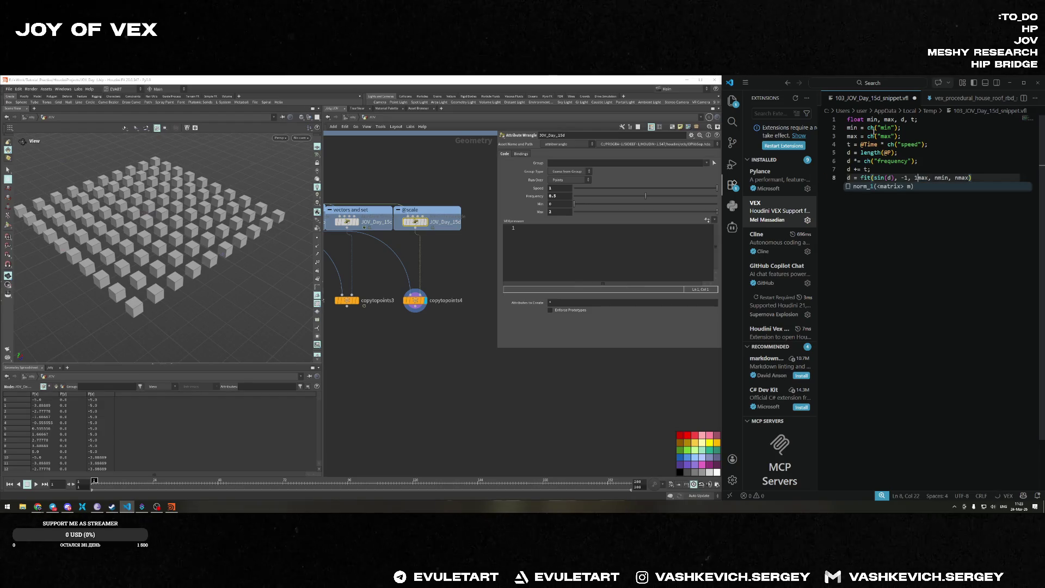
key("Right")
key("Right")
key("Right")
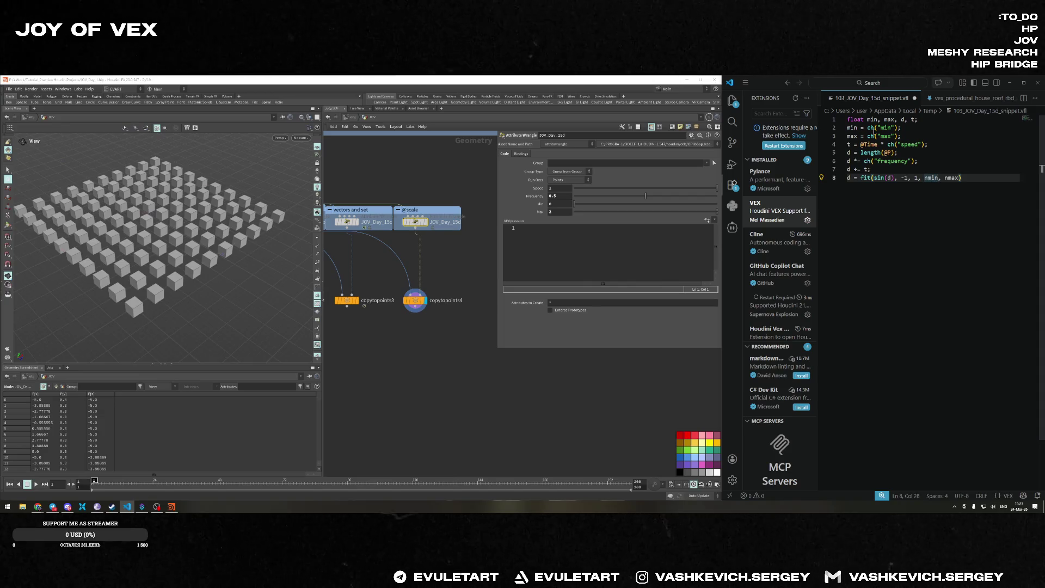
key("BackSpace")
key("BackSpace")
key("BackSpace")
type("min")
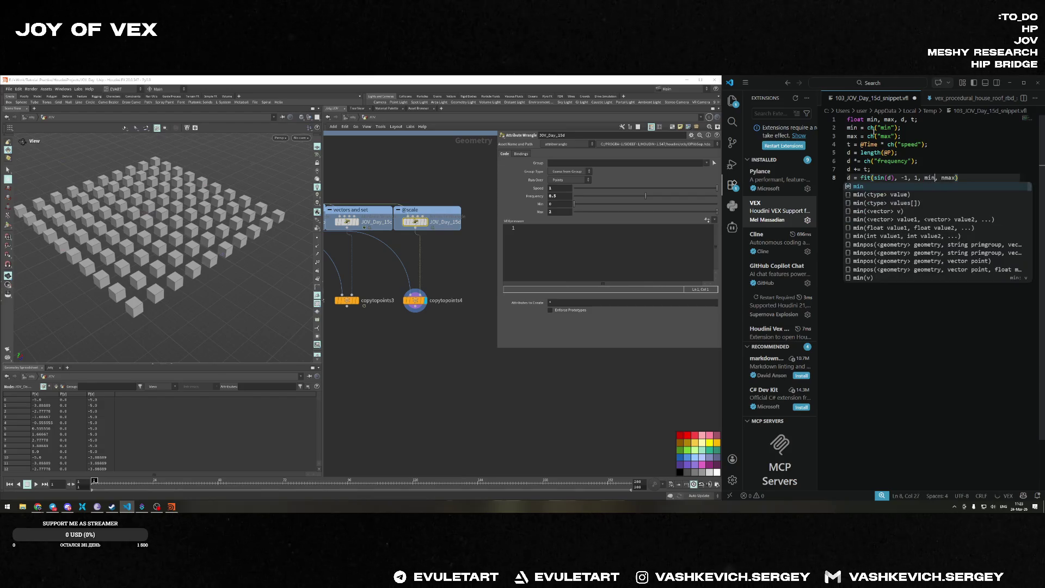
key("Right")
key("Right")
key("Right")
key("BackSpace")
key("Right")
type(";")
key("Return")
key("Return")
type("sca")
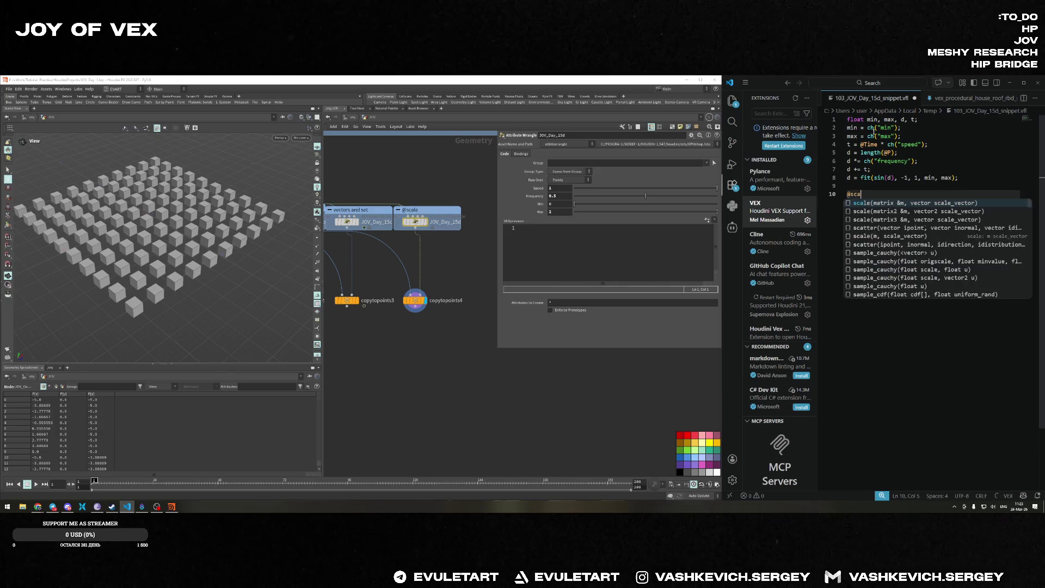
type("le = set(")
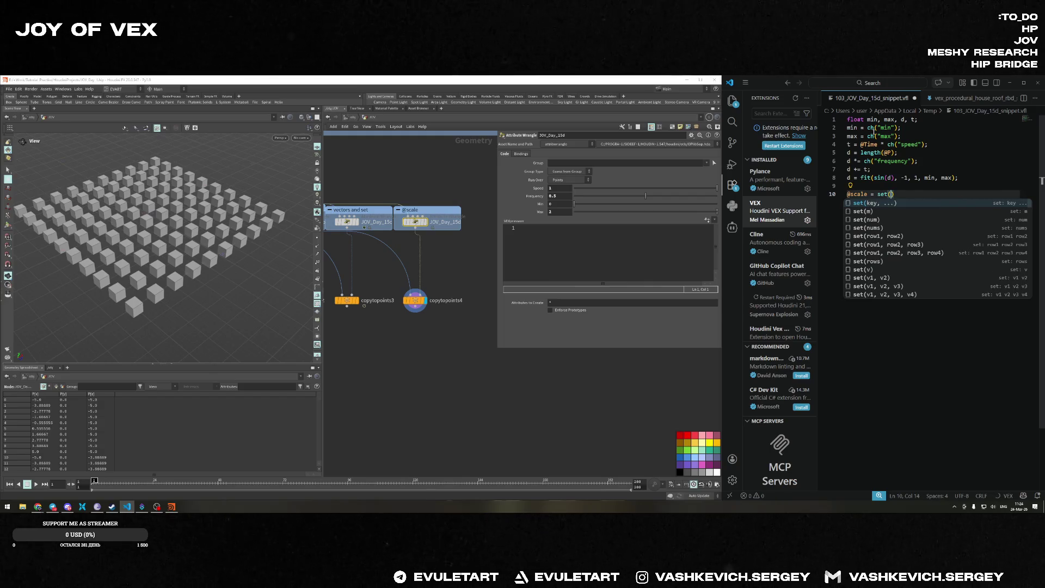
type("min")
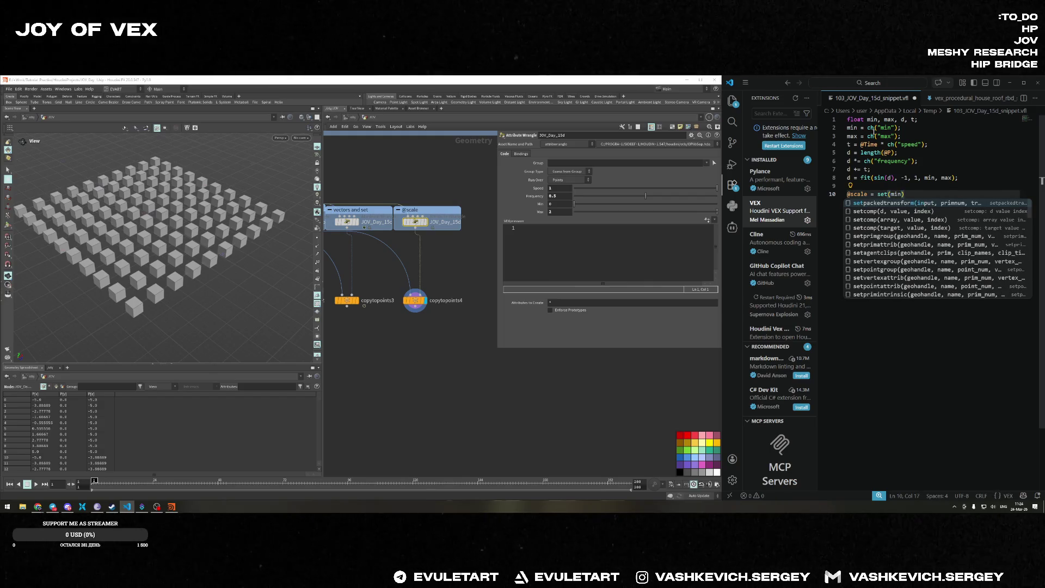
type(", d, min")
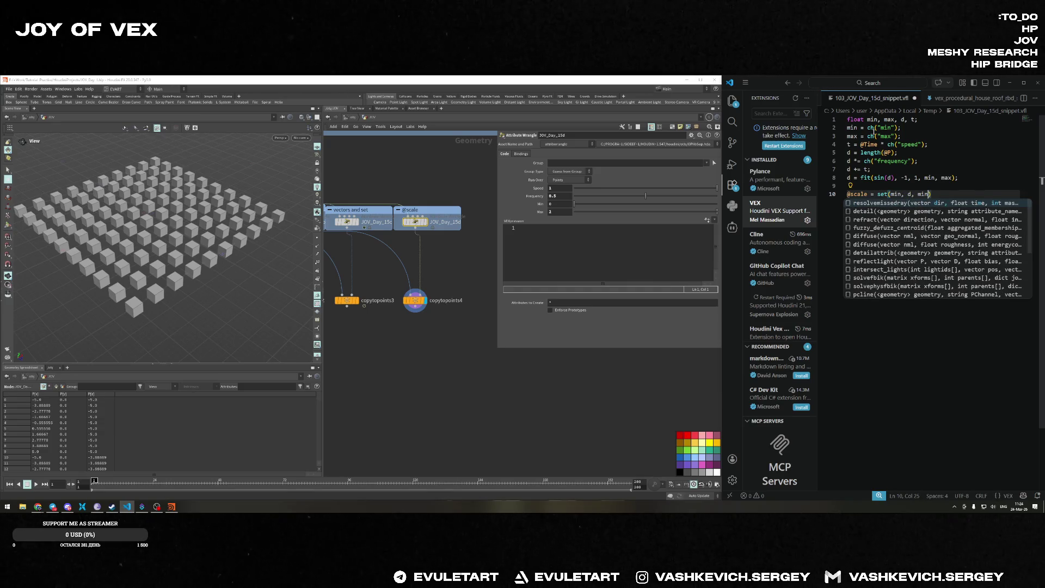
type(");")
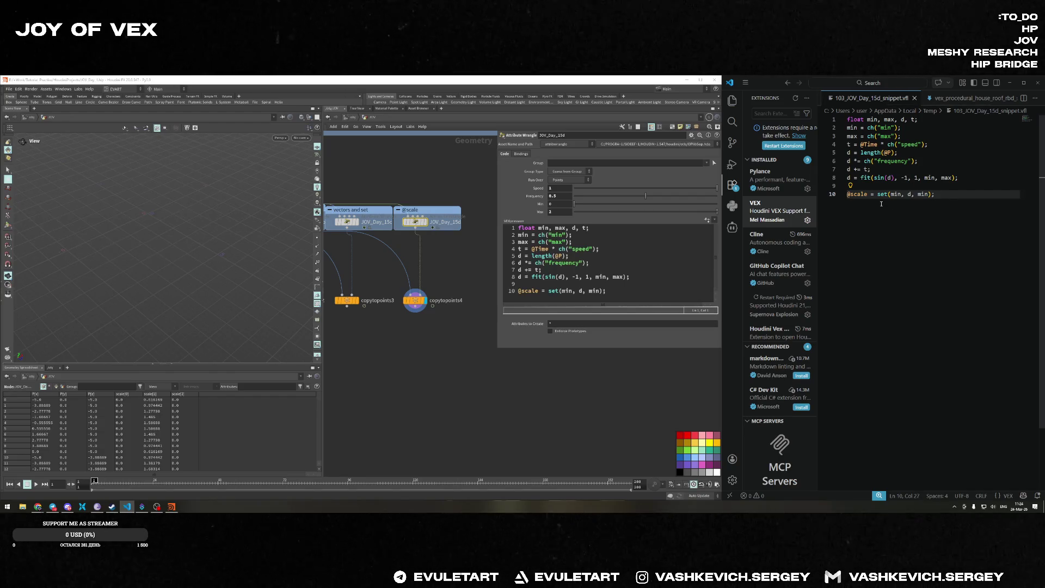
Delete JOV_Day_15d's old spare parameters and create new ones from the code's channels.
left_click(414, 299)
left_click(416, 222)
left_click(700, 135)
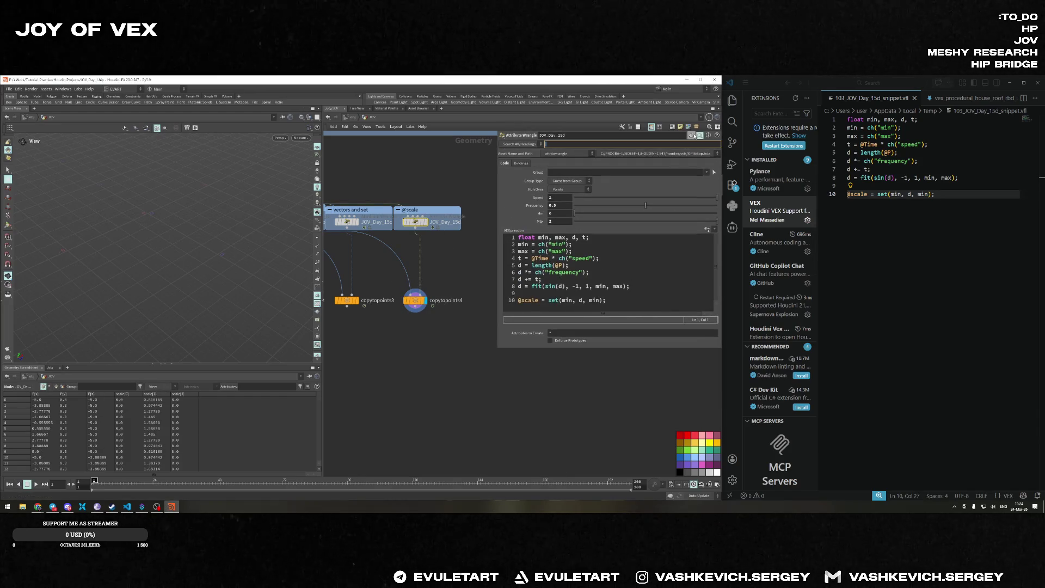
left_click(691, 135)
left_click(710, 189)
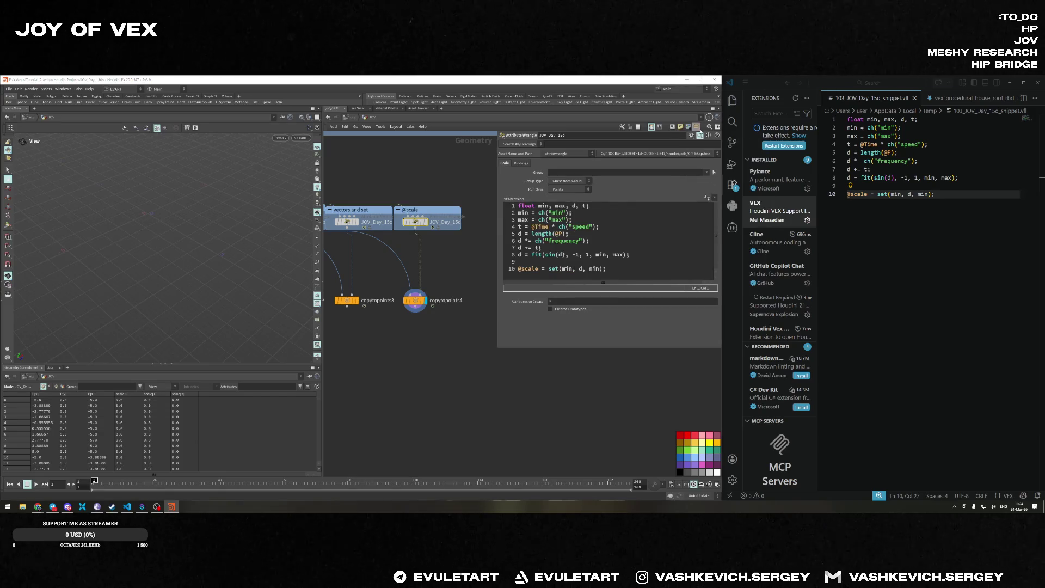
left_click(700, 135)
left_click(707, 189)
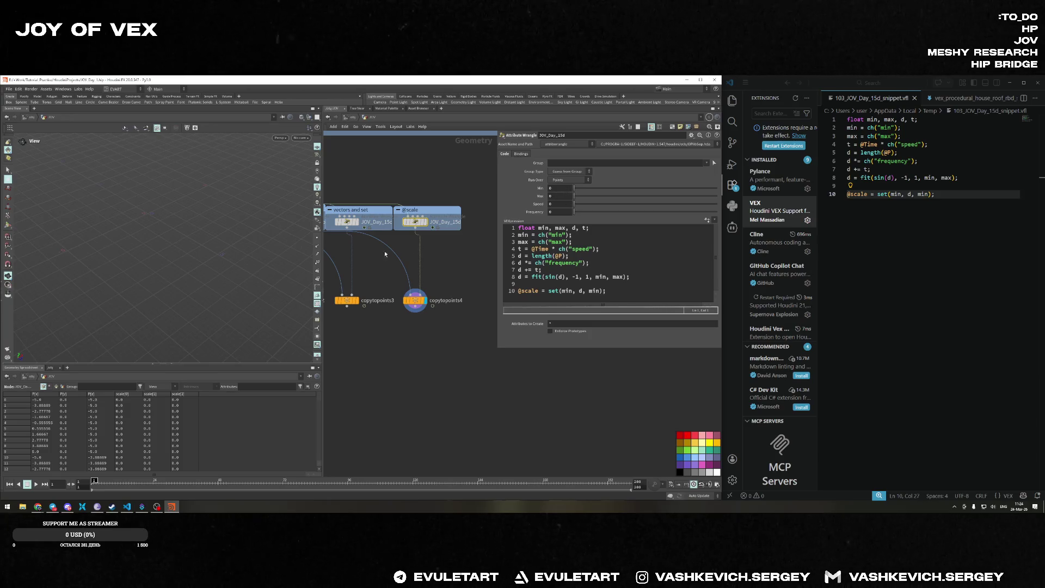
Tune the wrangle's Min and Max values, settling on Min 1 and Max 2.
left_click_drag(573, 190, 603, 190)
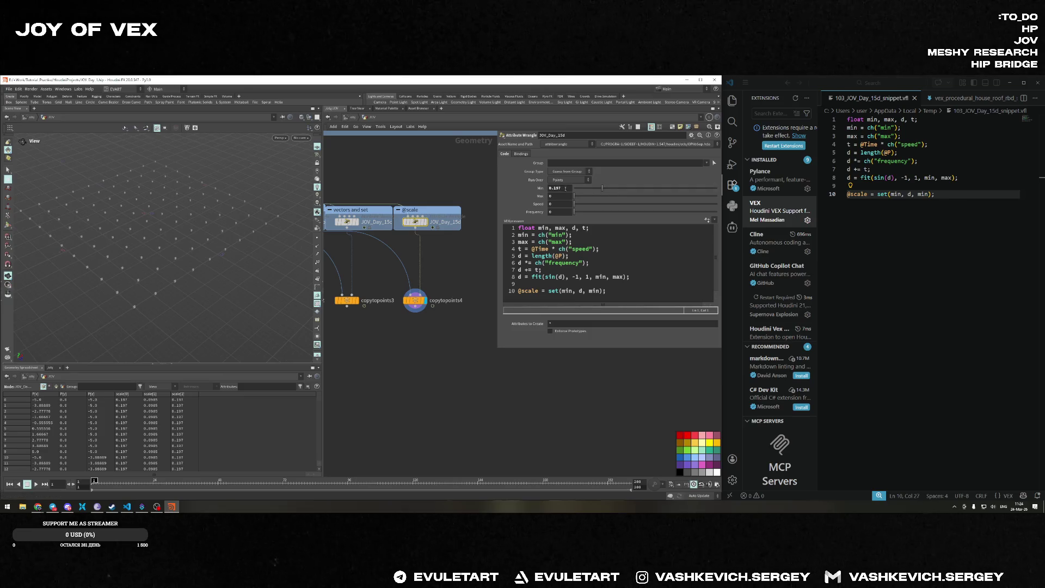
left_click(527, 191)
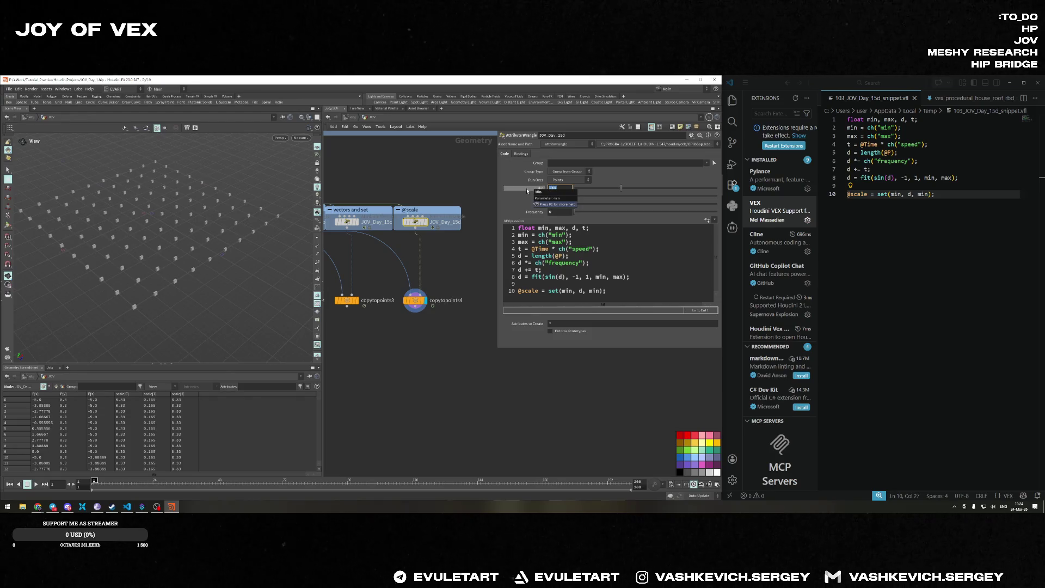
type(".6")
key("Return")
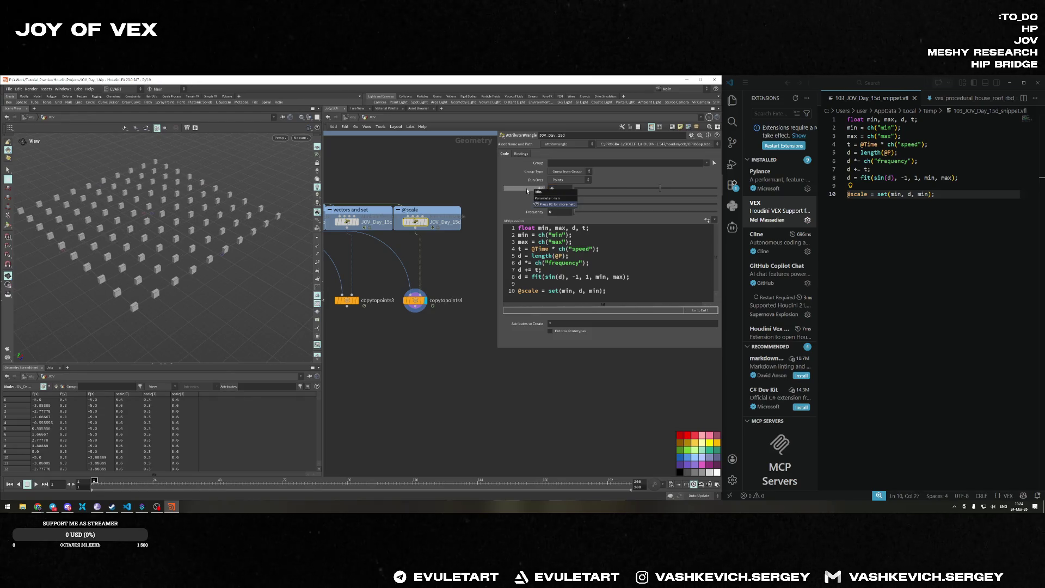
middle_click_drag(561, 187, 598, 180)
left_click_drag(575, 195, 678, 196)
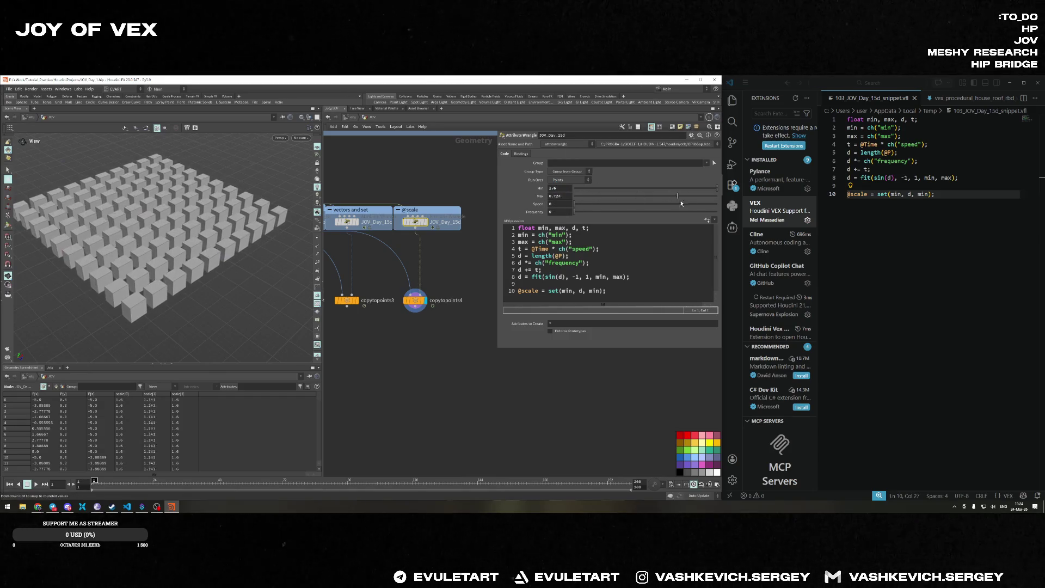
double_click(559, 195)
type("1.1")
key("Return")
double_click(559, 196)
type("2")
key("Return")
double_click(559, 187)
type("2")
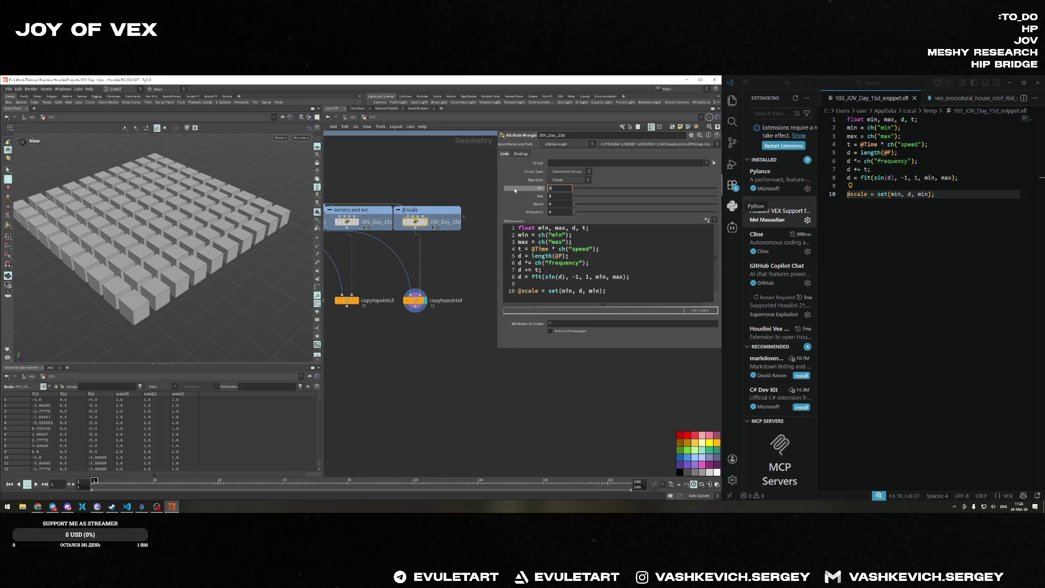
key("Return")
key("ctrl+z")
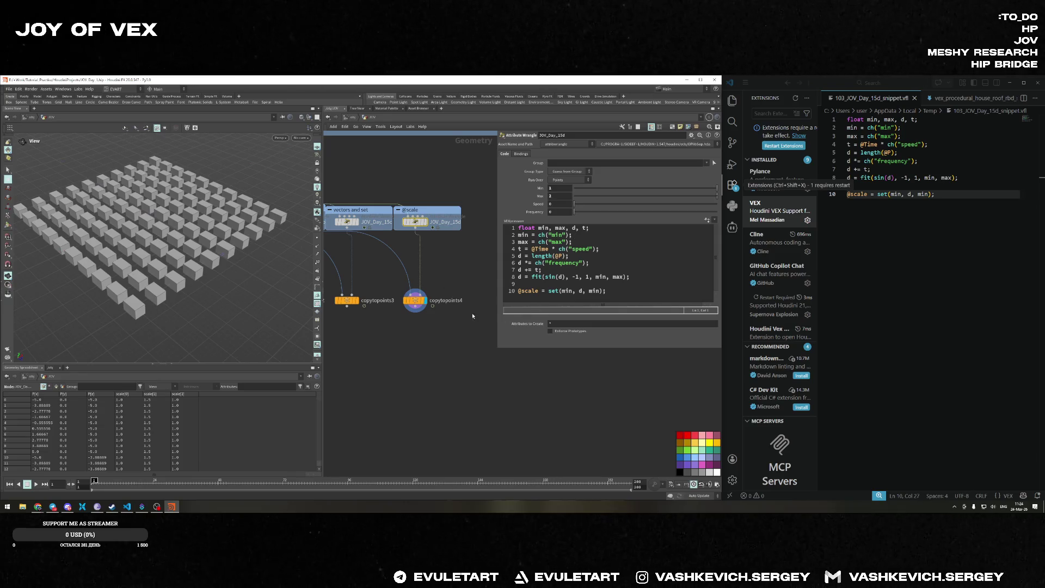
Set Speed 2 and Frequency 1 and play the animation to watch the grid ripple.
key("Up")
left_click(561, 203)
type("2")
key("Return")
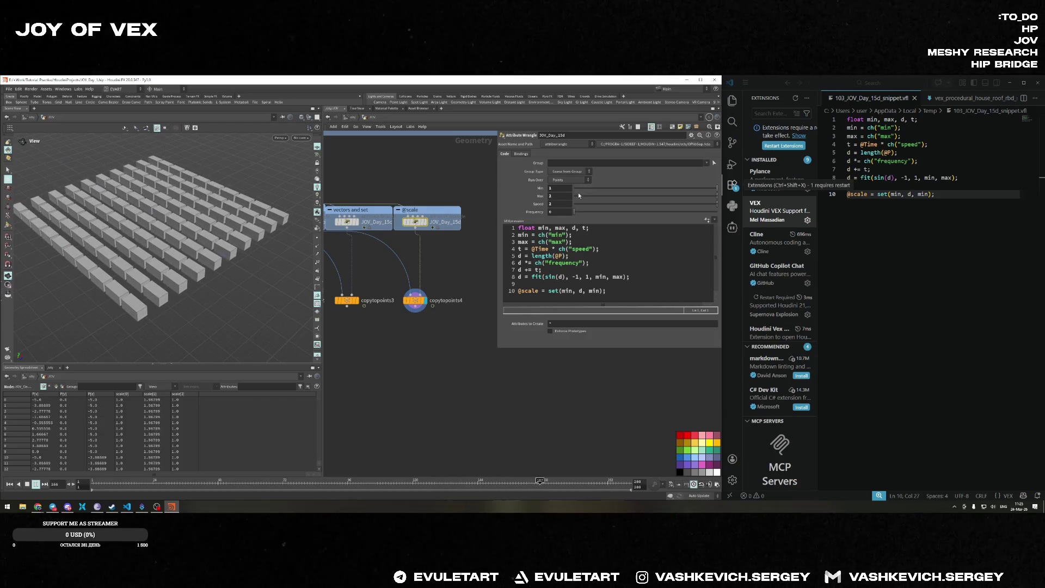
left_click(564, 212)
type("1")
key("Return")
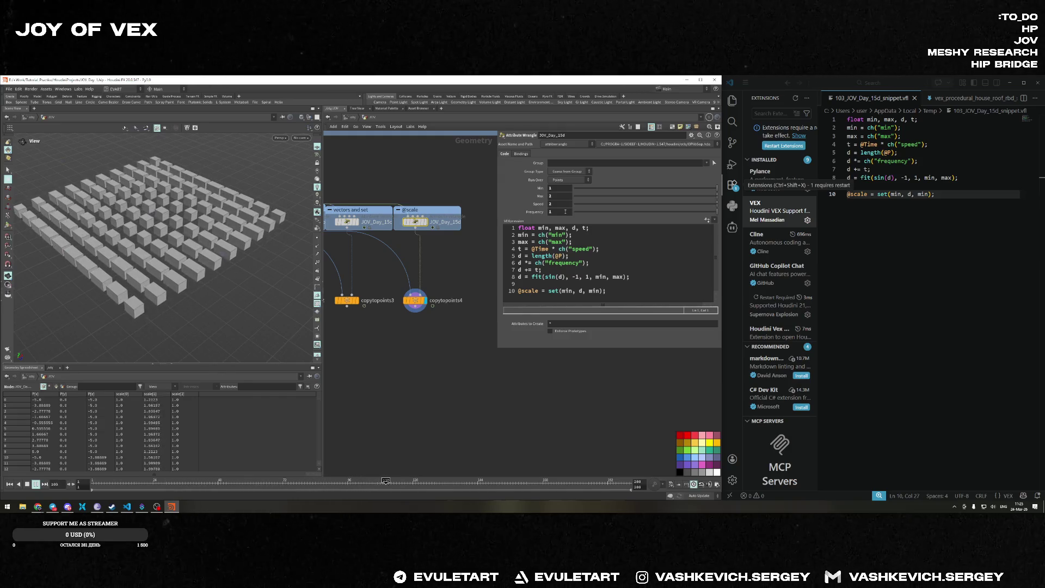
left_click_drag(205, 212, 200, 242)
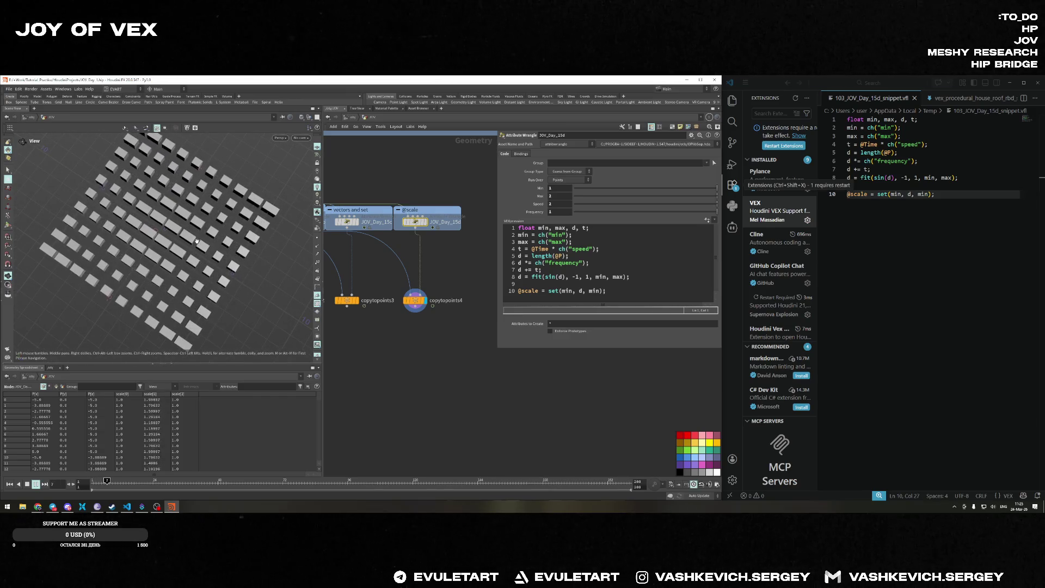
left_click_drag(269, 283, 256, 240)
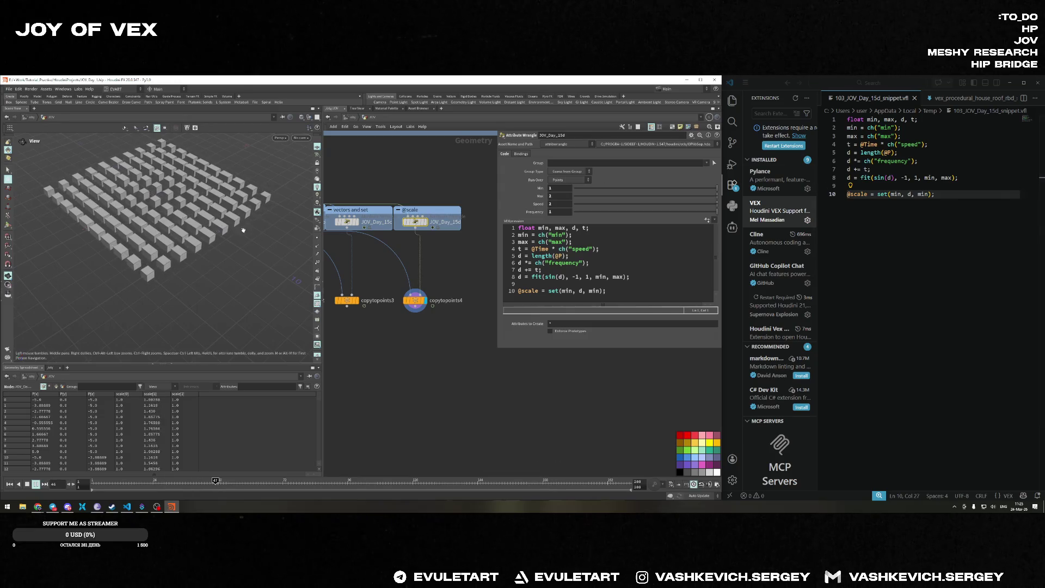
left_click(27, 484)
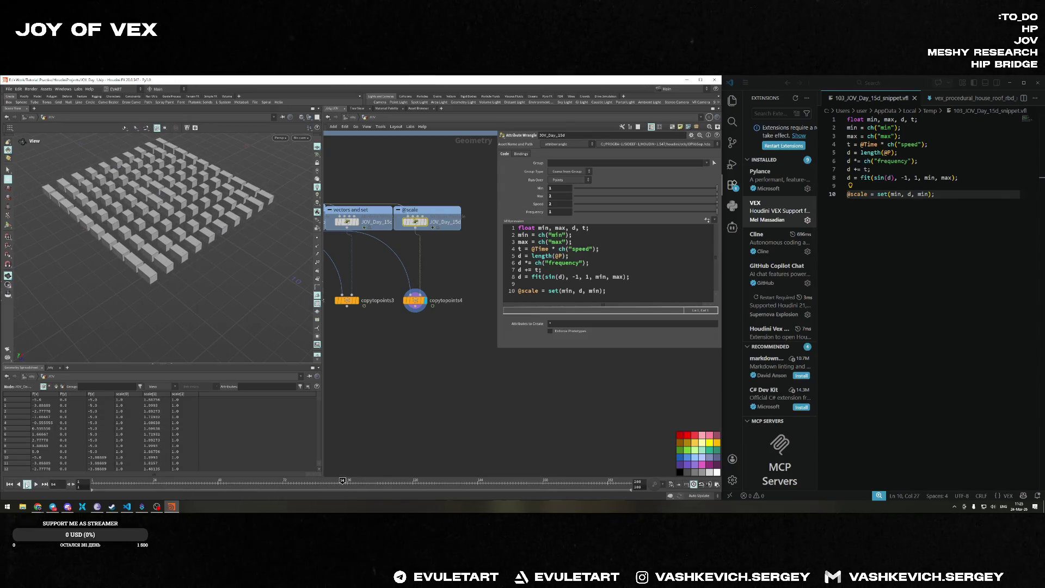
Compare the JOV_Day_15c and JOV_Day_15d wrangles and bring up the help for set().
left_click(351, 224)
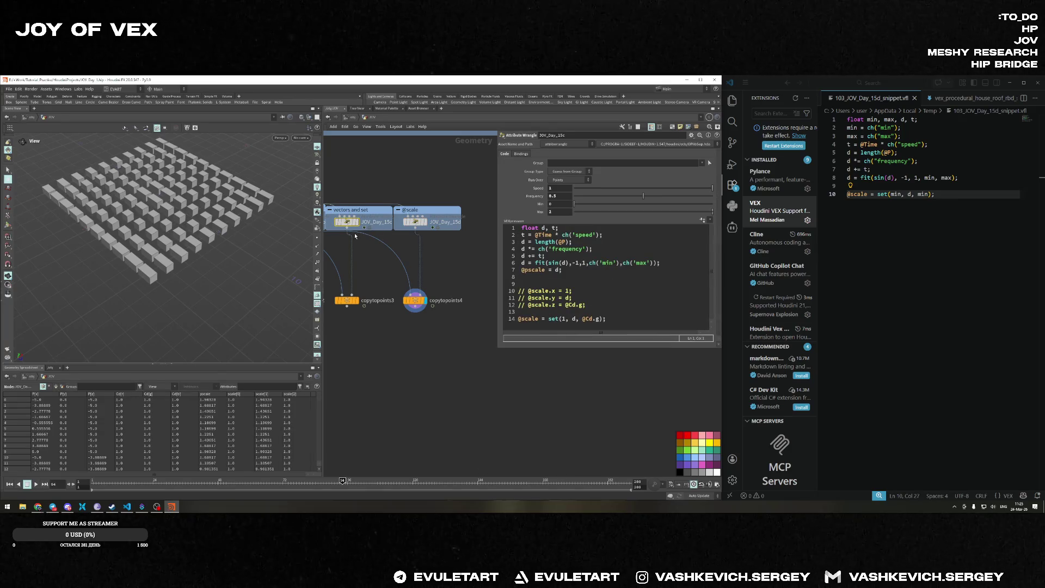
left_click(416, 222)
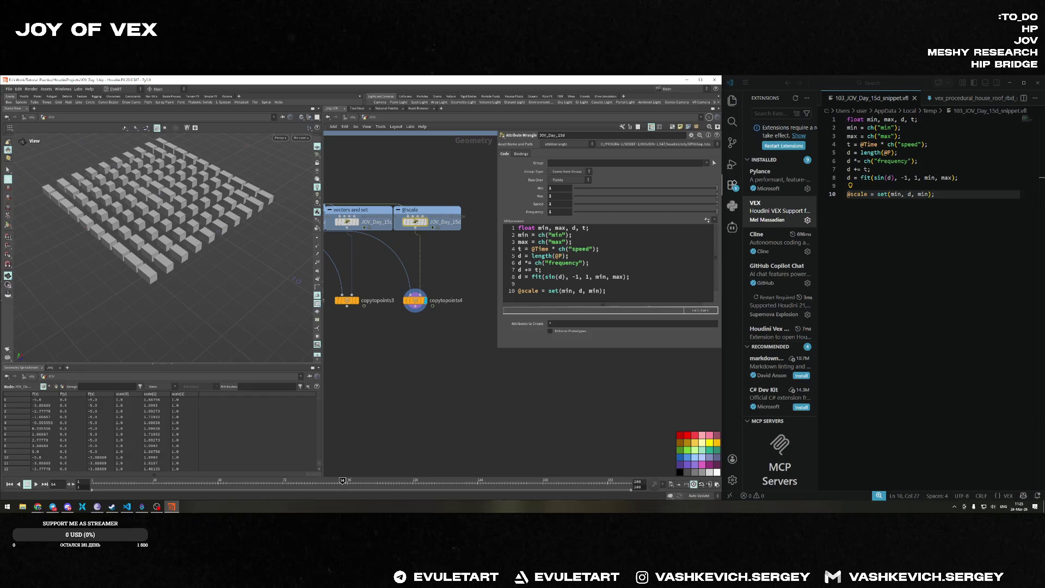
left_click(553, 290)
key("F1")
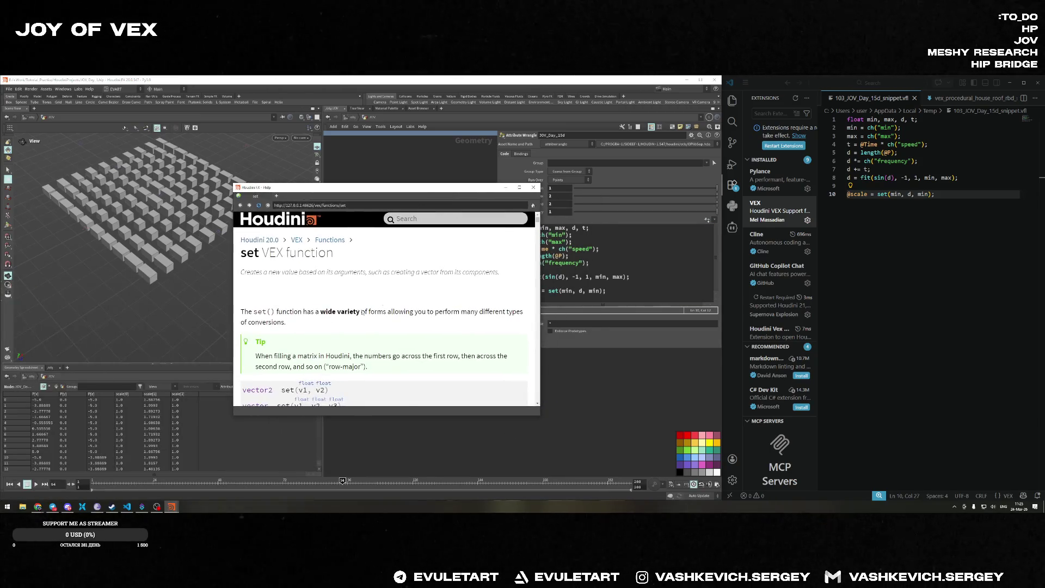
Highlight the set(v1, v2, v3) vector signature, then close the Help window.
scroll(361, 312, "down", 3)
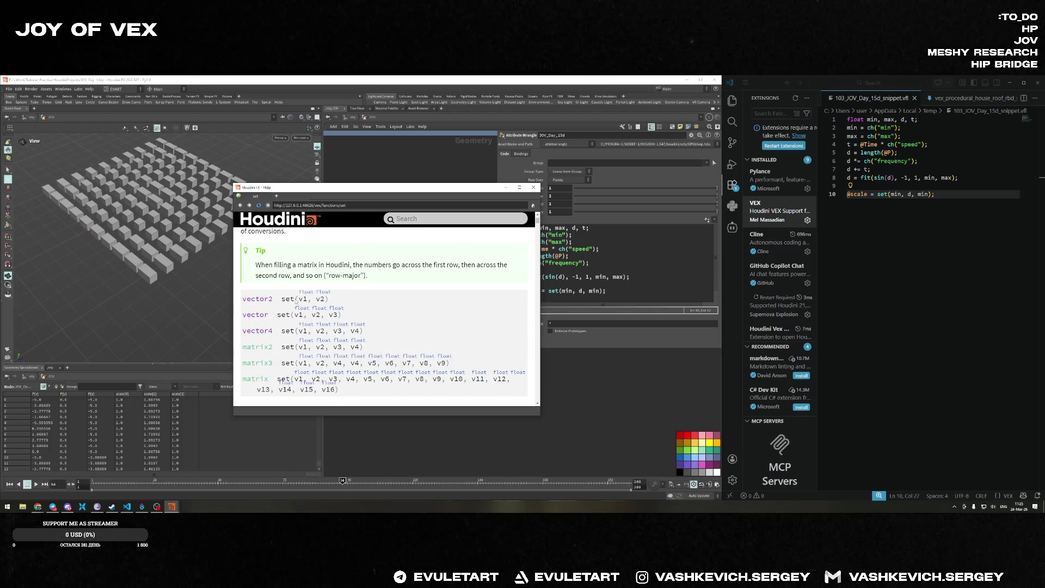
left_click_drag(277, 315, 374, 322)
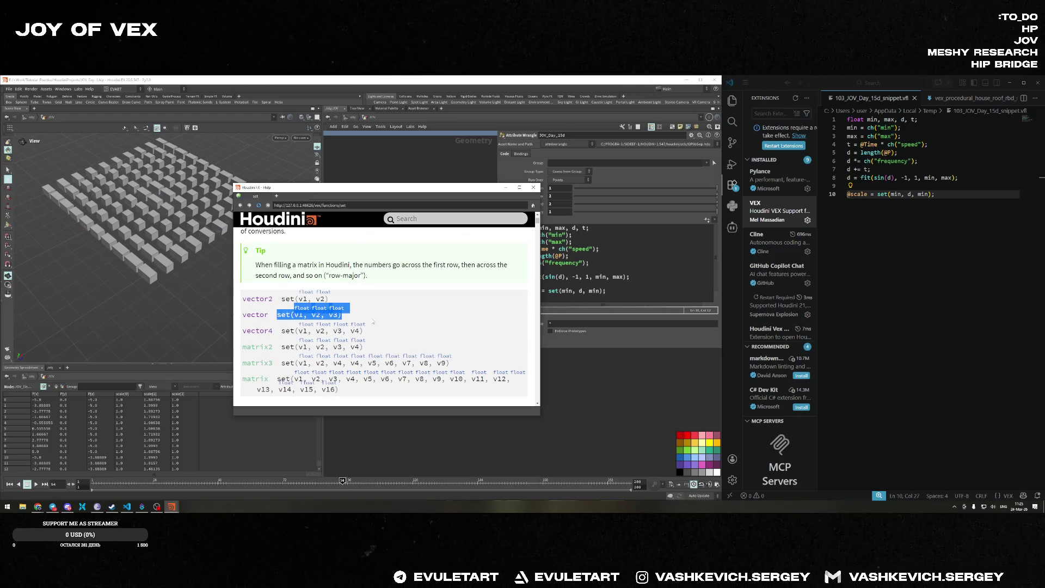
scroll(489, 271, "down", 2)
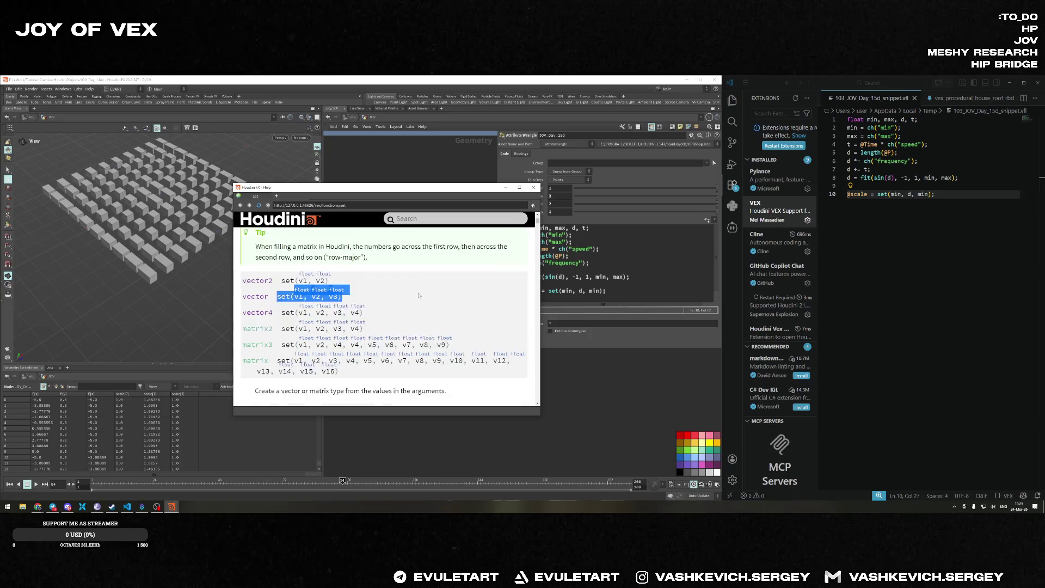
left_click(534, 187)
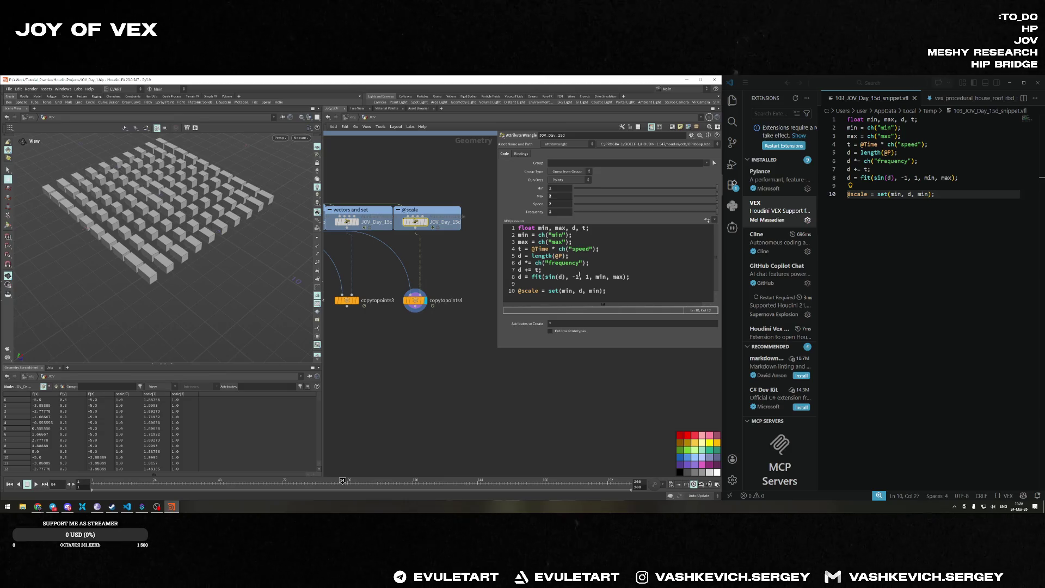
left_click(583, 290)
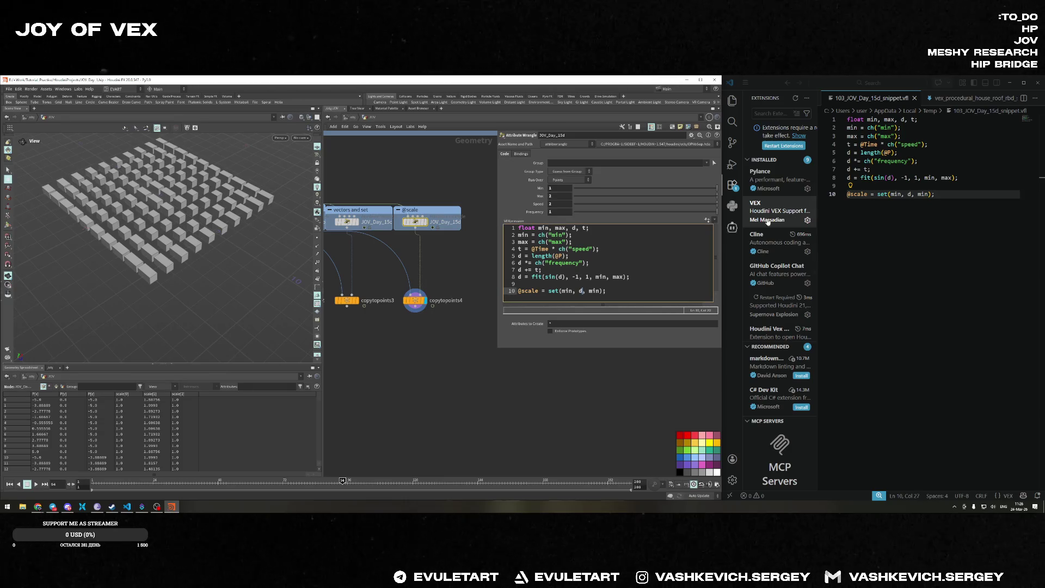
double_click(910, 194)
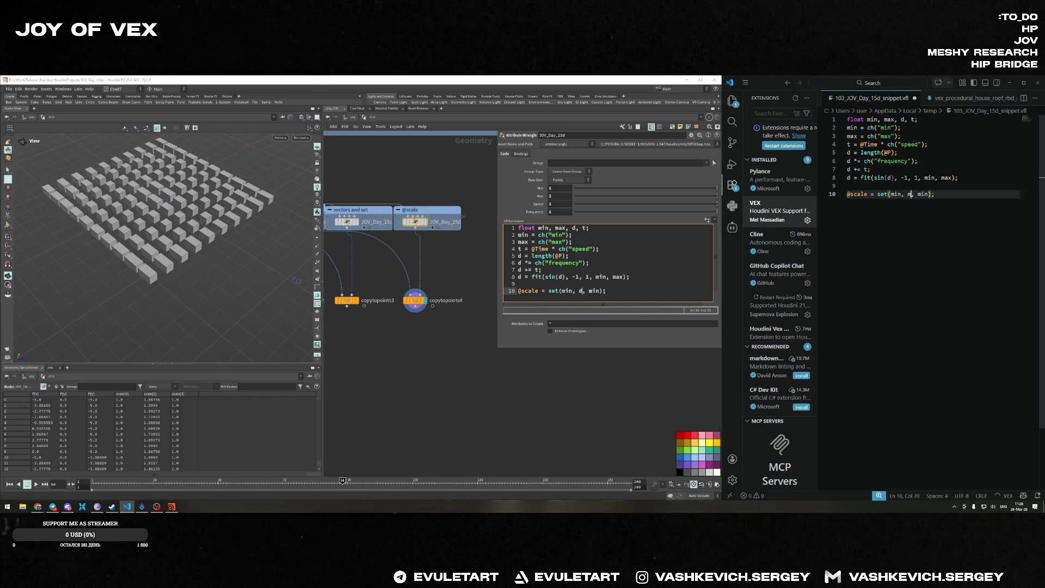
type("min")
key("Delete")
key("Delete")
key("Delete")
type("d")
key("ctrl+s")
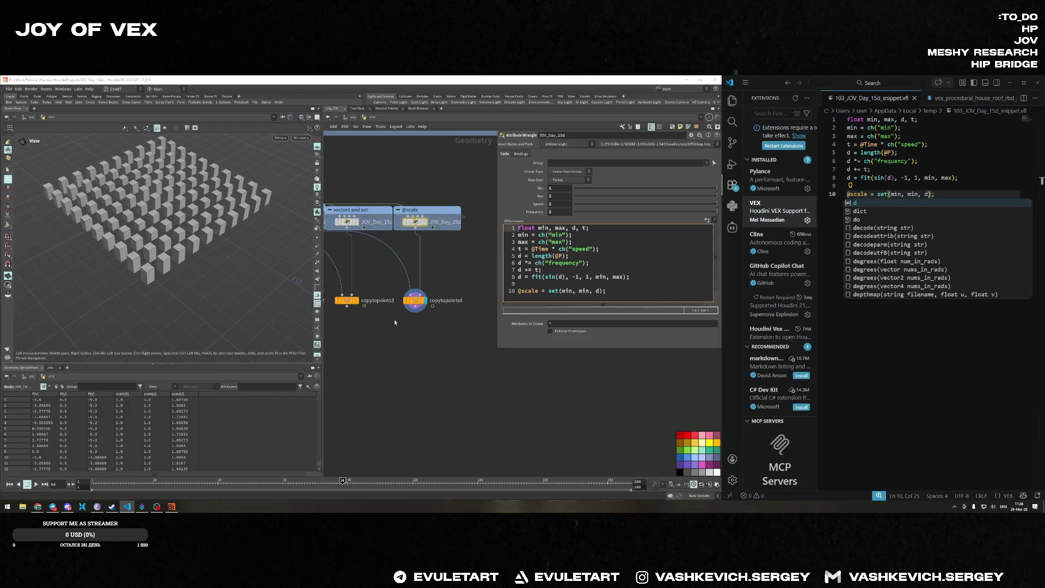
Play the animation and set the wrangle's Max to 7.
left_click(247, 229)
key("Up")
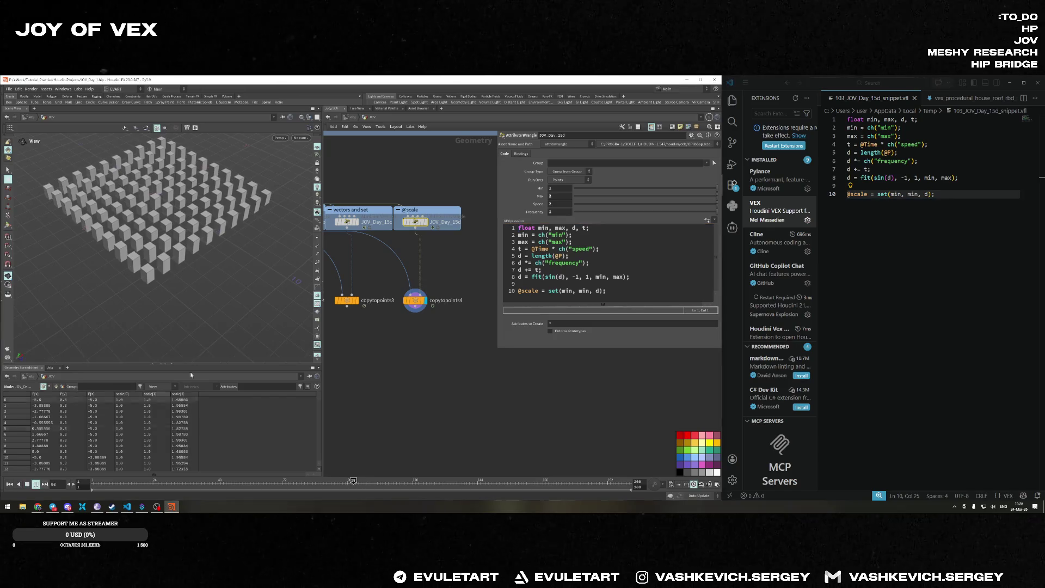
left_click_drag(247, 229, 247, 199)
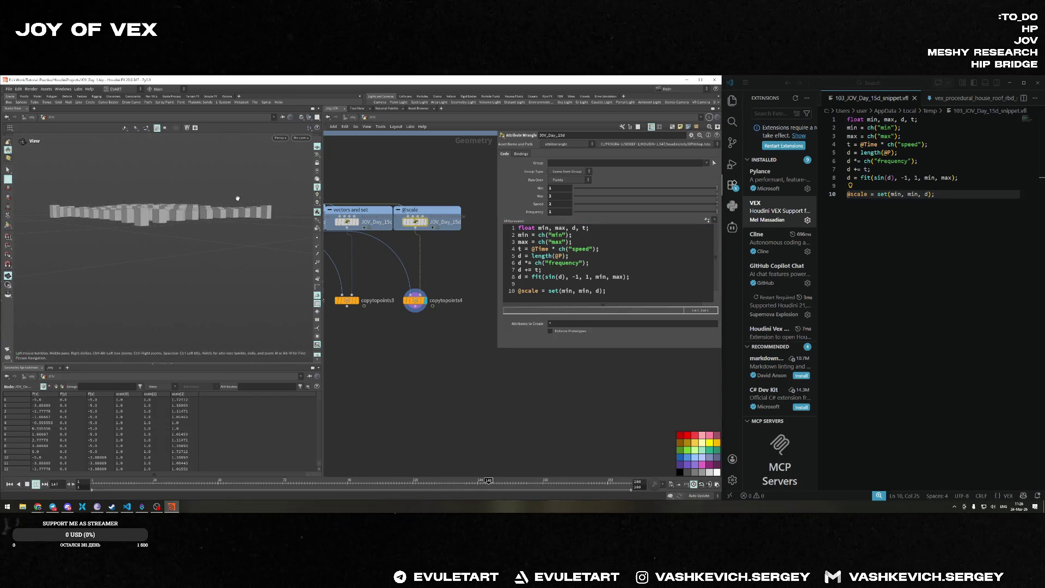
left_click_drag(237, 198, 237, 229)
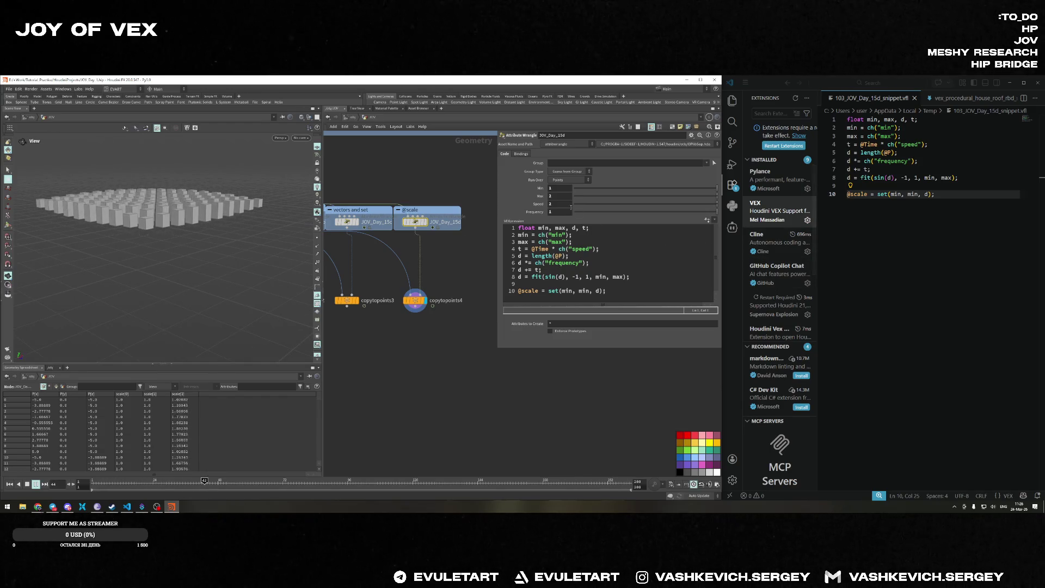
left_click(559, 196)
type("7")
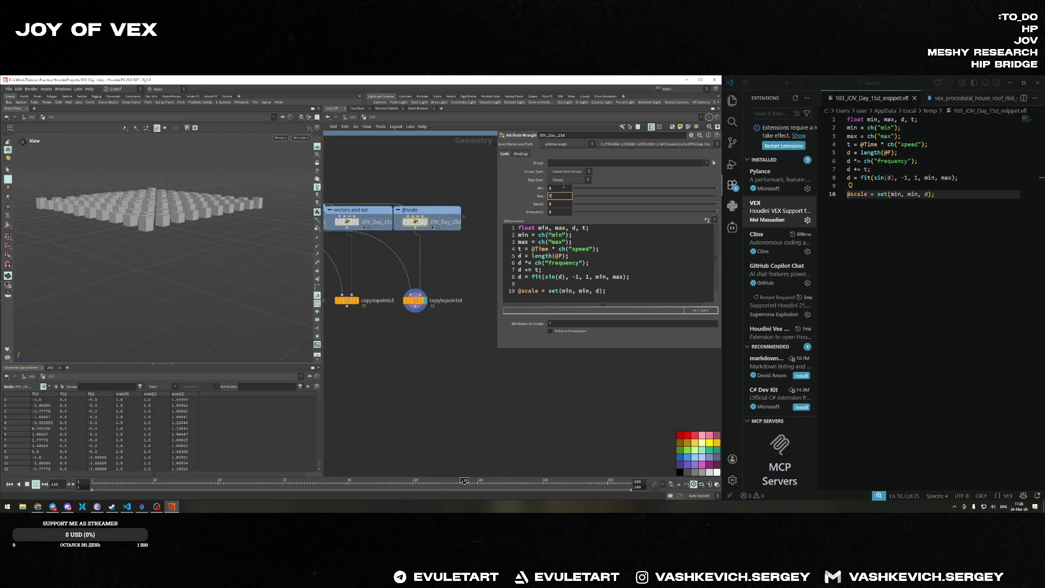
key("Return")
mouse_move(135, 222)
left_mouse_down()
mouse_move(175, 199)
mouse_move(133, 174)
mouse_move(105, 198)
mouse_move(175, 198)
mouse_move(224, 249)
left_mouse_up()
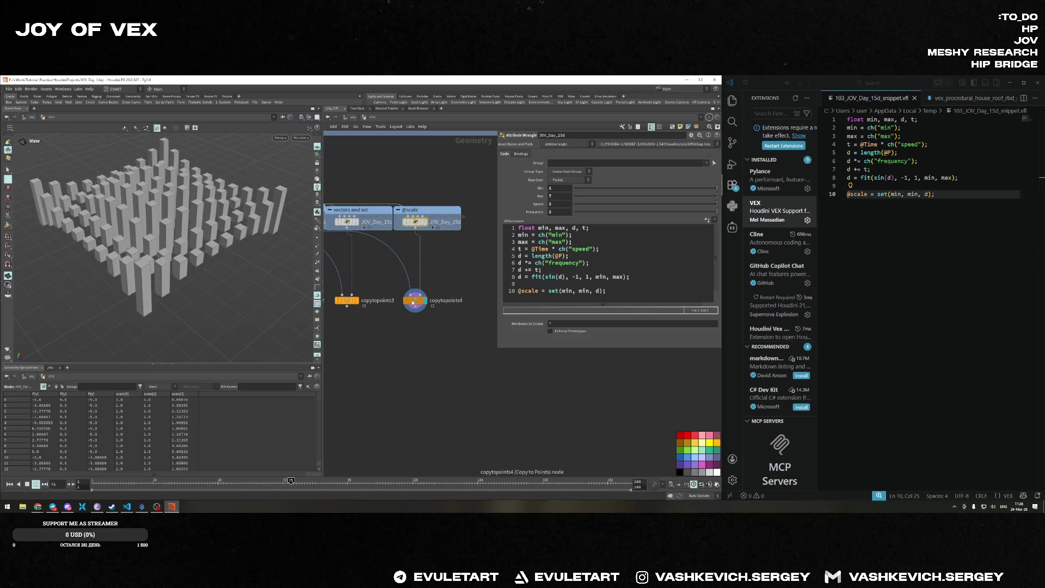
left_click_drag(365, 227, 414, 300)
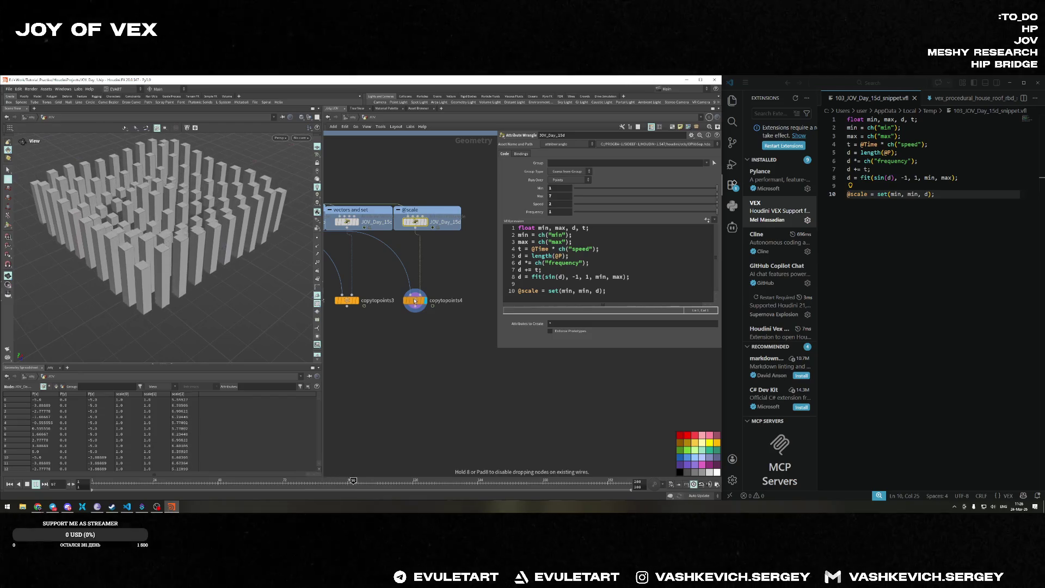
left_click(426, 223)
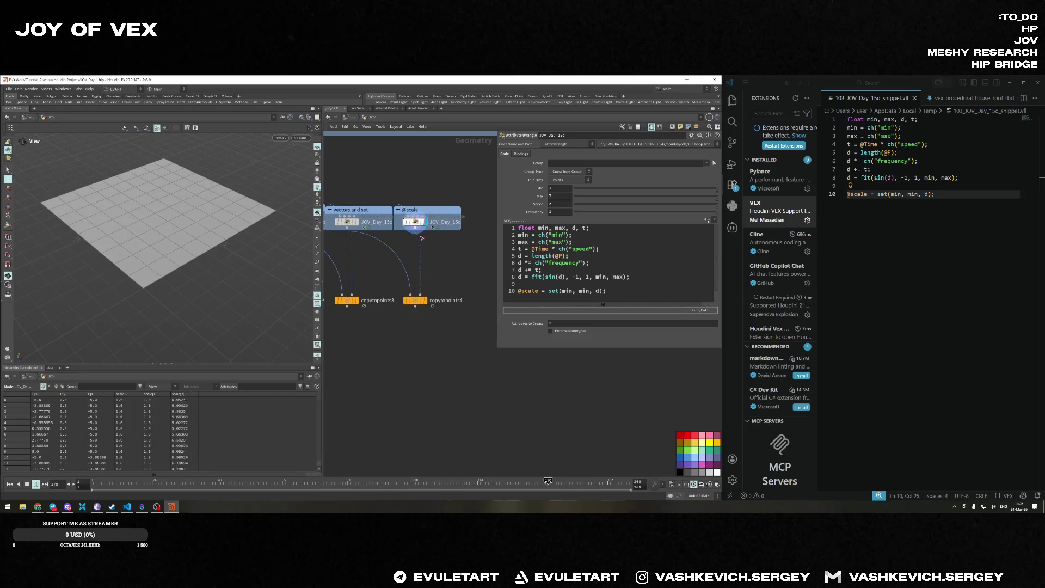
left_click(426, 301)
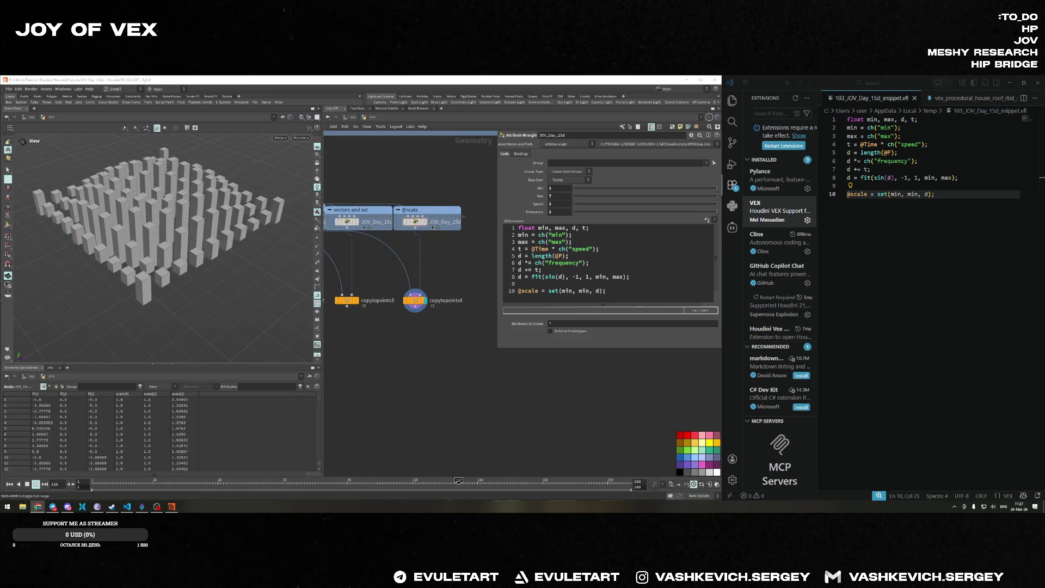
key("Tab")
type("pig")
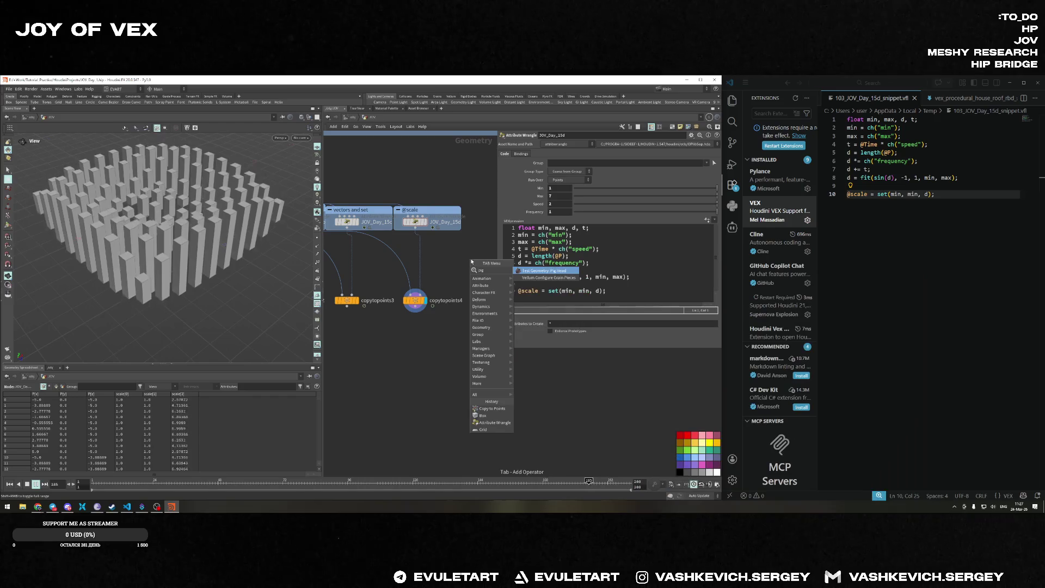
key("Return")
left_click(456, 277)
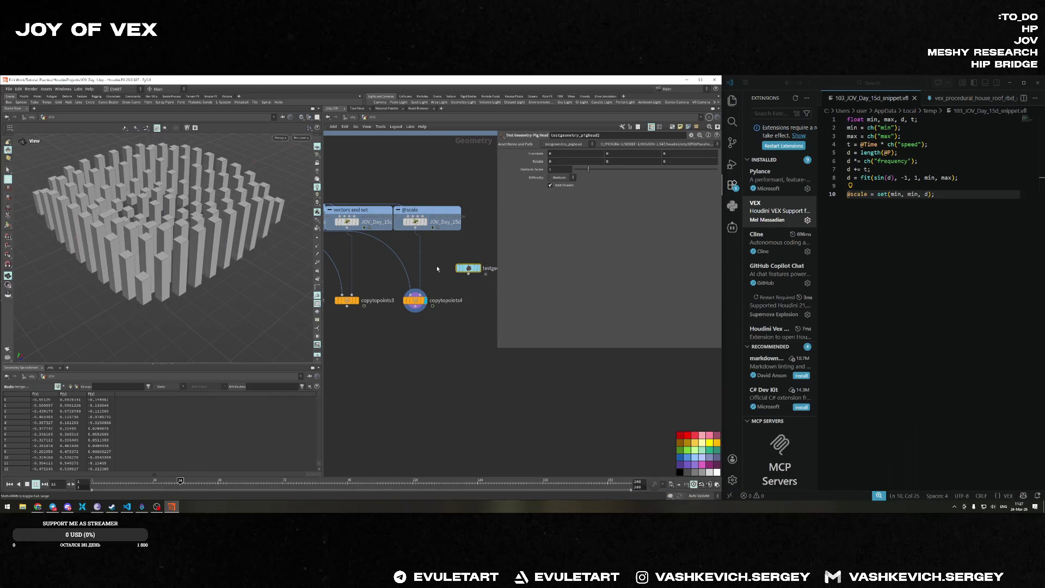
left_click_drag(469, 274, 411, 294)
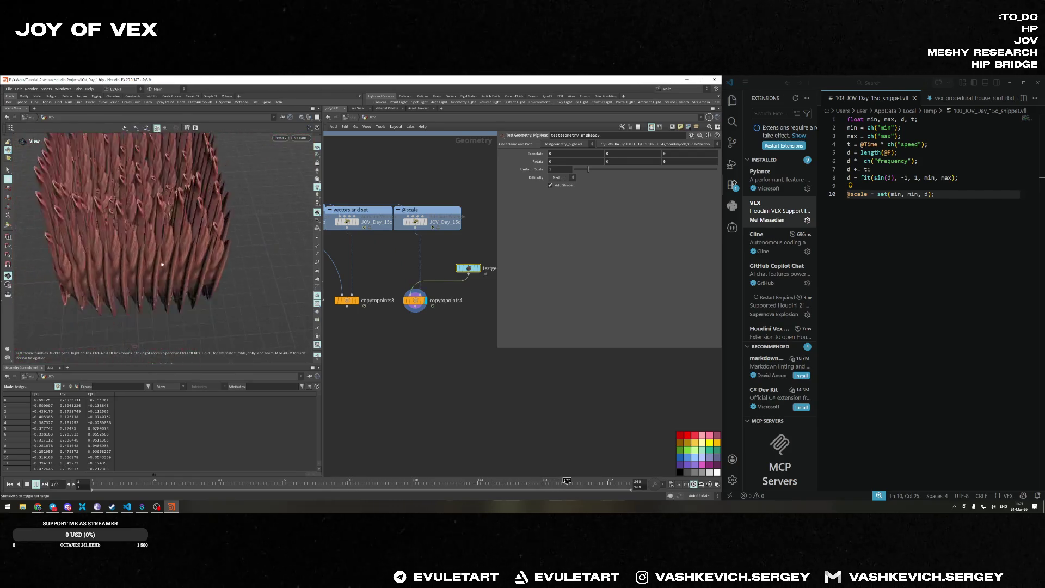
mouse_move(151, 273)
left_mouse_down()
mouse_move(163, 262)
mouse_move(121, 205)
left_mouse_up()
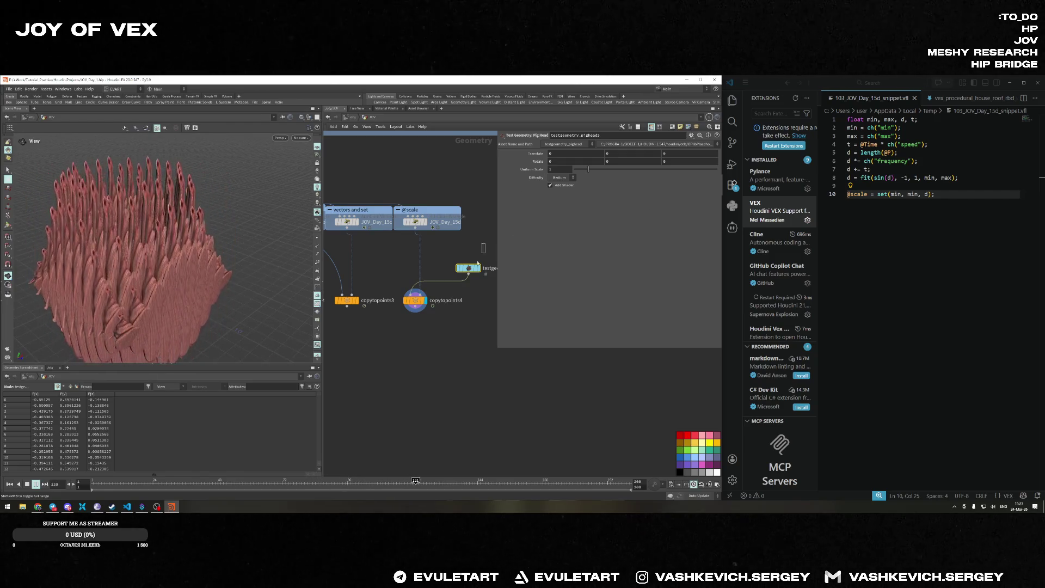
middle_click_drag(551, 171, 515, 174)
mouse_move(183, 236)
left_mouse_down()
mouse_move(158, 156)
mouse_move(222, 264)
mouse_move(201, 252)
mouse_move(242, 210)
left_mouse_up()
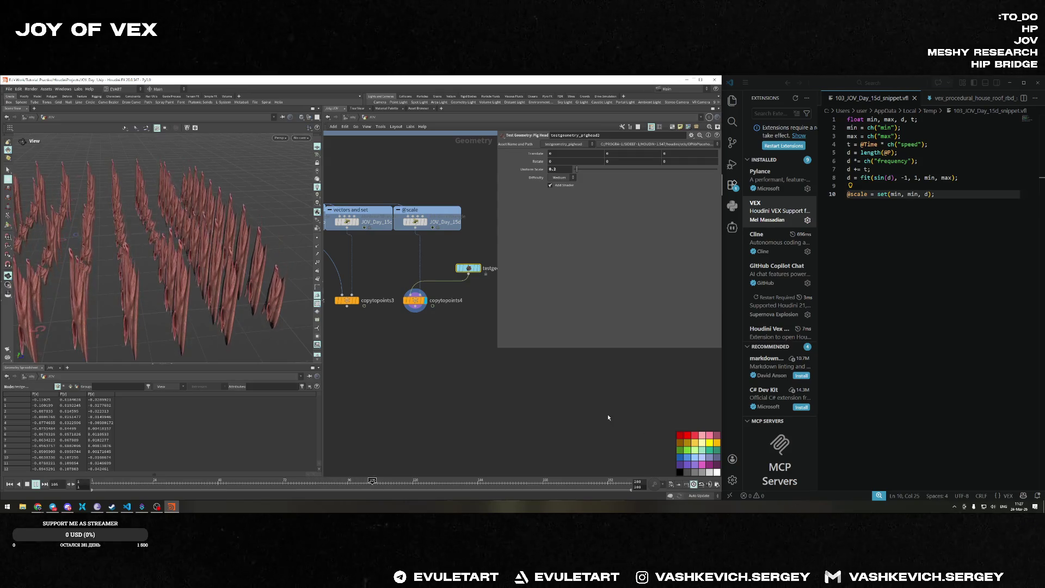
scroll(424, 264, "down", 3)
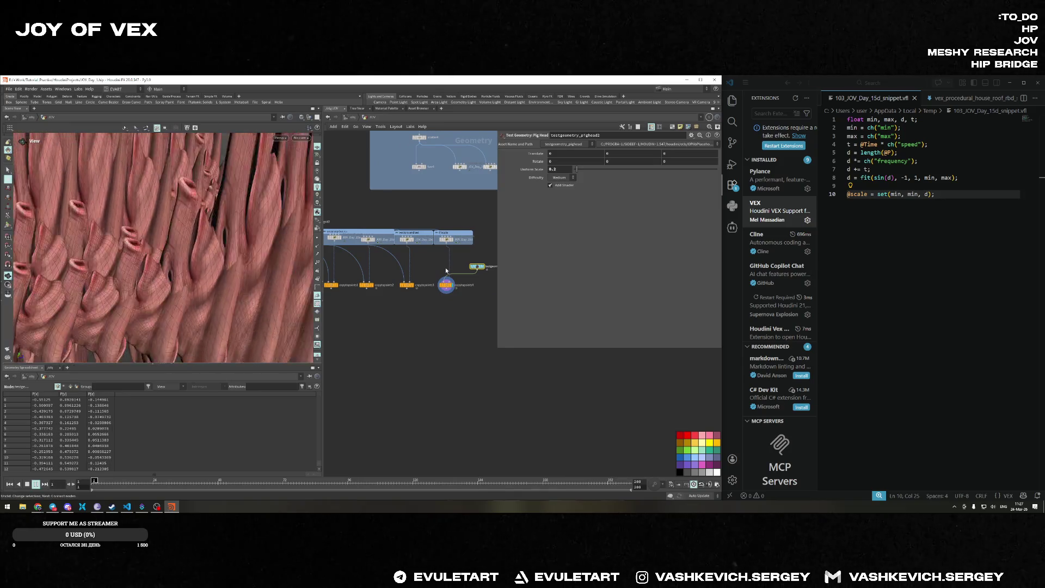
key("Delete")
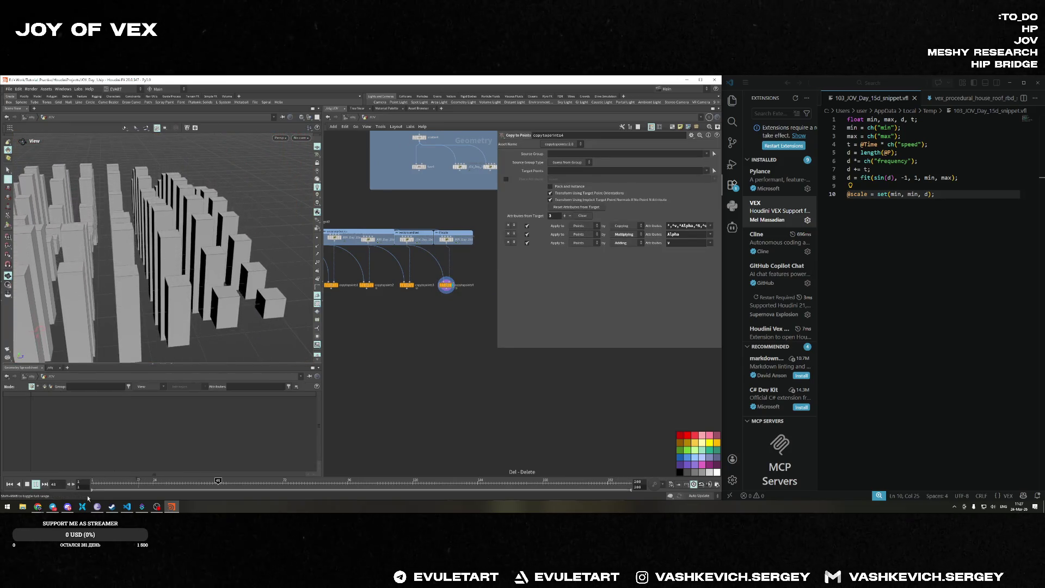
left_click(10, 485)
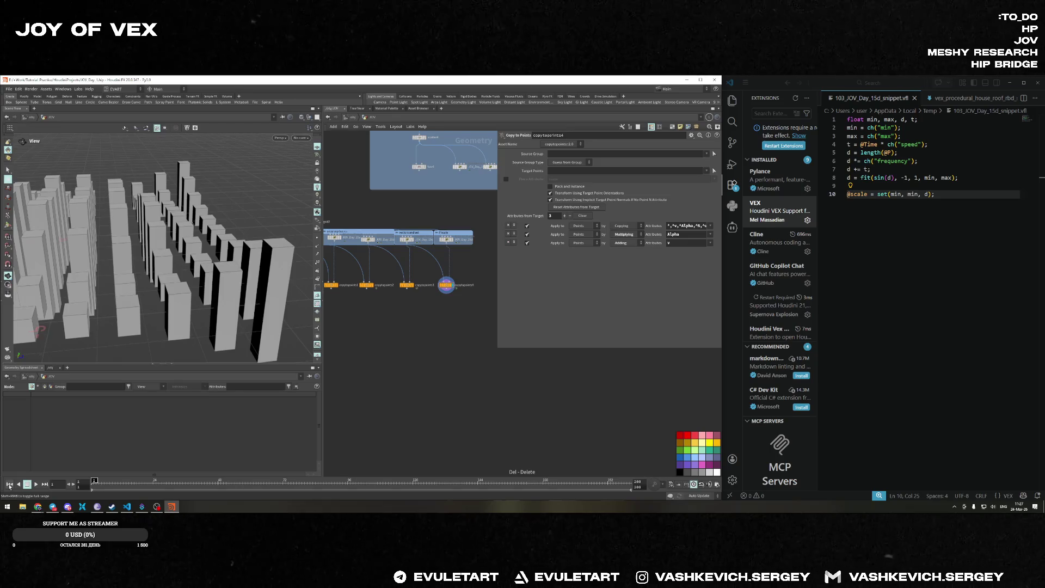
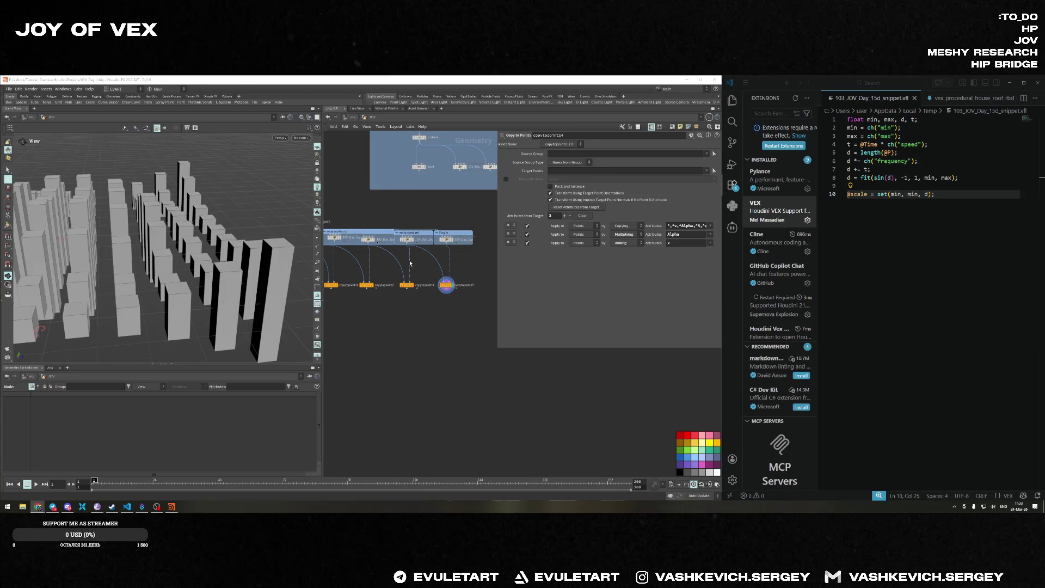
Toggle Pack and Instance on the copy-to-points node repeatedly to compare the box results.
scroll(435, 264, "up", 4)
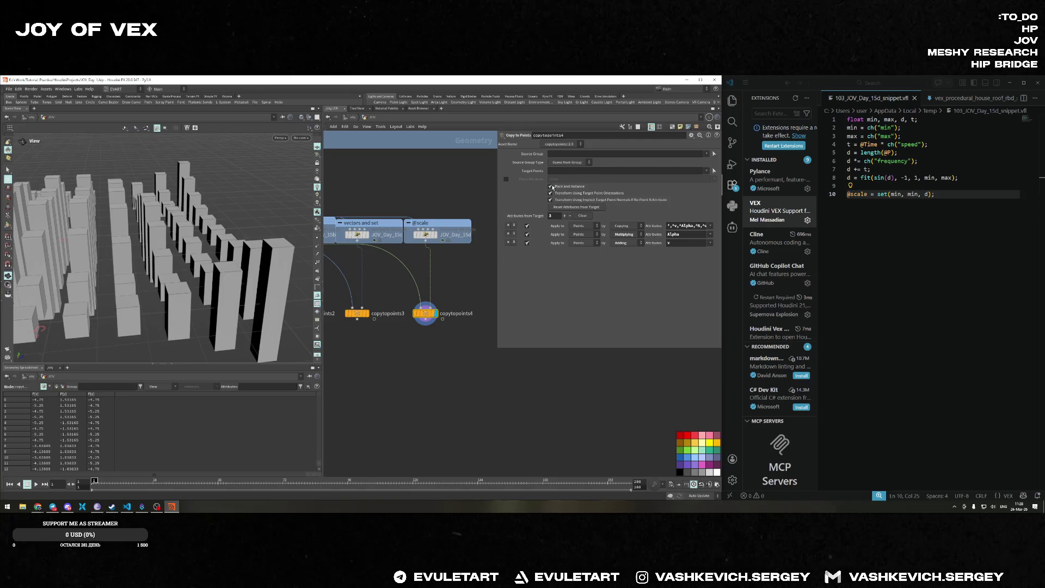
left_click(551, 187)
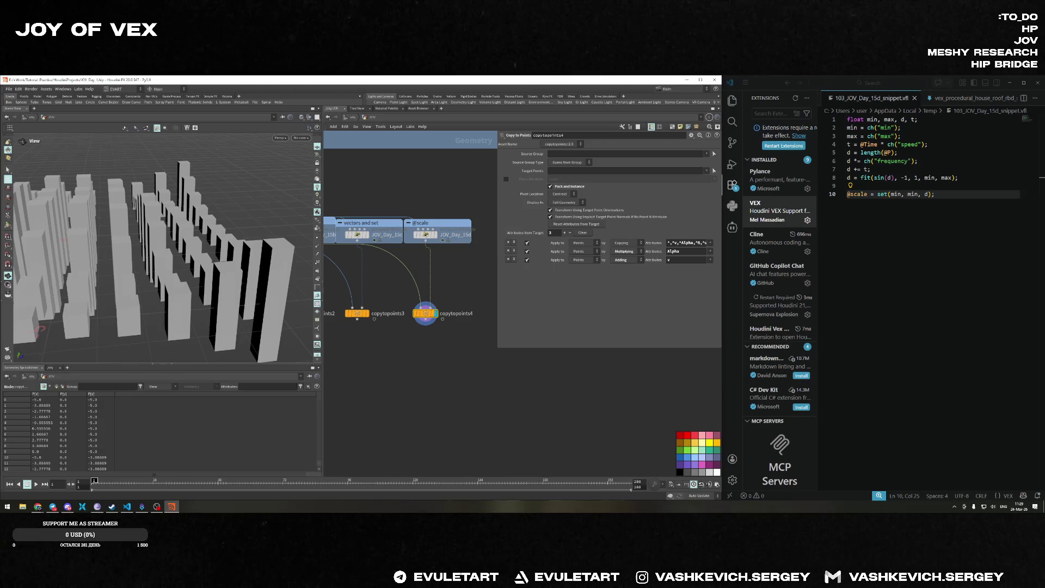
key("alt+Tab")
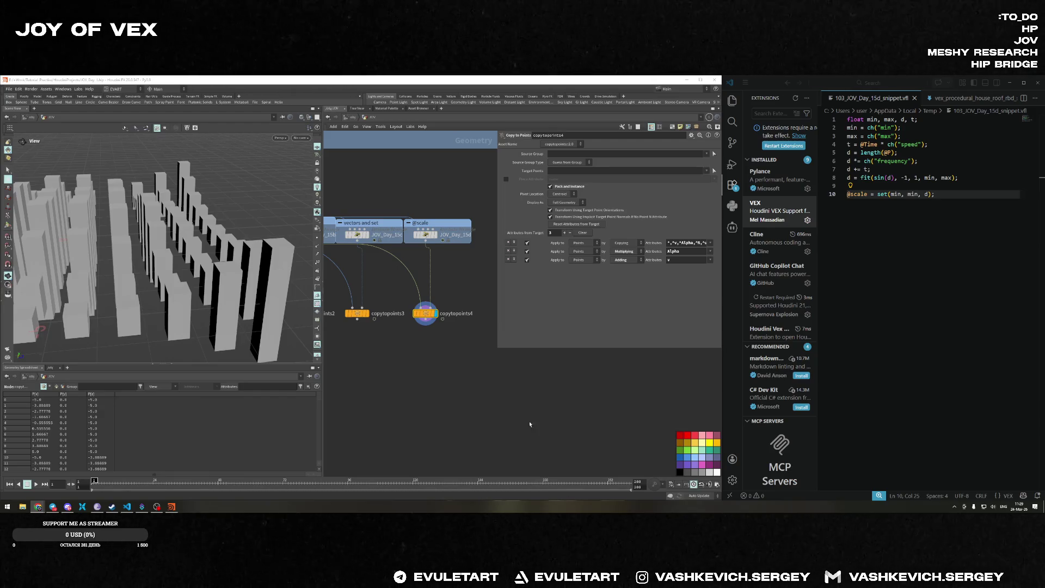
left_click(551, 188)
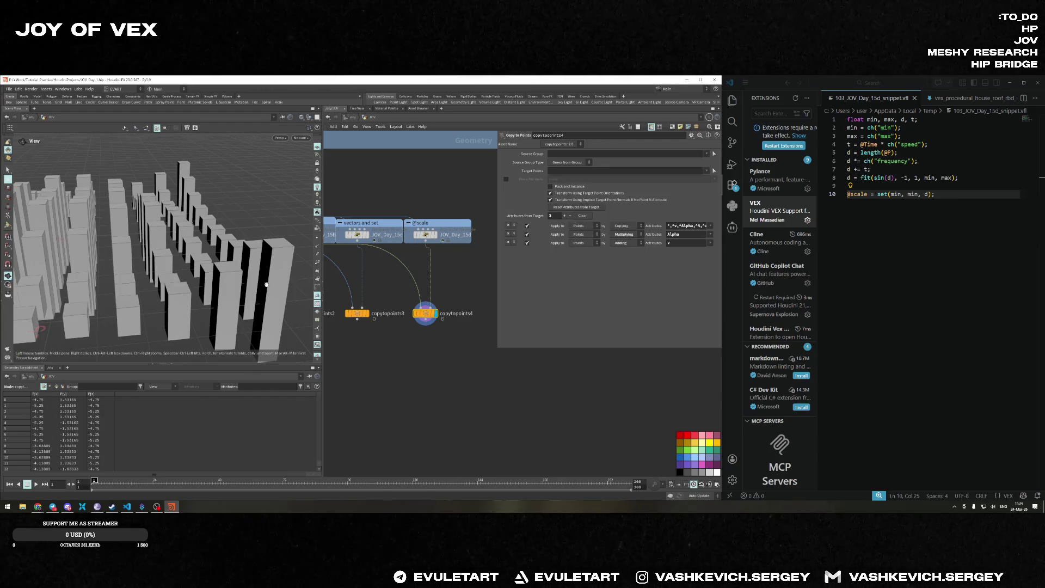
left_click(551, 187)
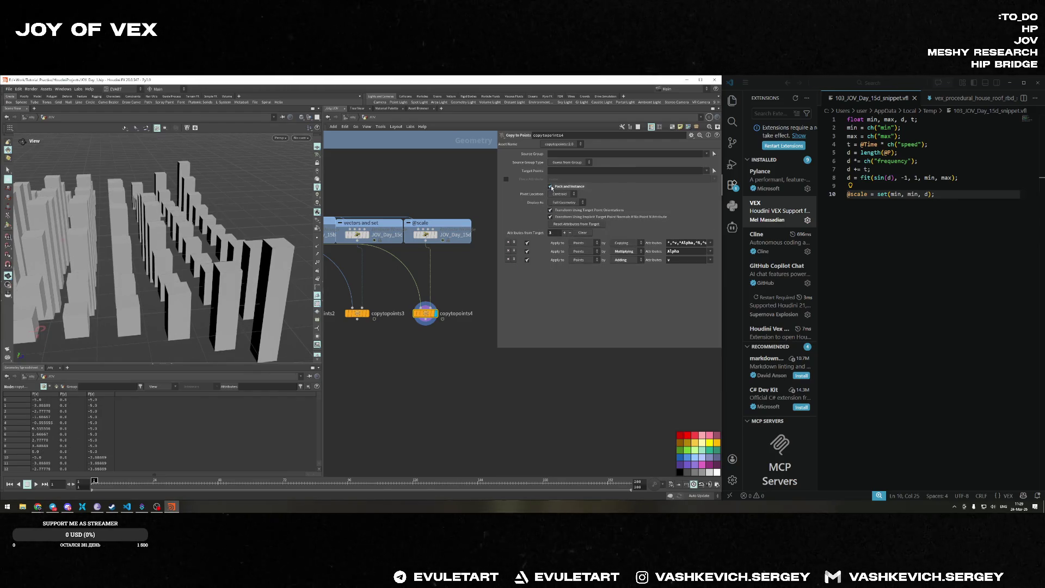
left_click(551, 187)
left_click(551, 188)
left_click(551, 187)
left_click(551, 187)
left_click(551, 188)
left_click(551, 187)
left_click_drag(207, 283, 243, 321)
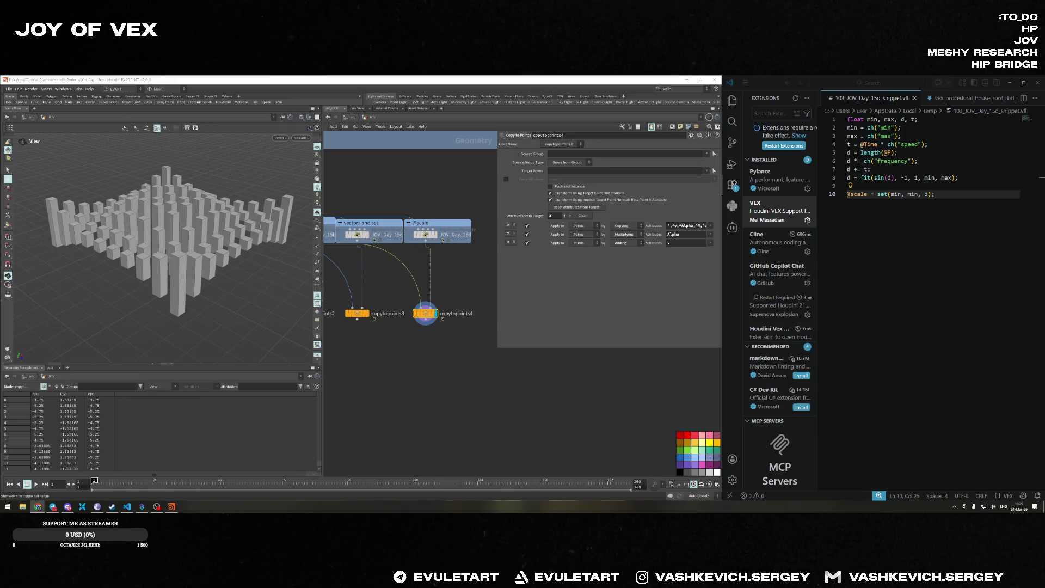
scroll(433, 246, "down", 2)
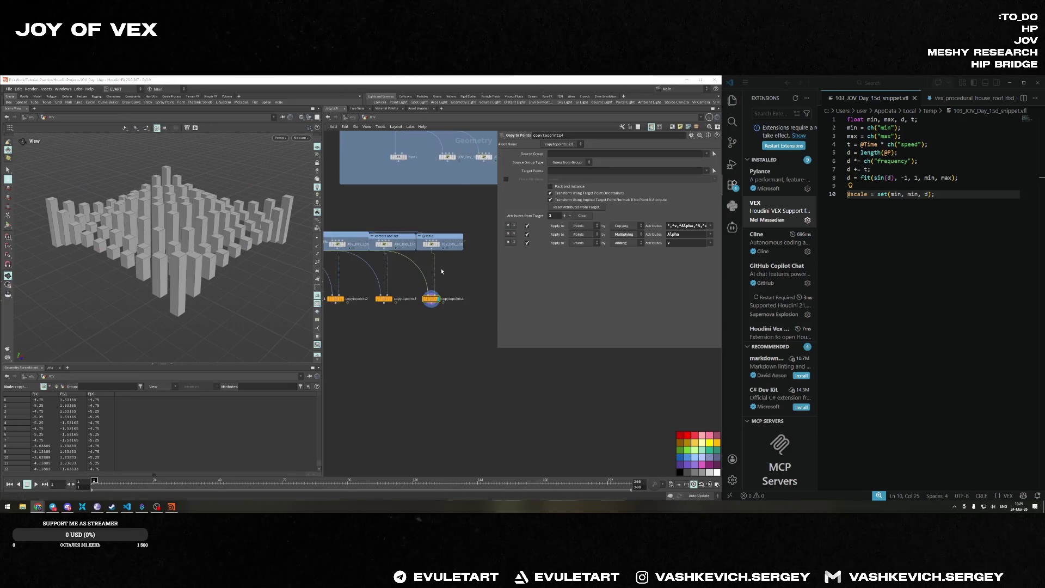
Duplicate the scale wrangle and copytopoints4 and place the copies beside the originals.
left_click(433, 245)
left_click(431, 299, "shift")
left_click_drag(431, 299, 479, 303, "alt")
middle_click_drag(500, 241, 445, 250)
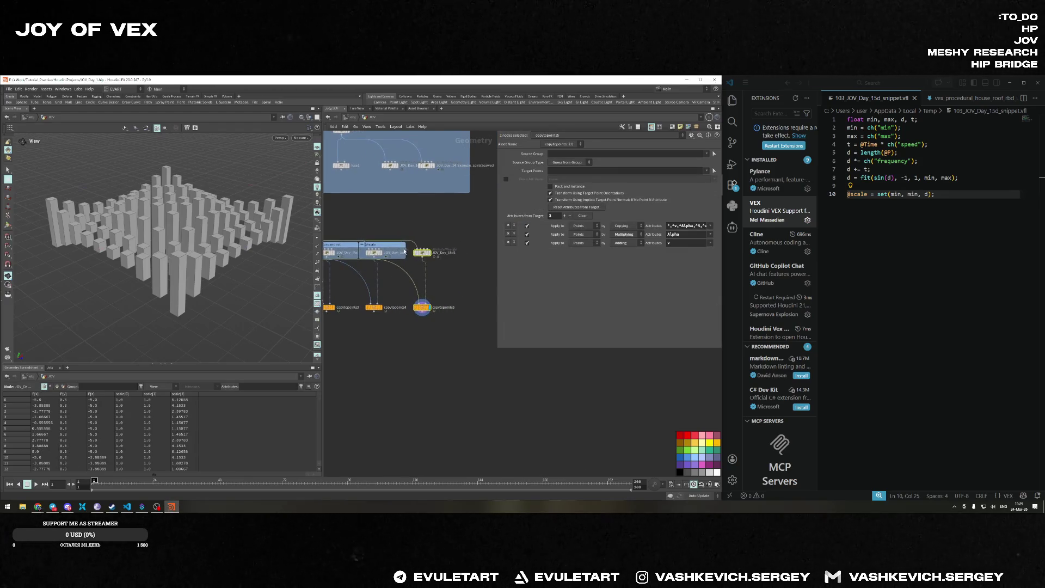
scroll(428, 283, "up", 3)
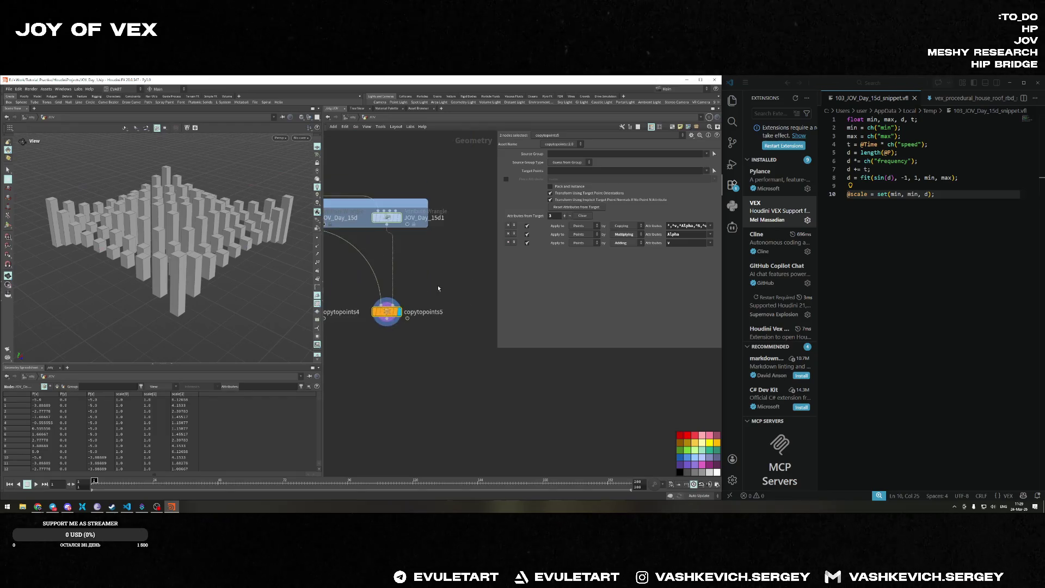
Rename the wrangle copy to JOV_Day_15e and delete all of its VEX code.
double_click(467, 230)
left_click_drag(474, 231, 469, 231)
type("e")
left_click(462, 296)
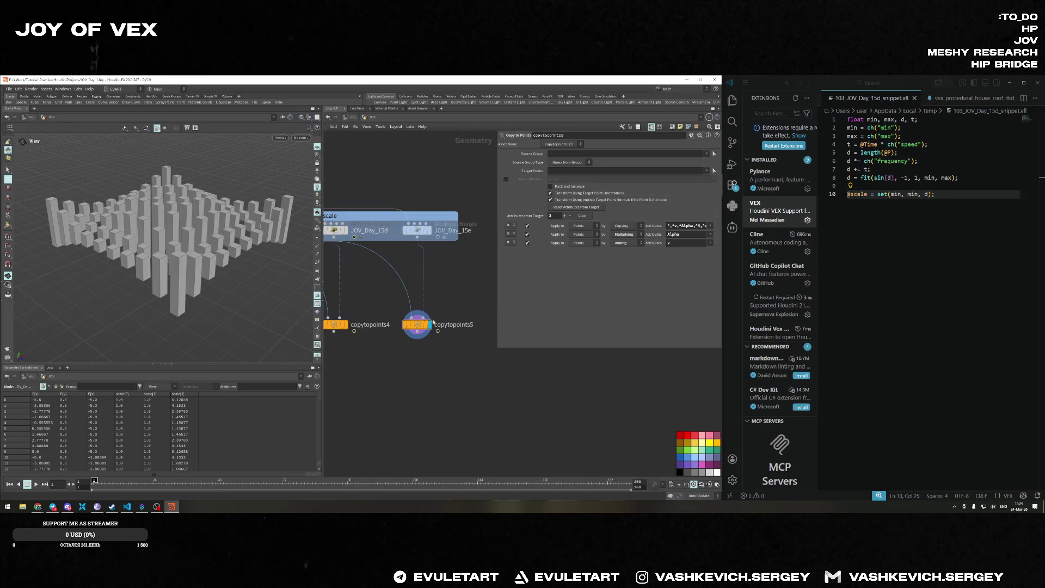
left_click(415, 233)
left_click(567, 255)
key("ctrl+a")
key("BackSpace")
right_click(557, 254)
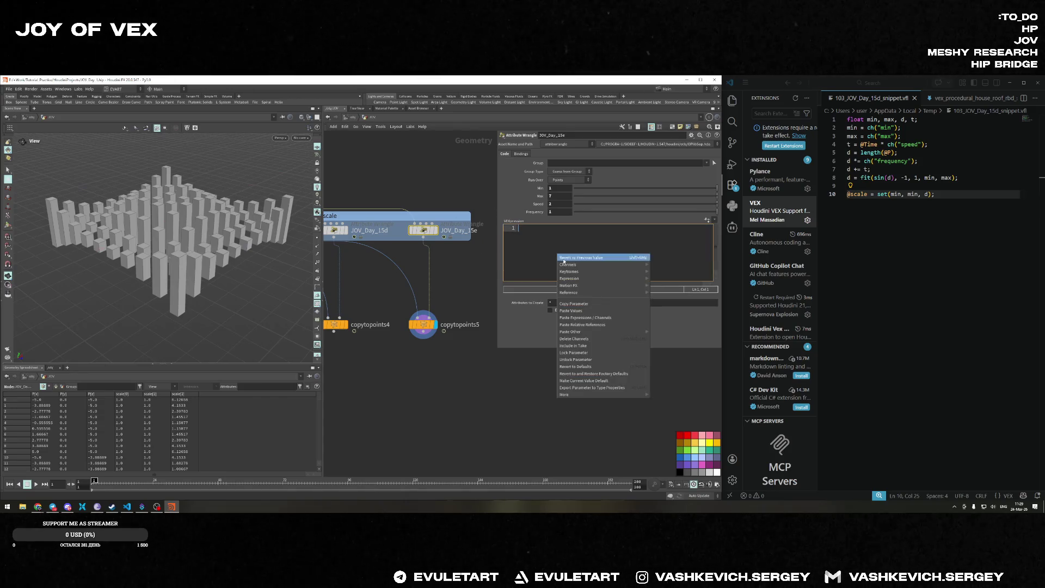
Send the empty JOV_Day_15e code field to the External Expression Editor.
mouse_move(599, 278)
left_click(682, 293)
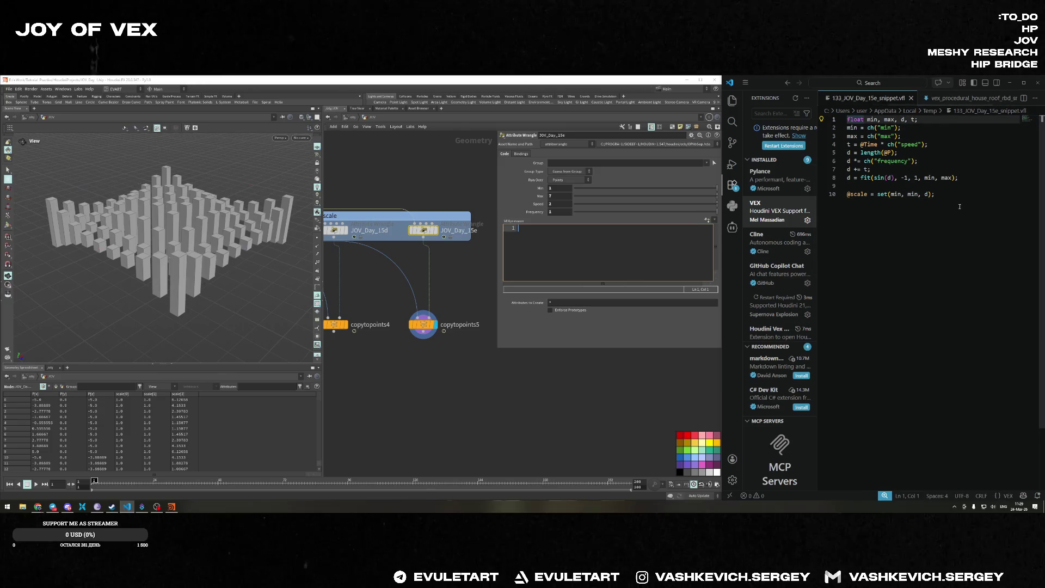
left_click(562, 264)
right_click(563, 246)
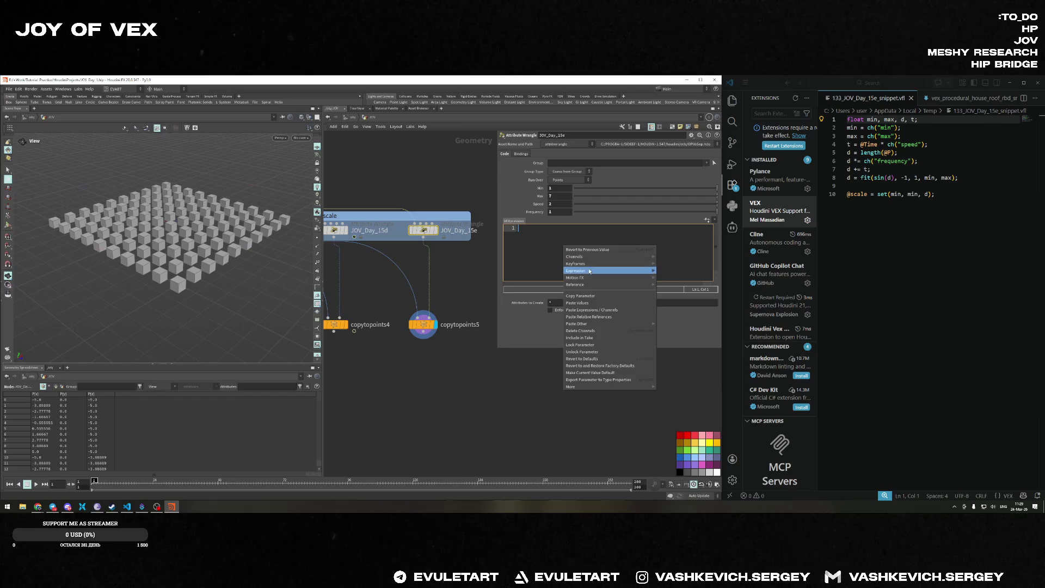
mouse_move(610, 278)
left_click(688, 286)
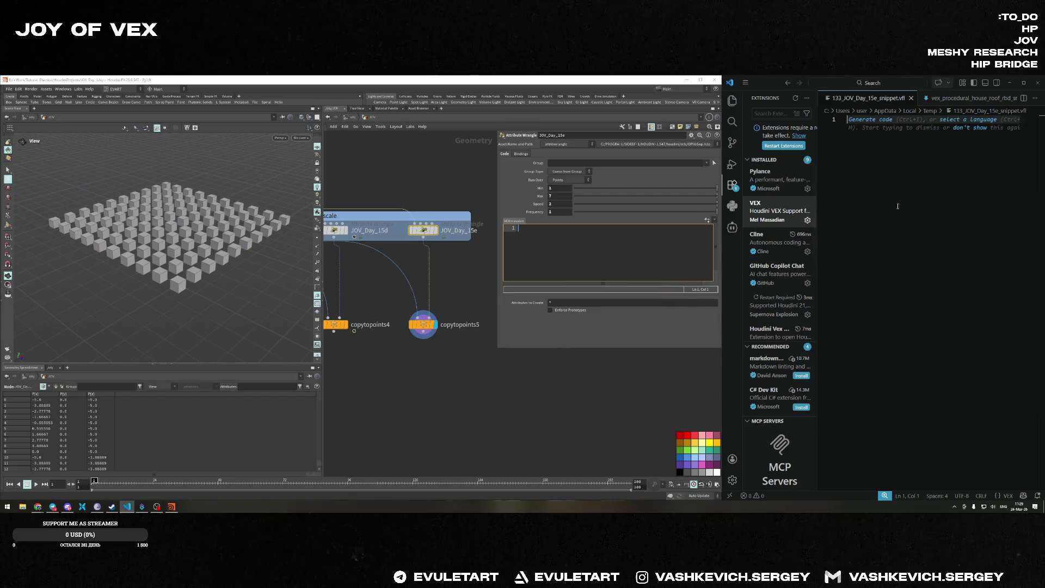
Display copytopoints5's flat grid of boxes and select the JOV_Day_15e wrangle.
left_click(338, 230)
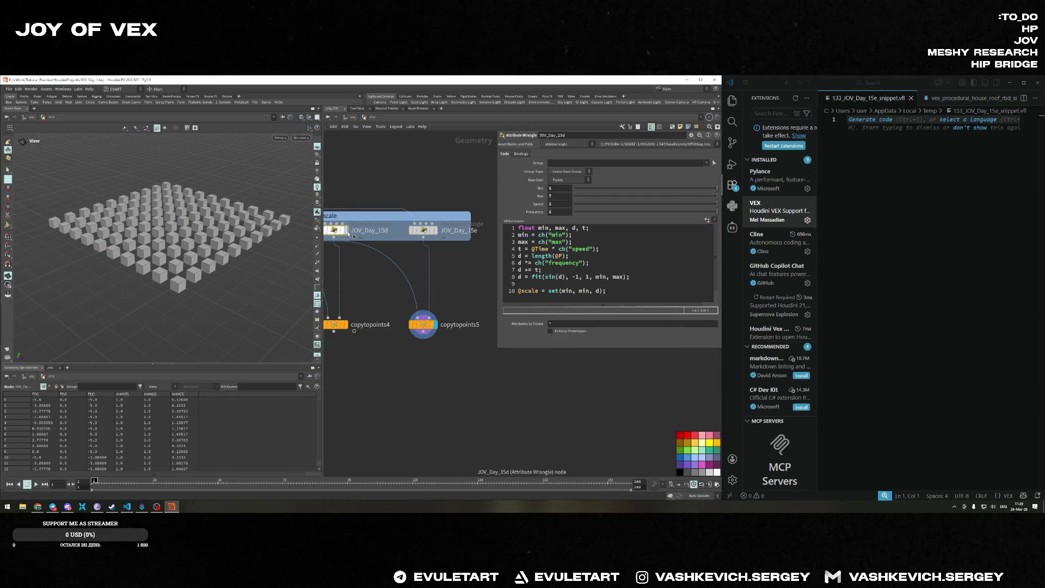
left_click(347, 230)
left_click(330, 324)
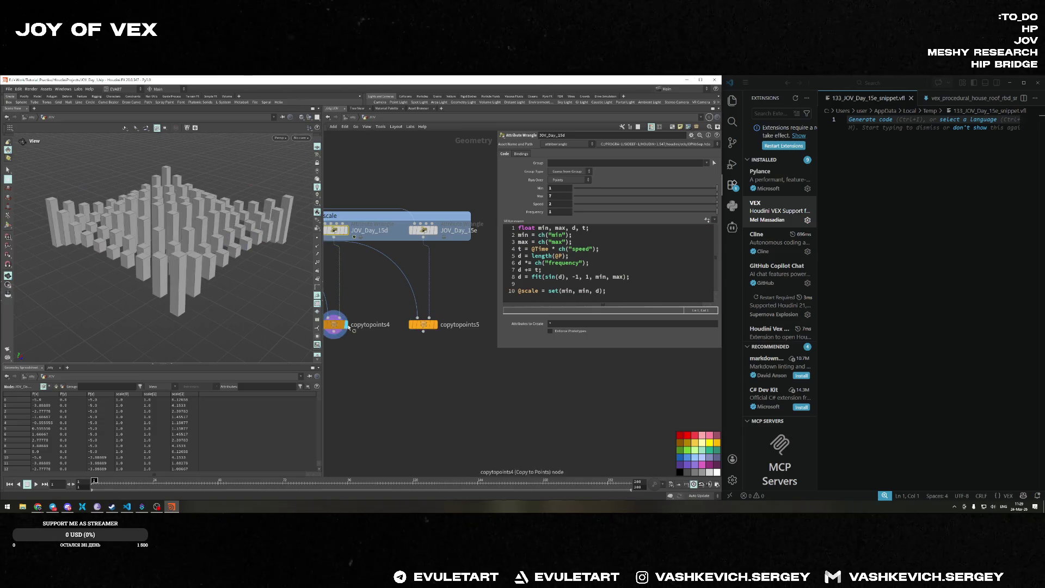
left_click(435, 325)
left_click(423, 230)
left_click(604, 263)
left_click(894, 263)
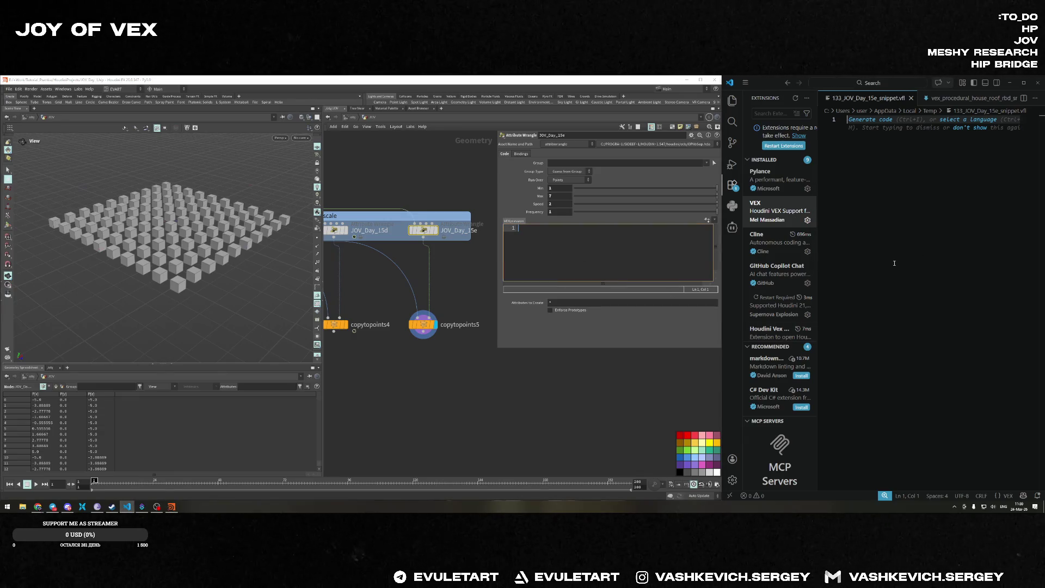
Declare the float variables and read min = ch("min") and max = ch("max").
type("float minx, max, d, t;")
key("Return")
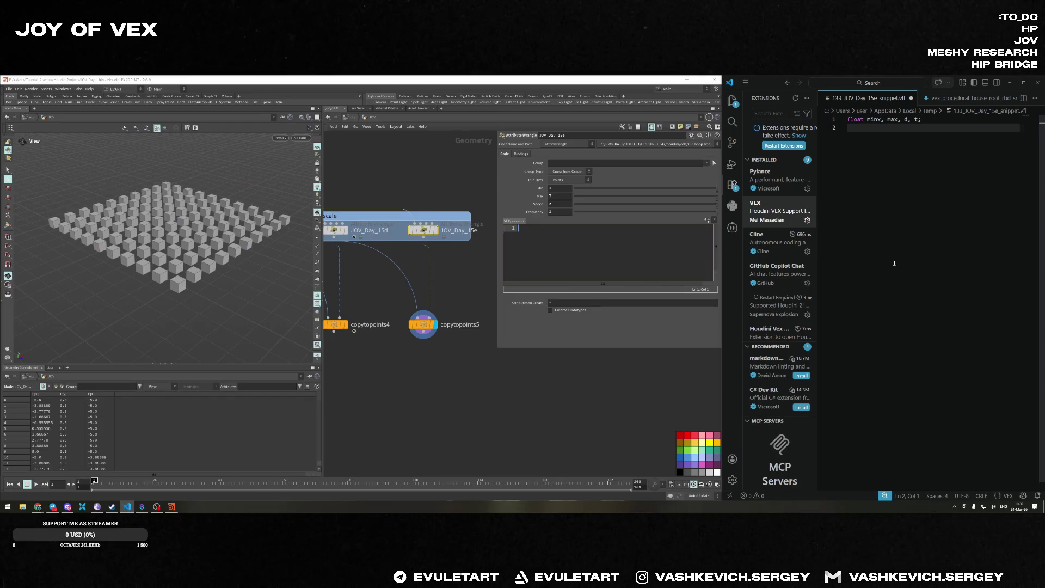
type("min")
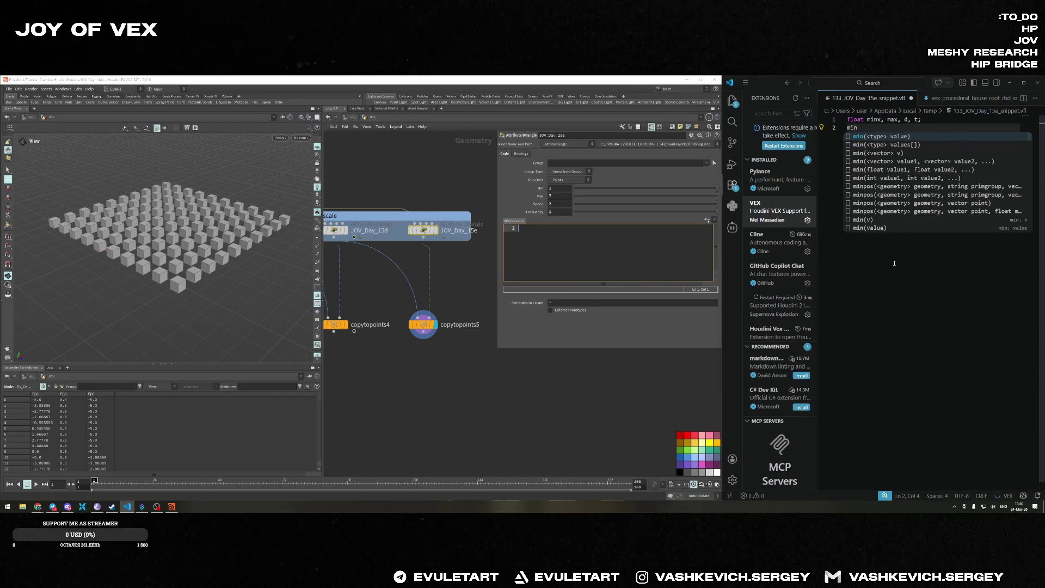
type(" = ch")
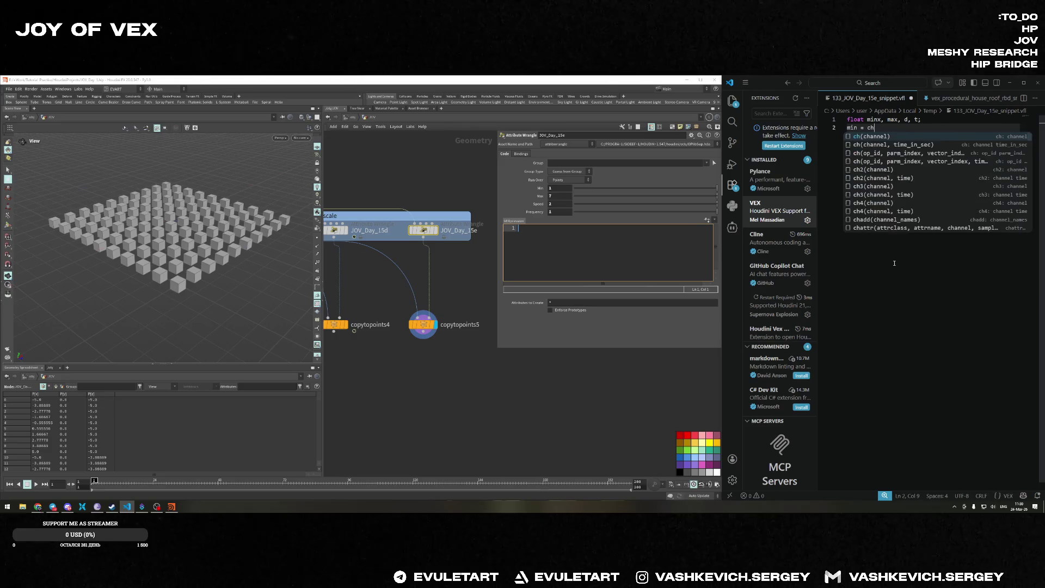
type("(\"min\");")
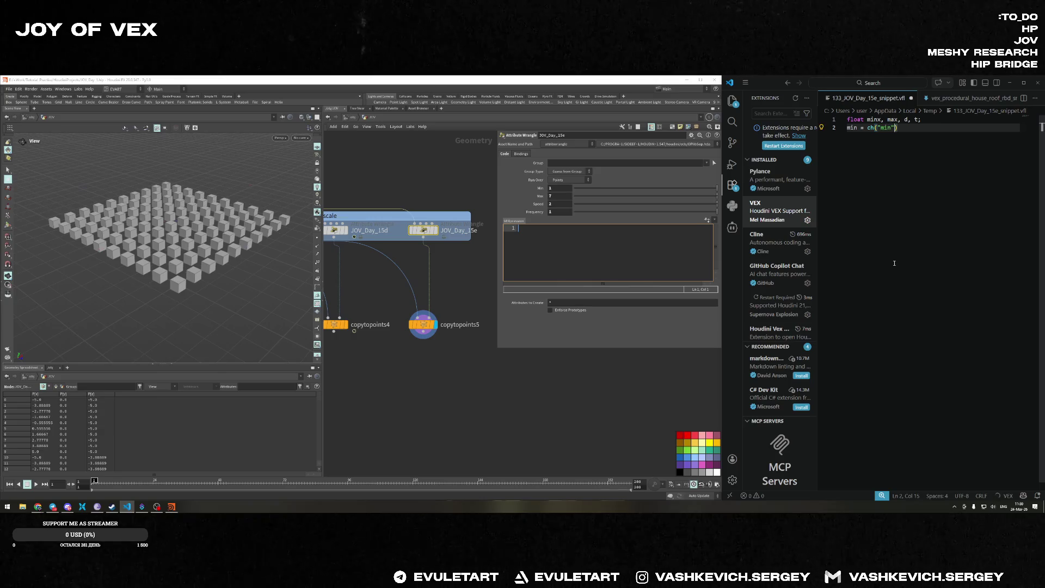
key("Return")
type("max = ")
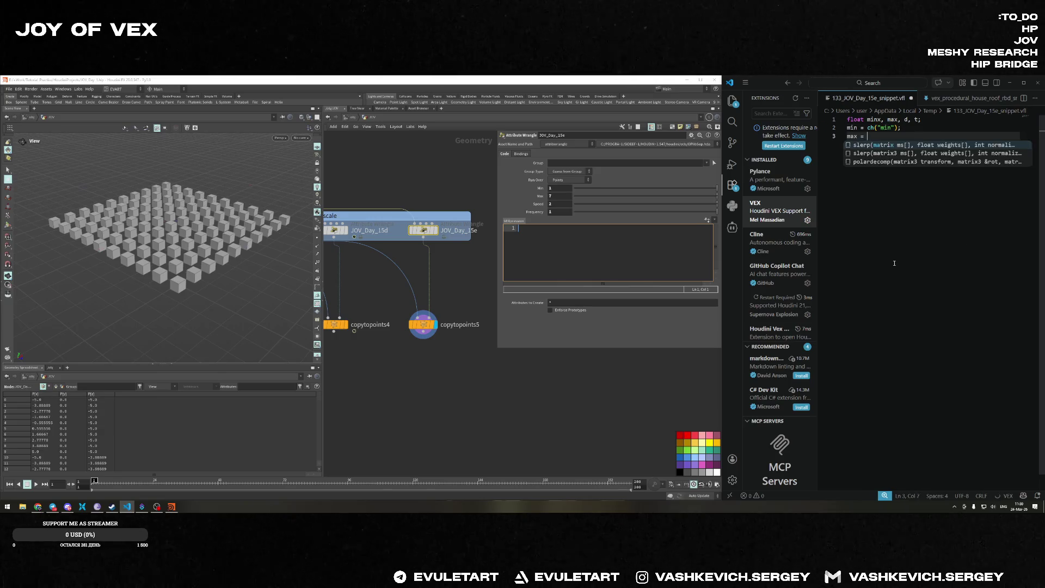
type("ch(\"max\")")
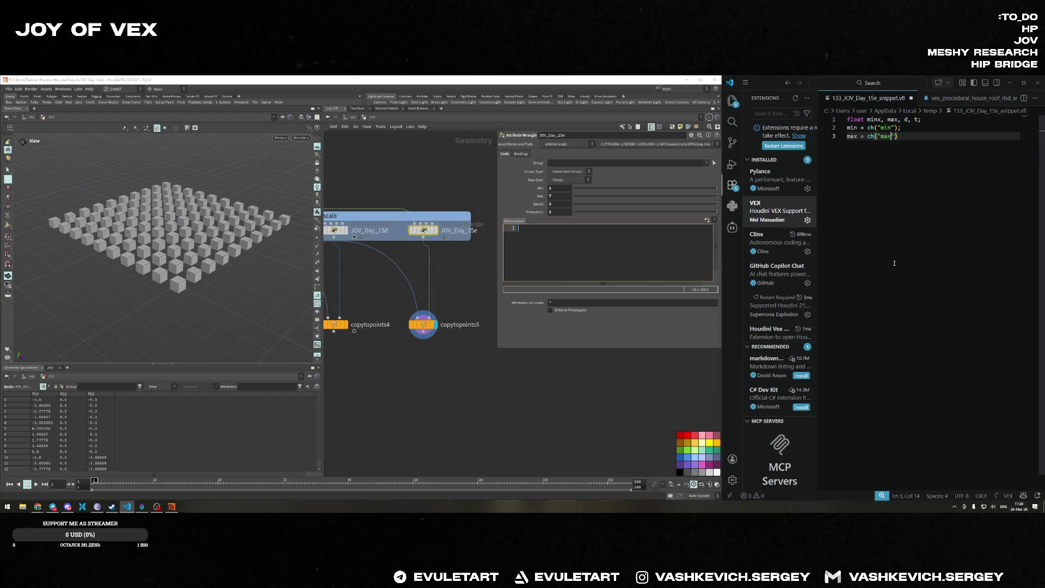
type(";")
key("Return")
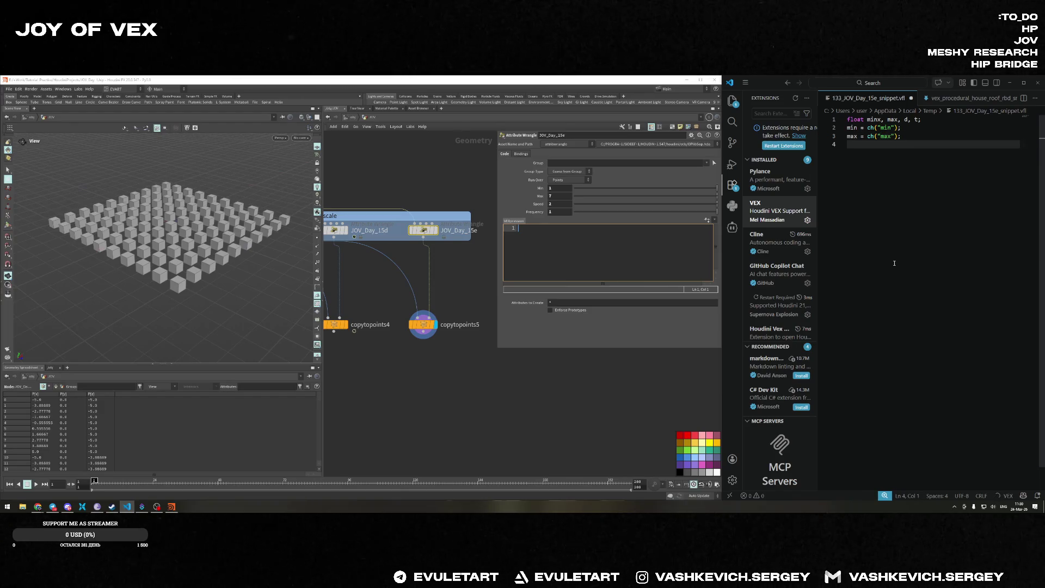
type("t = @T")
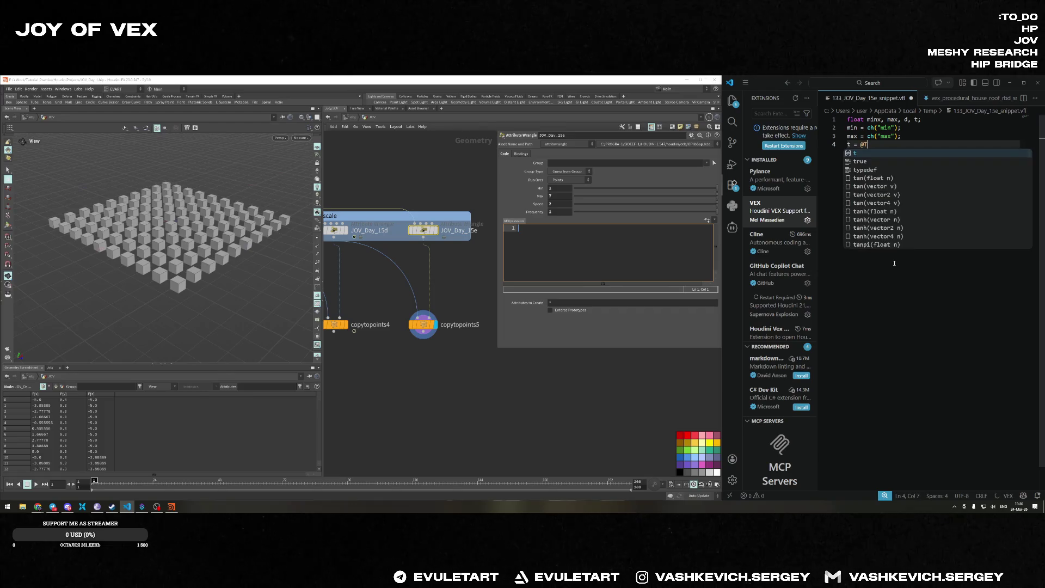
type("ime *")
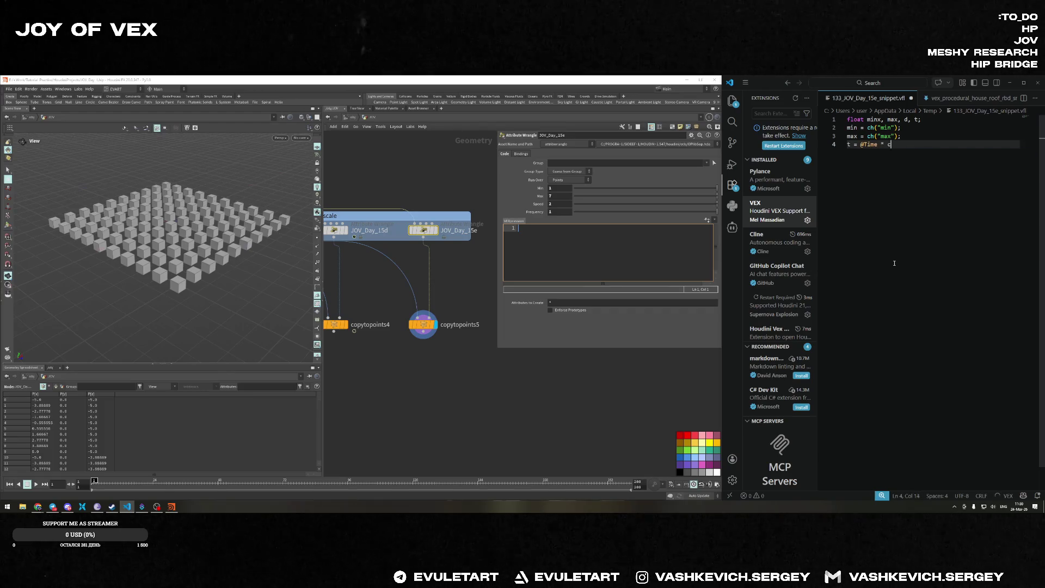
type("ch('freq    uency")
key("BackSpace")
key("BackSpace")
key("BackSpace")
type("uency\")")
type(";")
key("Left")
key("Left")
key("BackSpace")
key("BackSpace")
key("BackSpace")
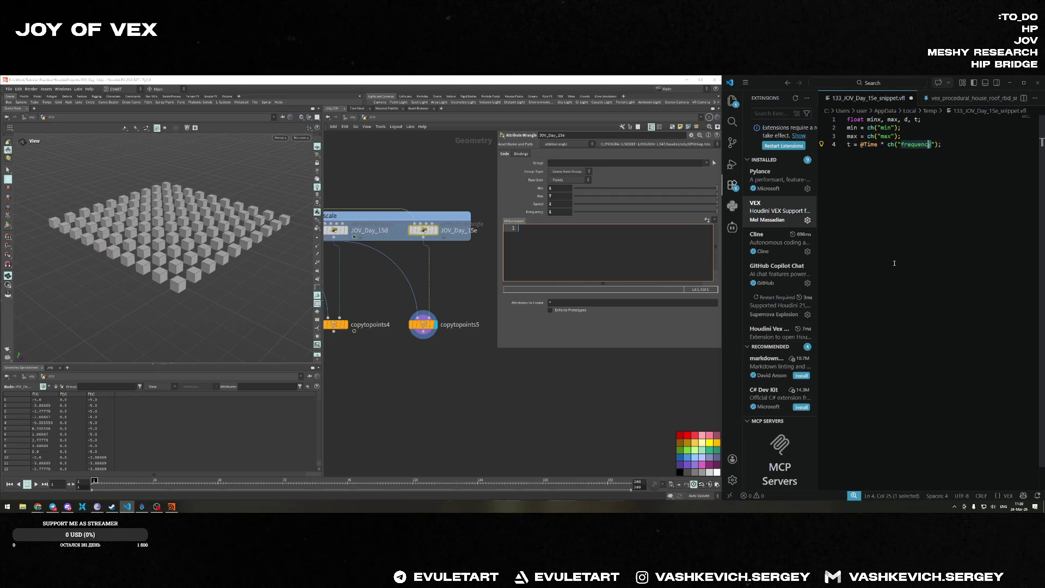
type("speed")
key("End")
key("Return")
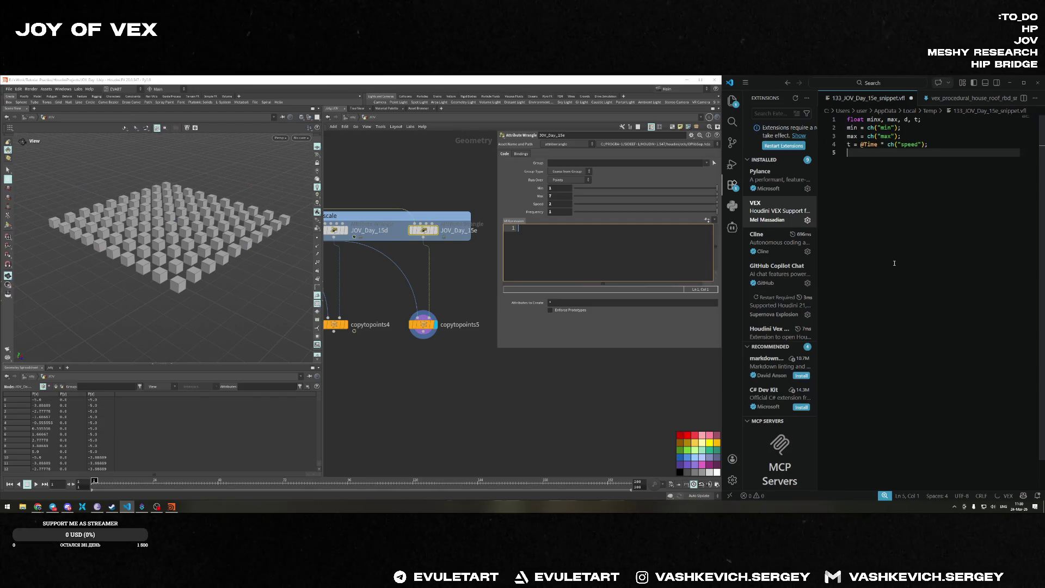
type("d = l")
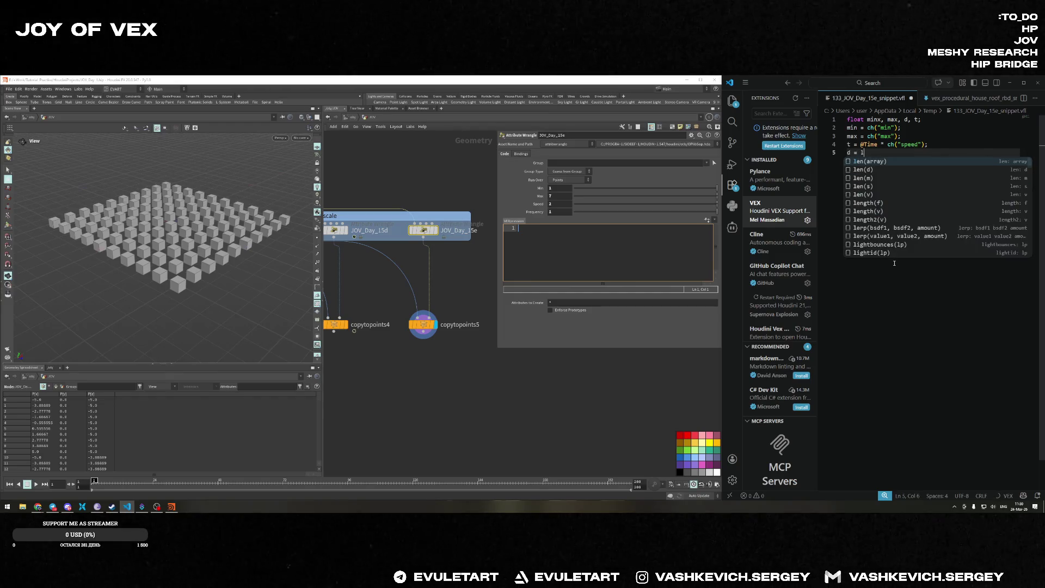
type("ength(@P);")
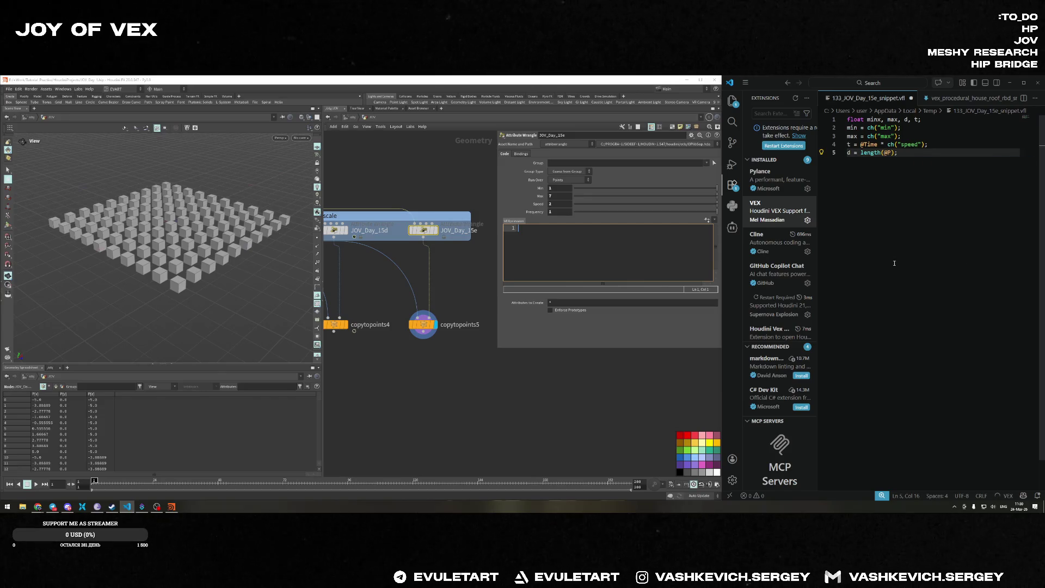
key("Return")
type("d *= ")
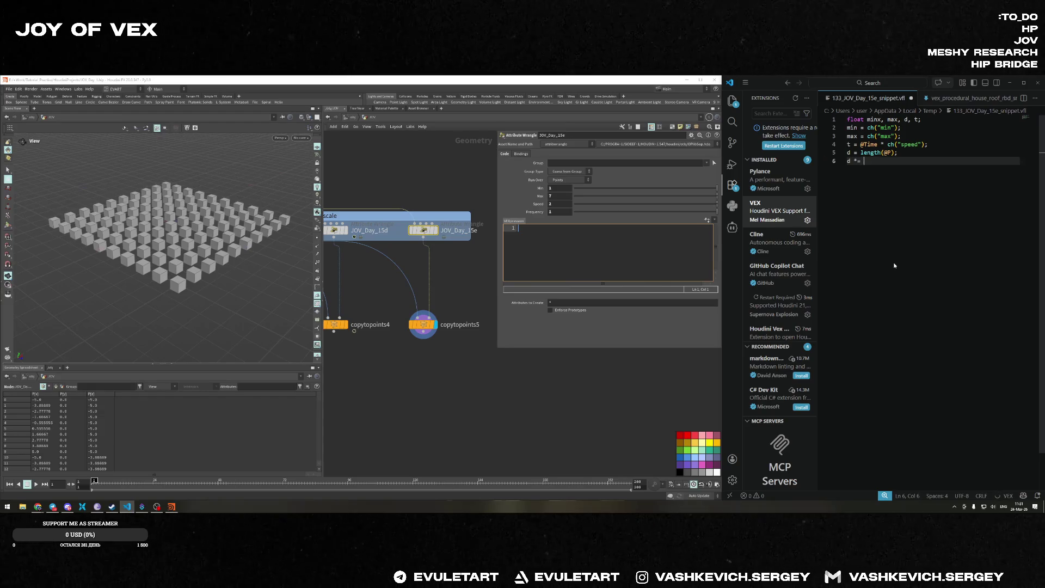
type("=ch(\"frequency\");")
key("Return")
type("d += t;")
key("Return")
type("d = fit(sin(d),-1")
type(", 1")
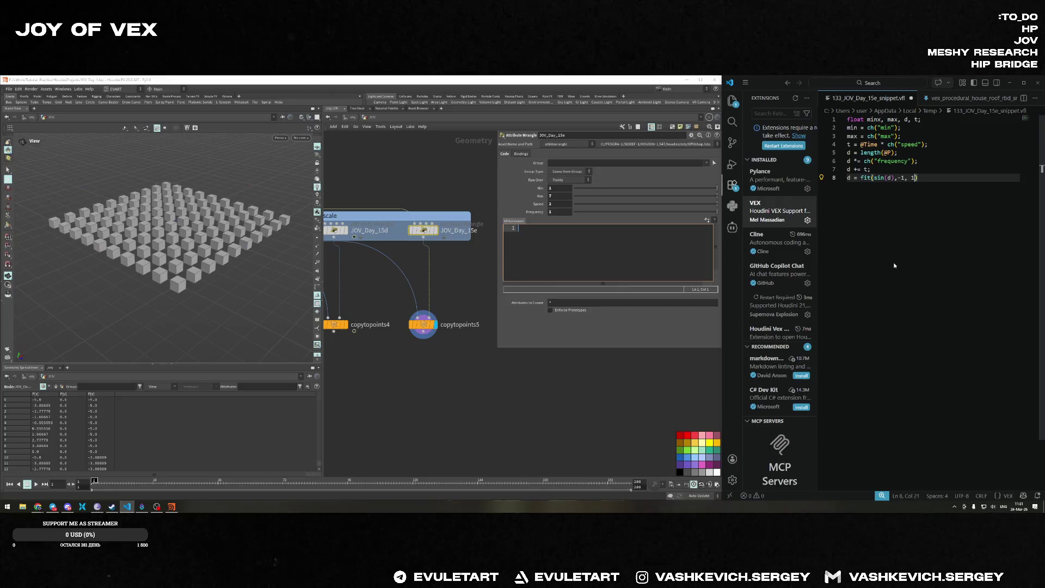
type(", min, ")
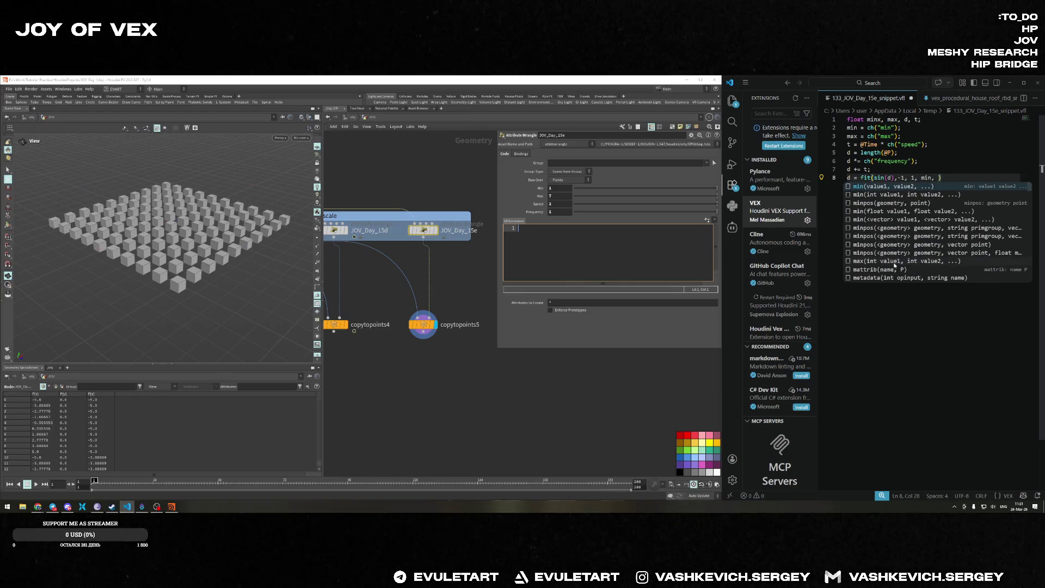
type("max);")
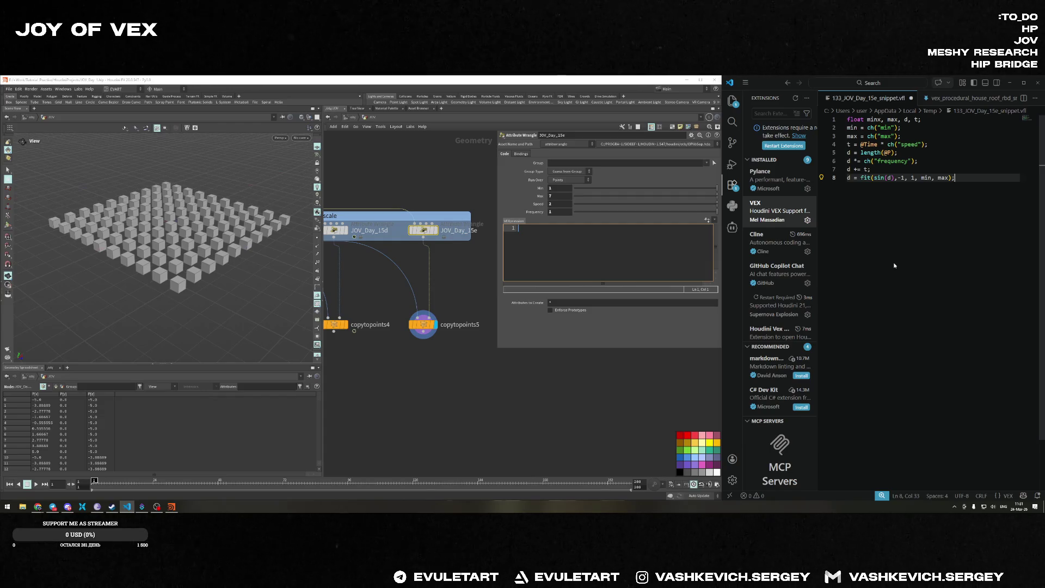
key("Return")
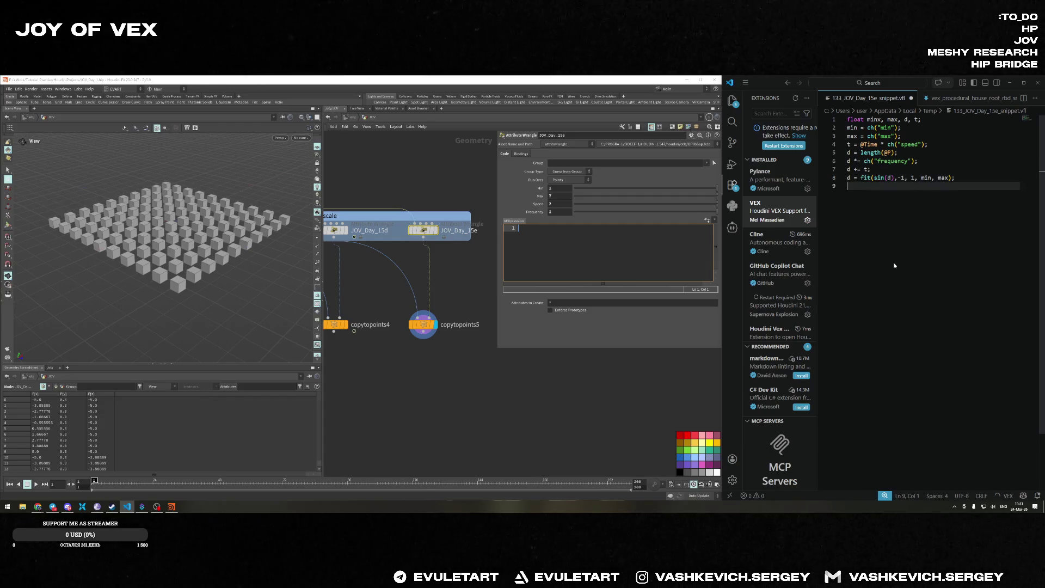
type("@scale = ")
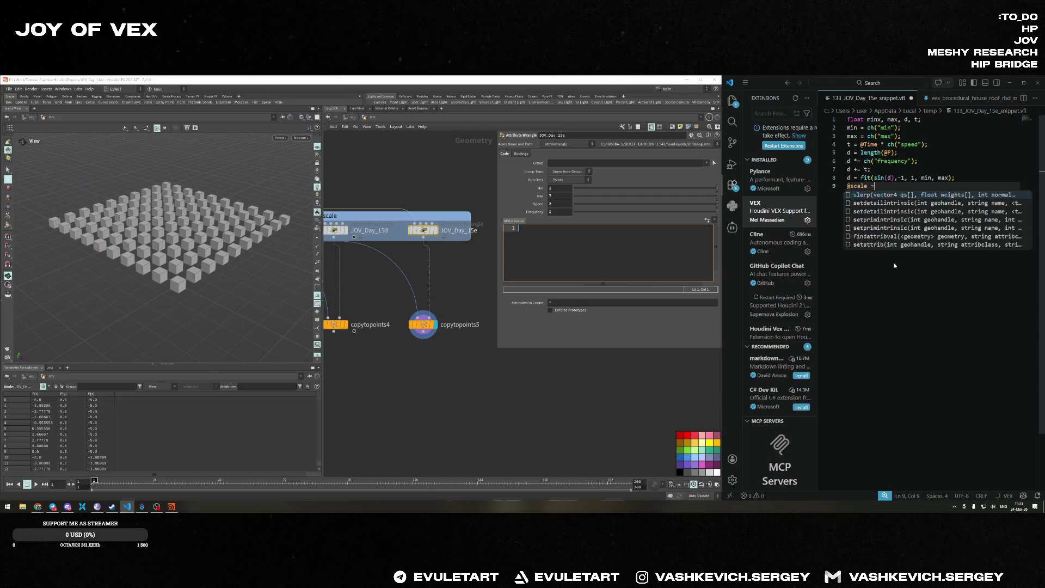
type("set")
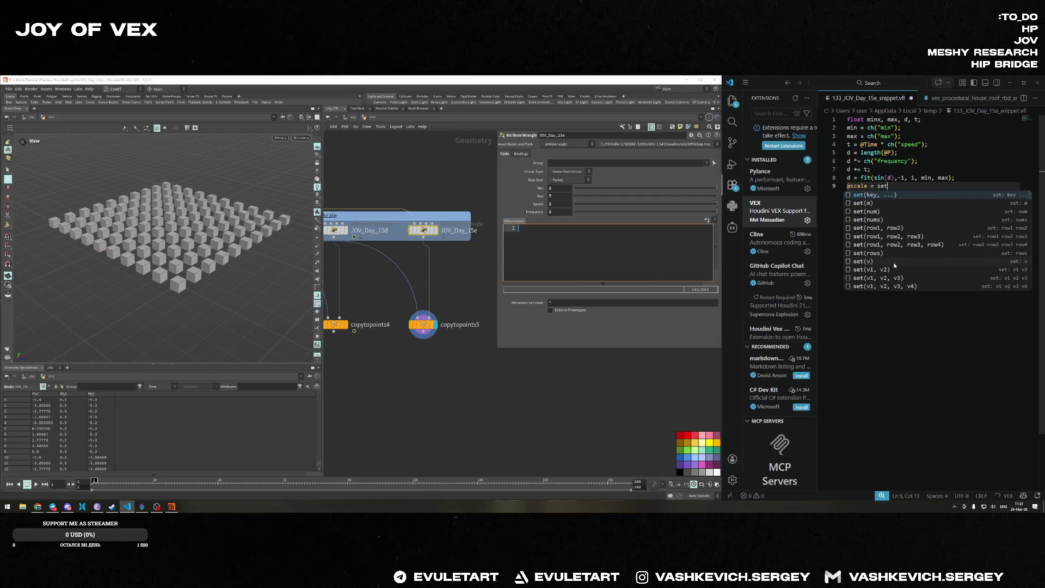
type("(min,max")
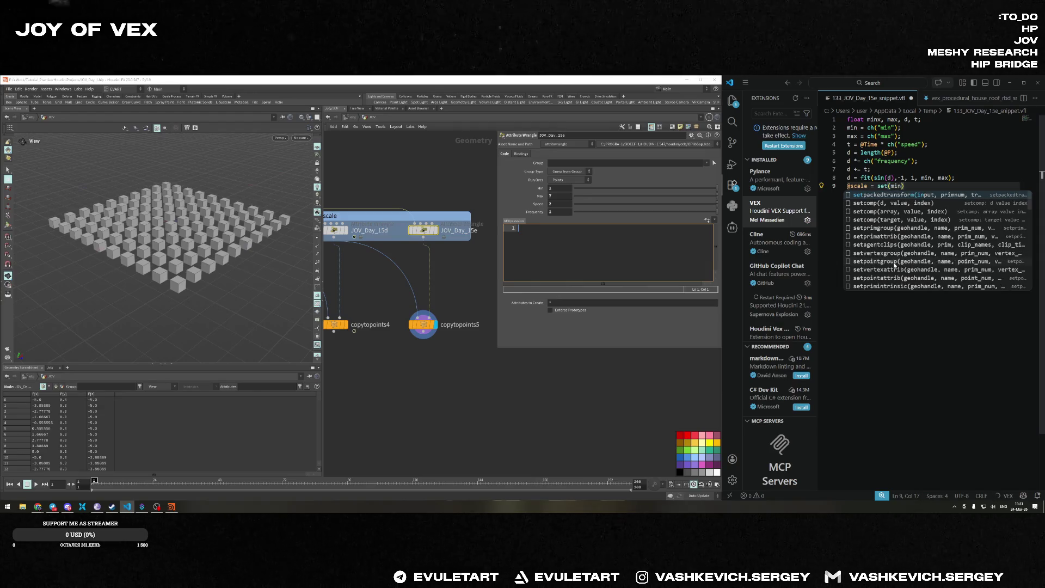
type(",d);")
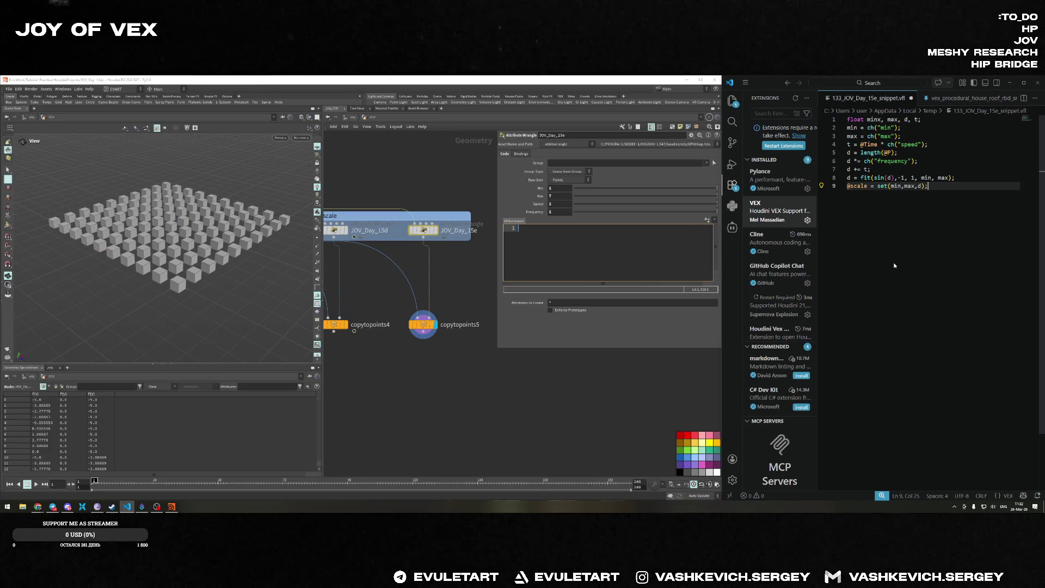
key("Return")
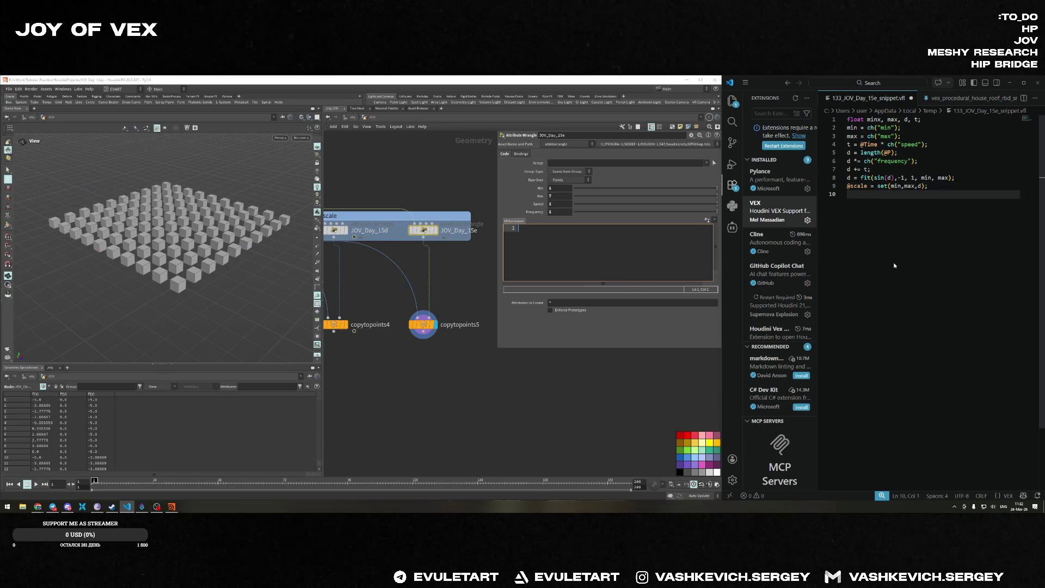
Add @P.y += d/2 to raise each box by half its height.
key("Return")
type("@")
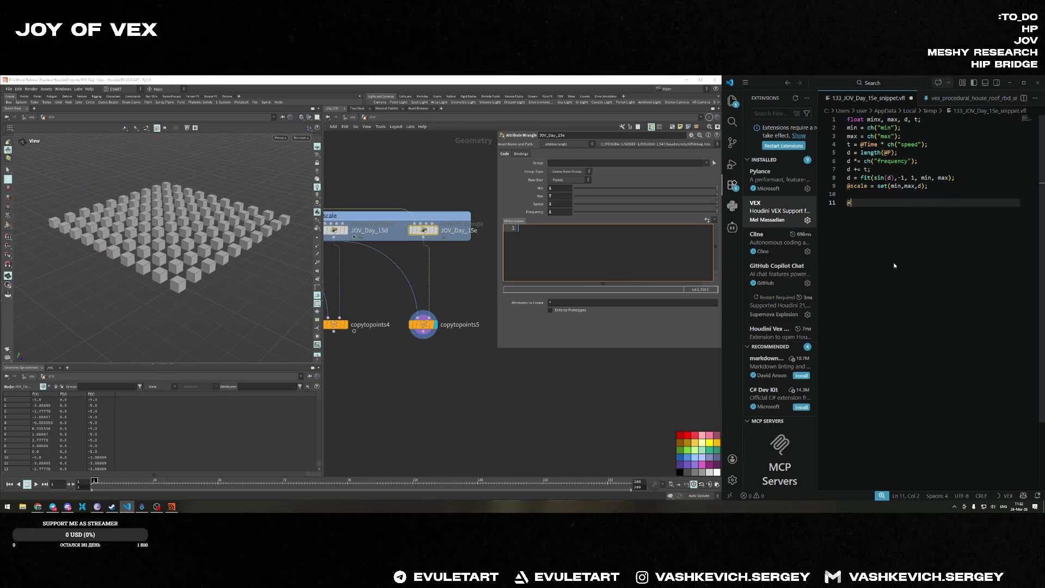
type("P,y")
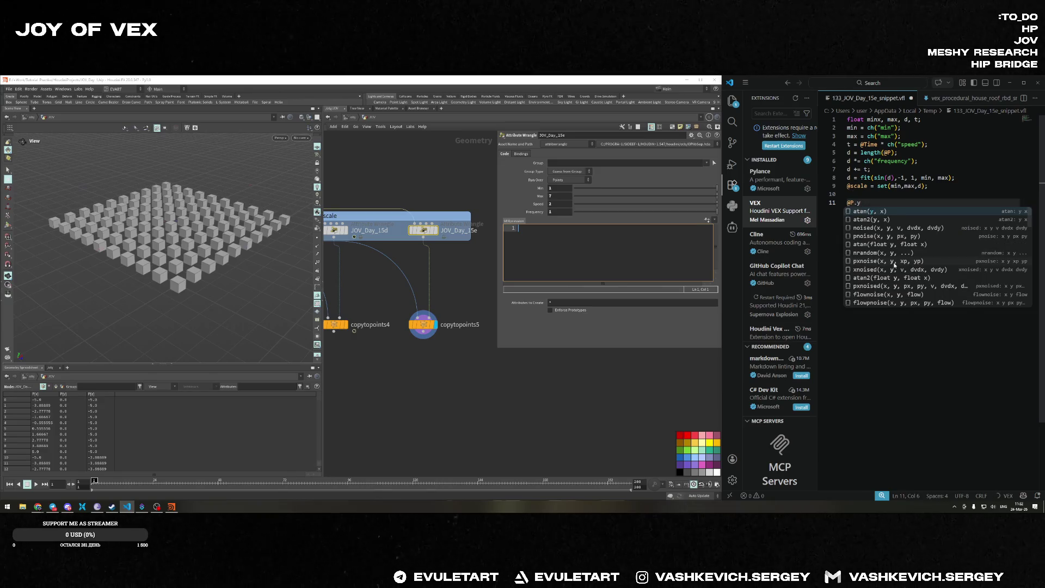
type(" += d/2;")
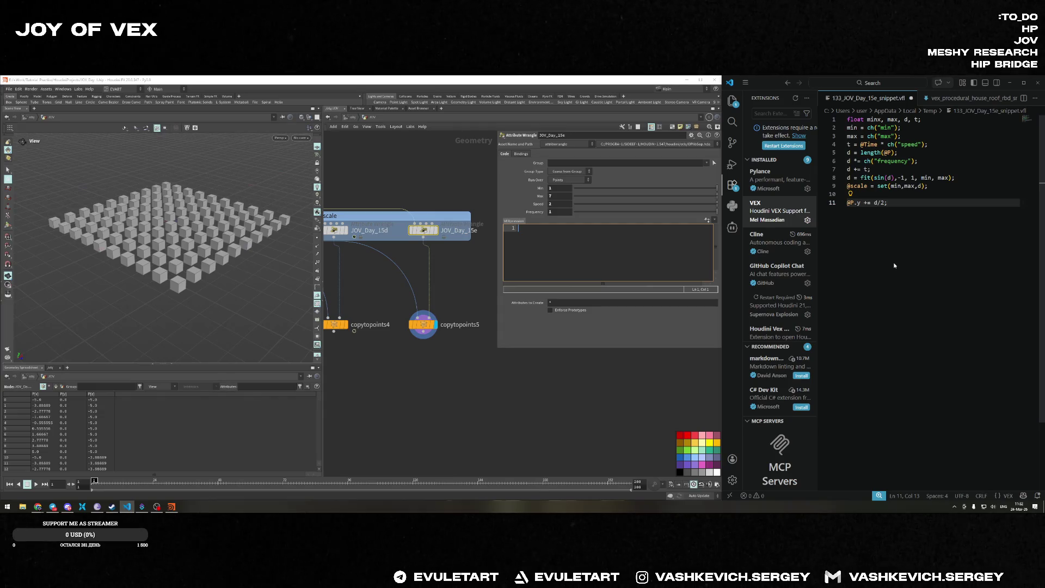
left_click_drag(158, 316, 156, 272)
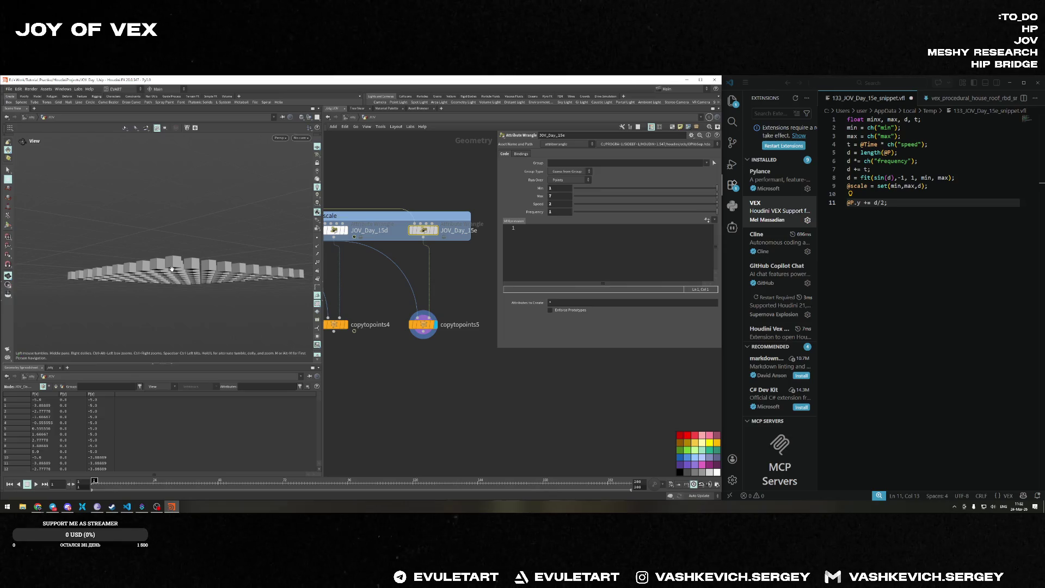
left_click(896, 205)
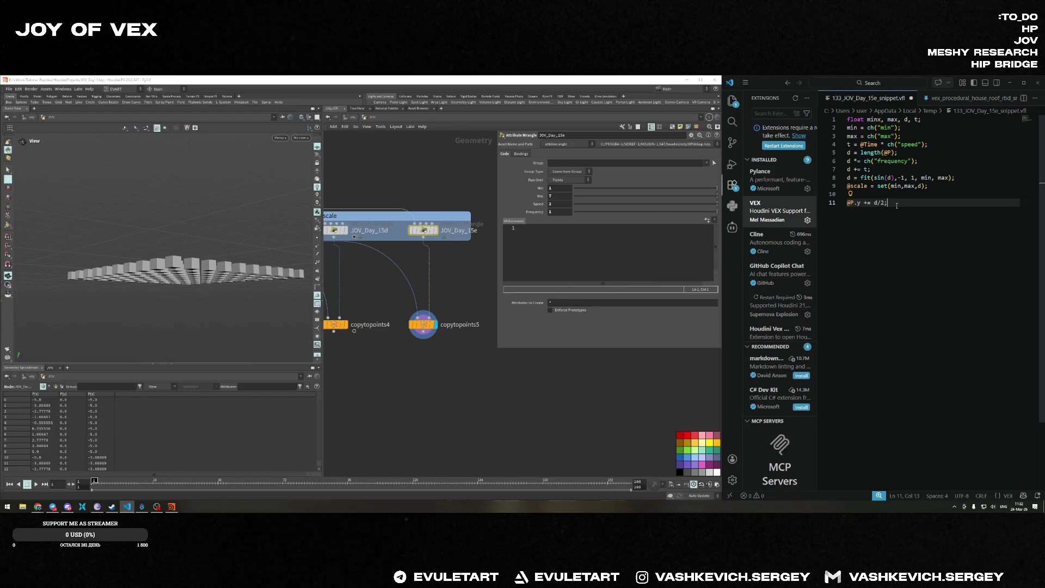
key("Return")
type("d = fit(")
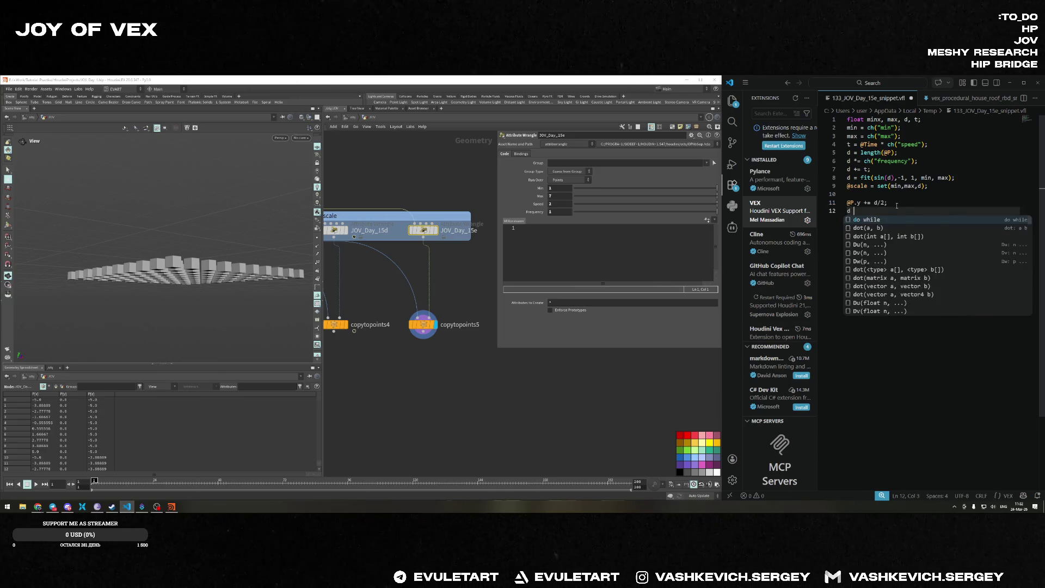
type("d,")
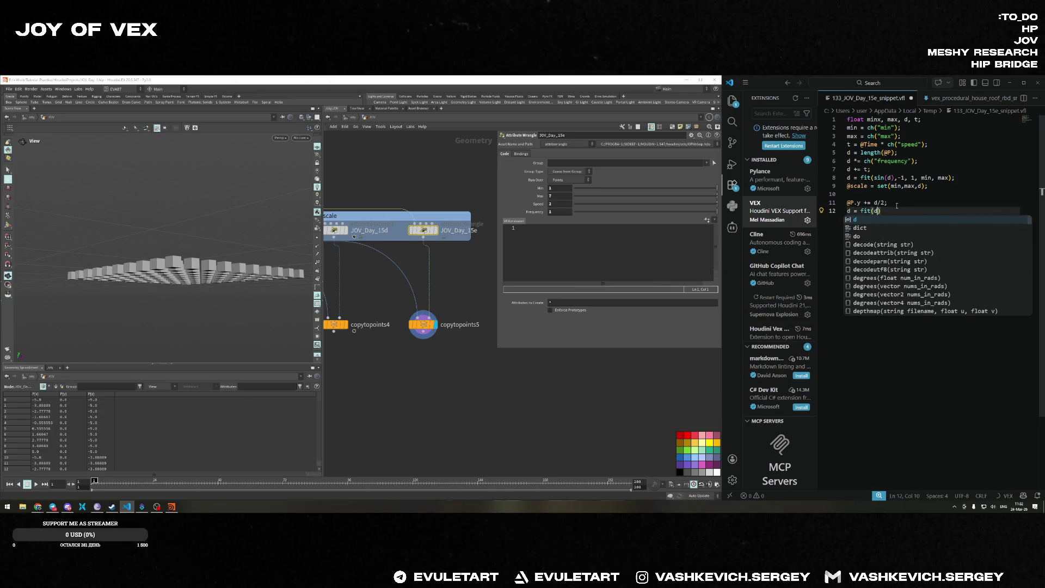
type(" min, max, 0, 1")
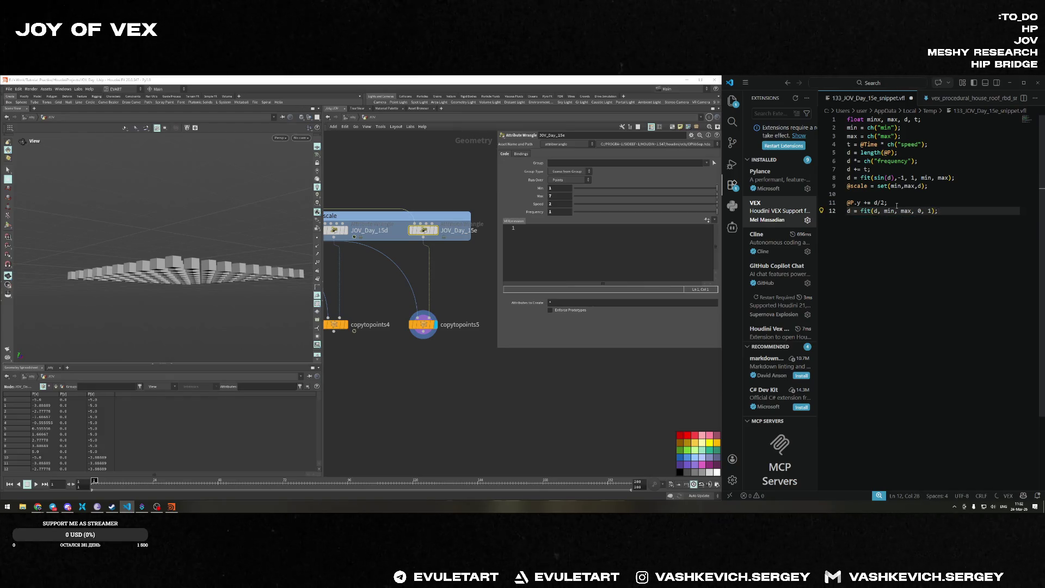
key("Return")
type("Cd = vector(c")
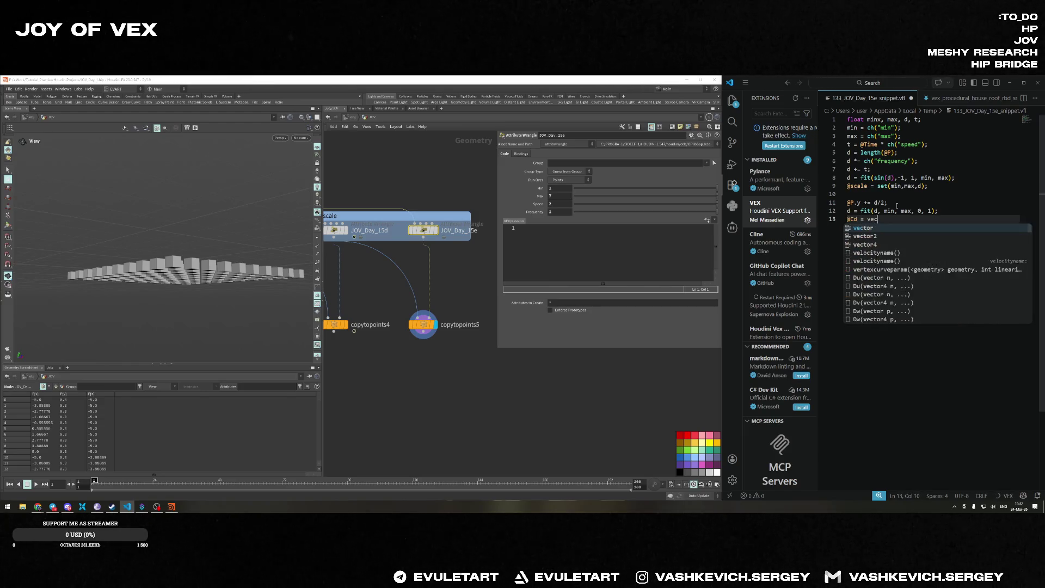
type("hramp")
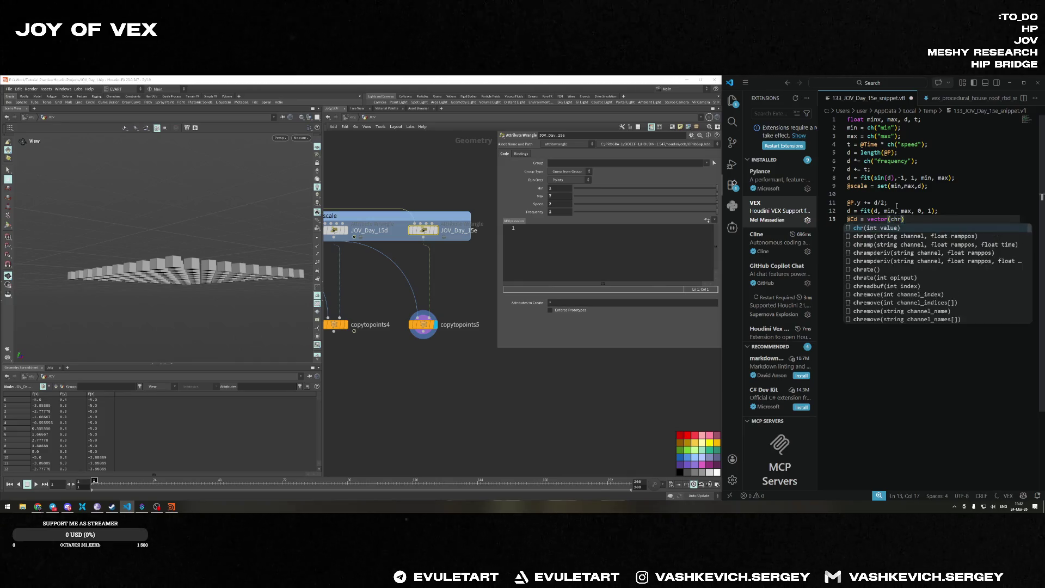
type("(")
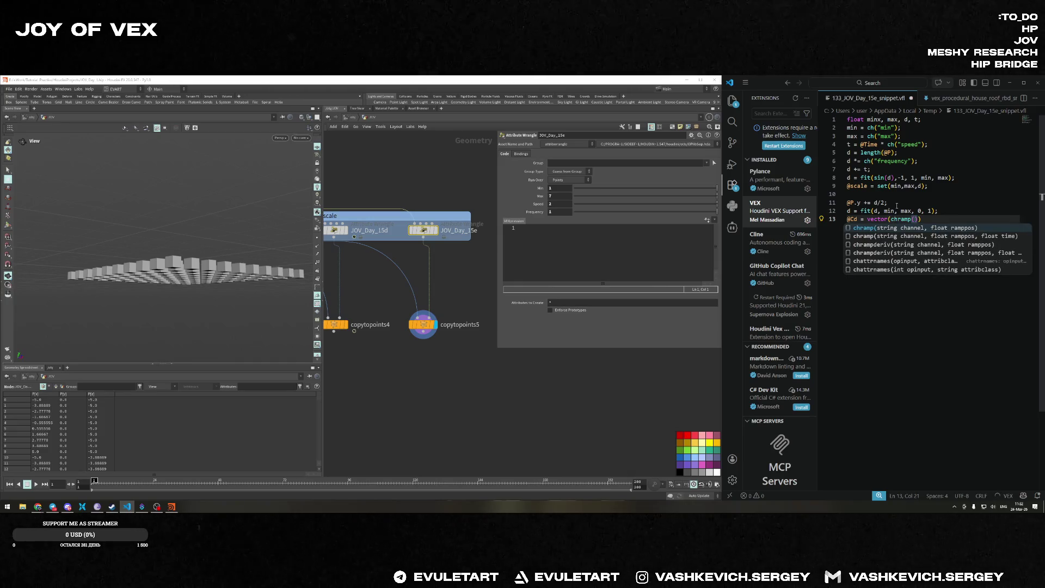
type("\"color")
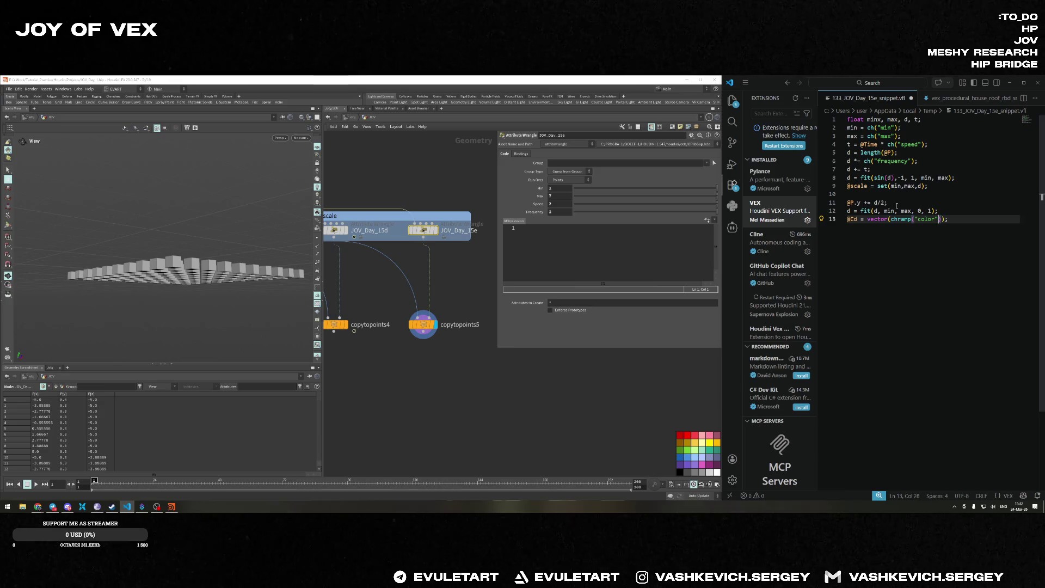
type("d")
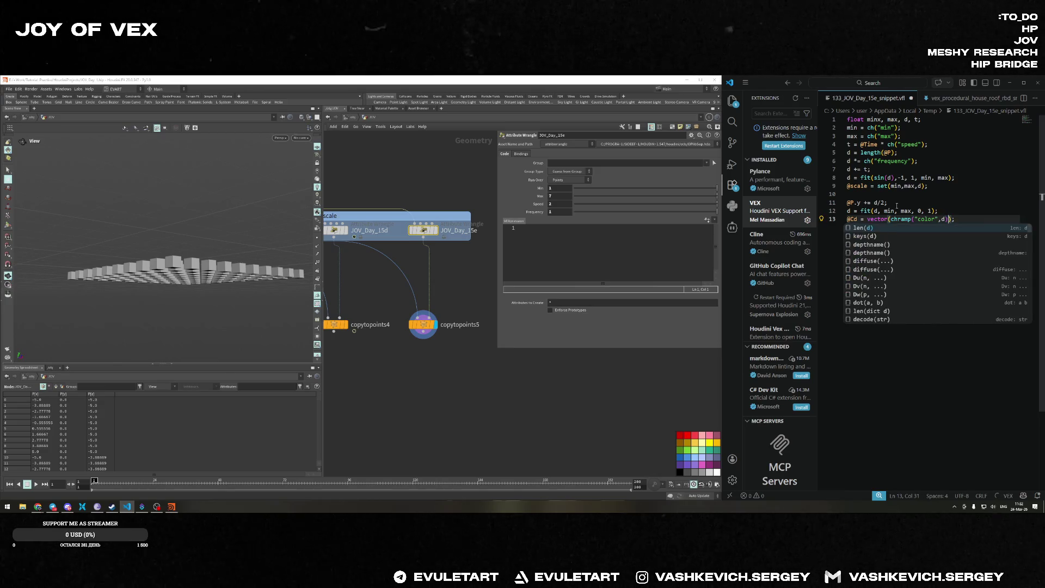
key("End")
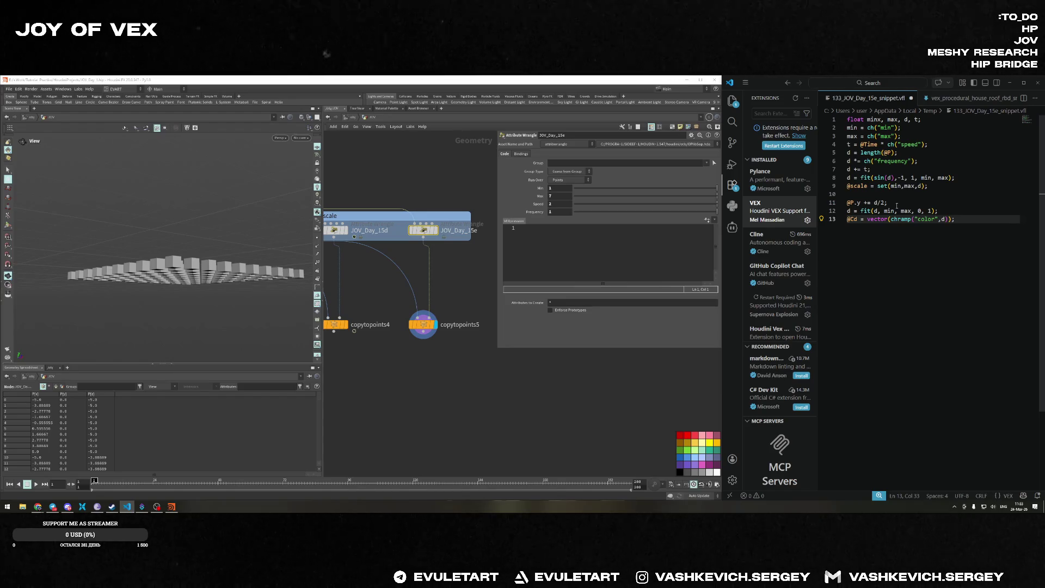
key("ctrl+s")
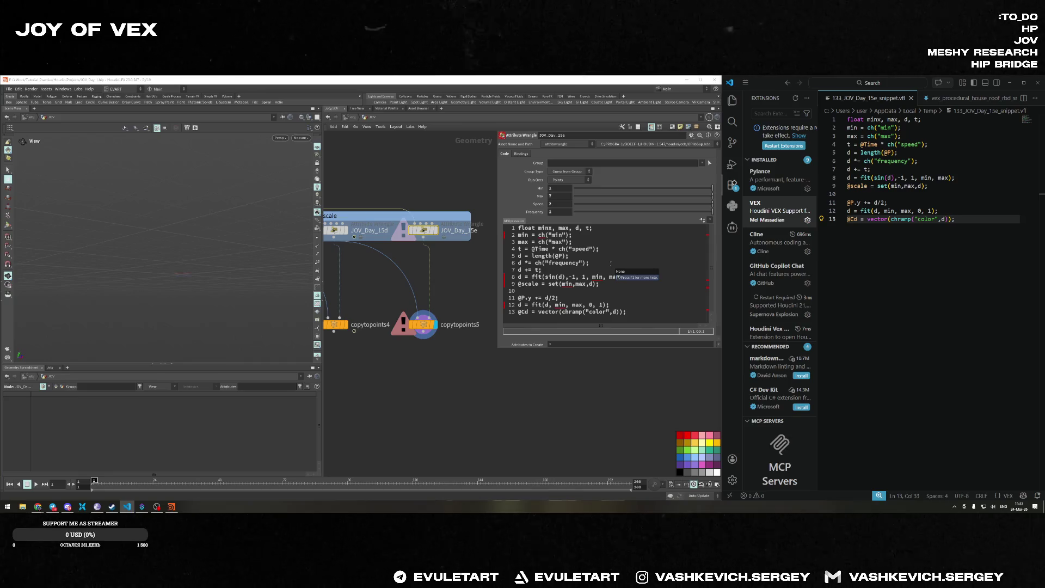
left_click(871, 127)
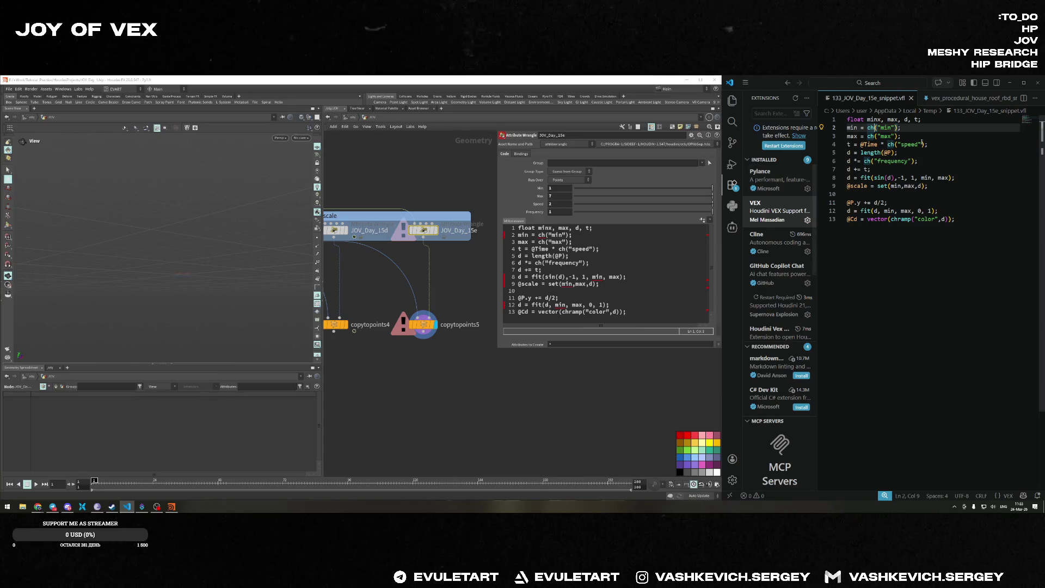
key("Up")
key("End")
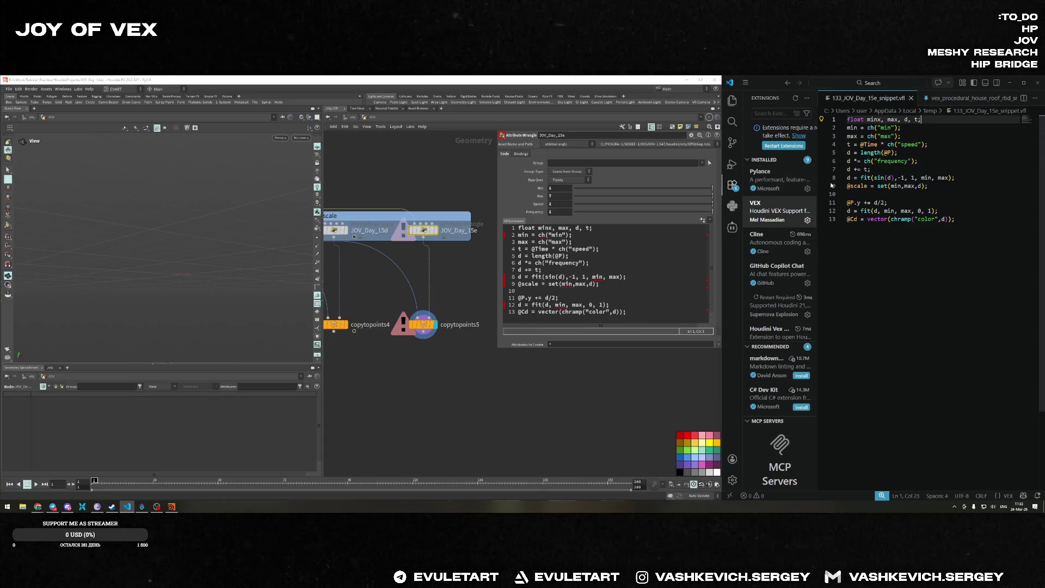
left_click(882, 119)
key("BackSpace")
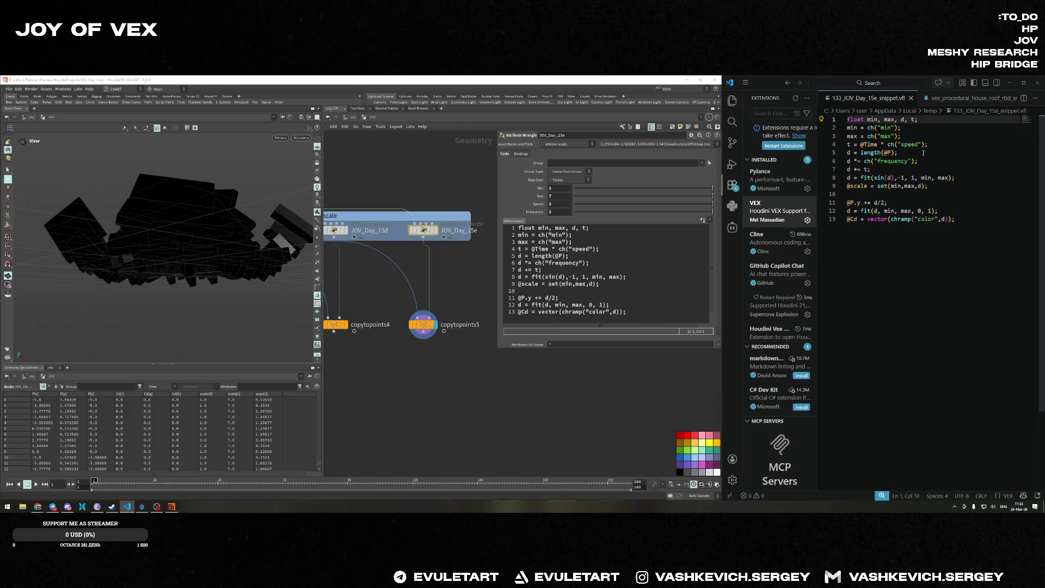
left_click(541, 269)
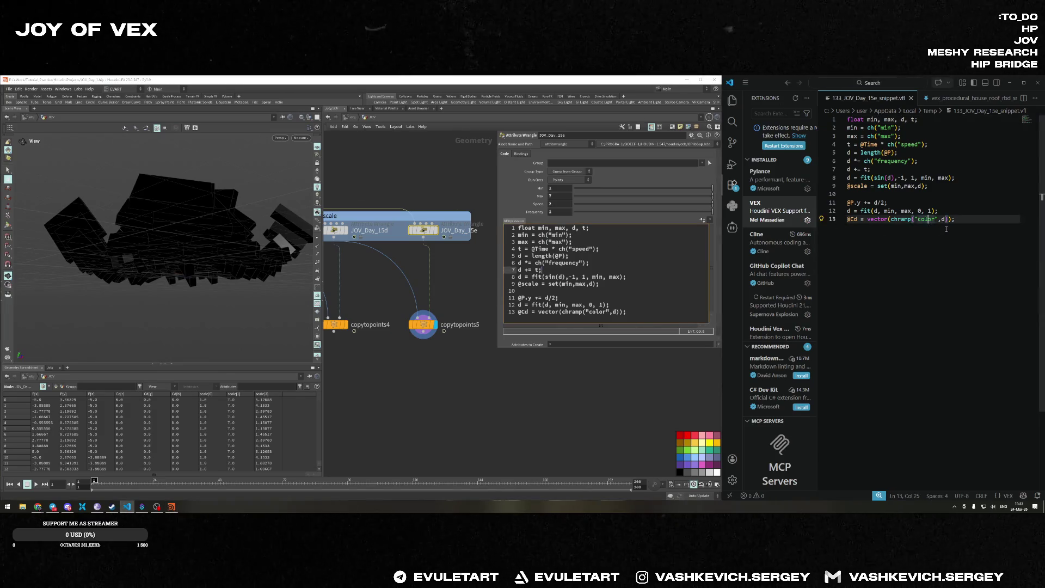
Delete the wrangle's old Min, Max, Speed and Frequency spare parameters.
mouse_move(240, 180)
left_mouse_down()
mouse_move(241, 217)
mouse_move(217, 180)
mouse_move(248, 192)
left_mouse_up()
scroll(436, 264, "down", 3)
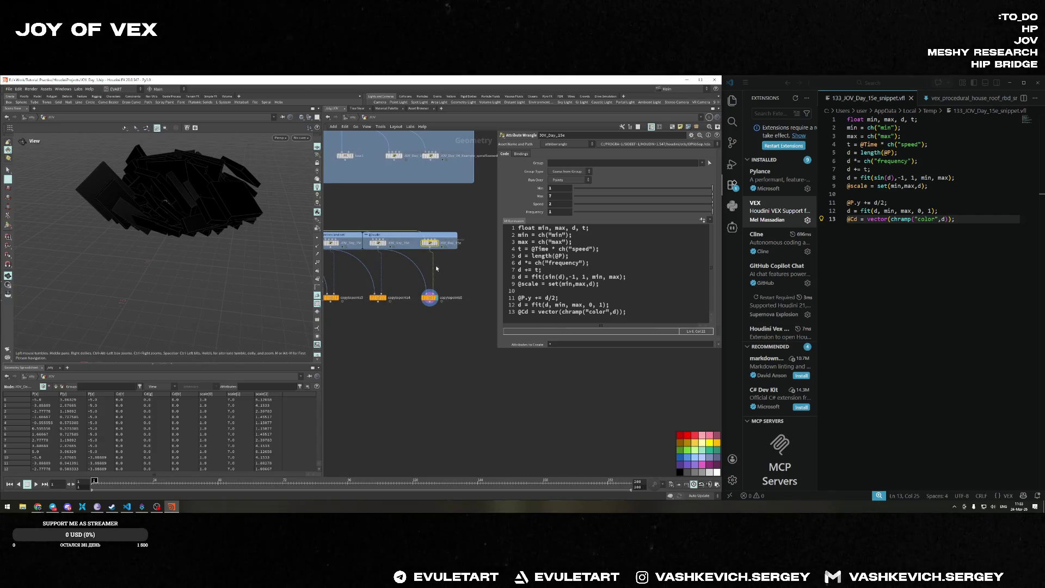
scroll(433, 268, "up", 2)
scroll(427, 268, "down", 4)
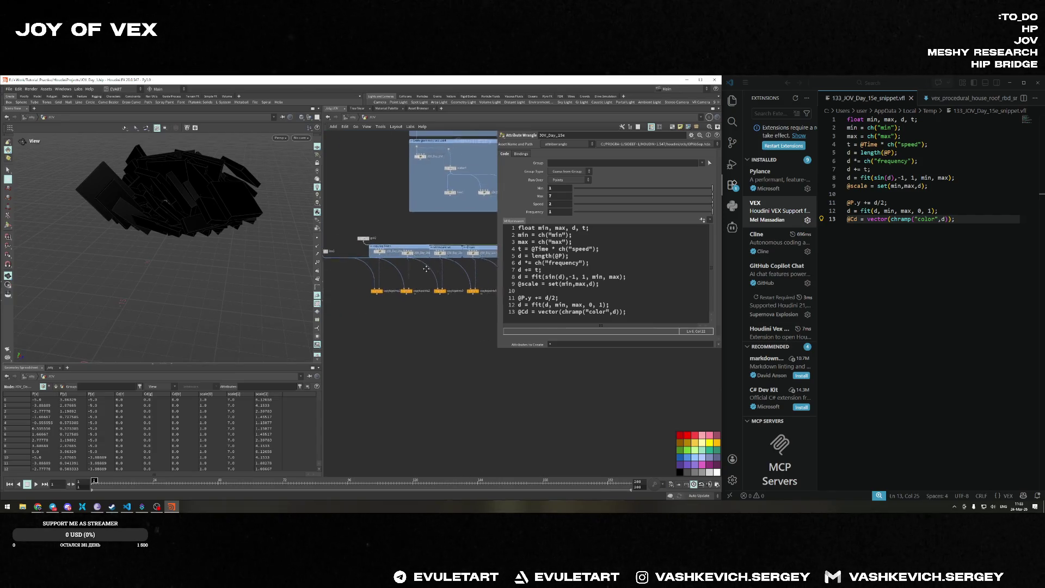
scroll(426, 270, "up", 1)
scroll(425, 274, "down", 1)
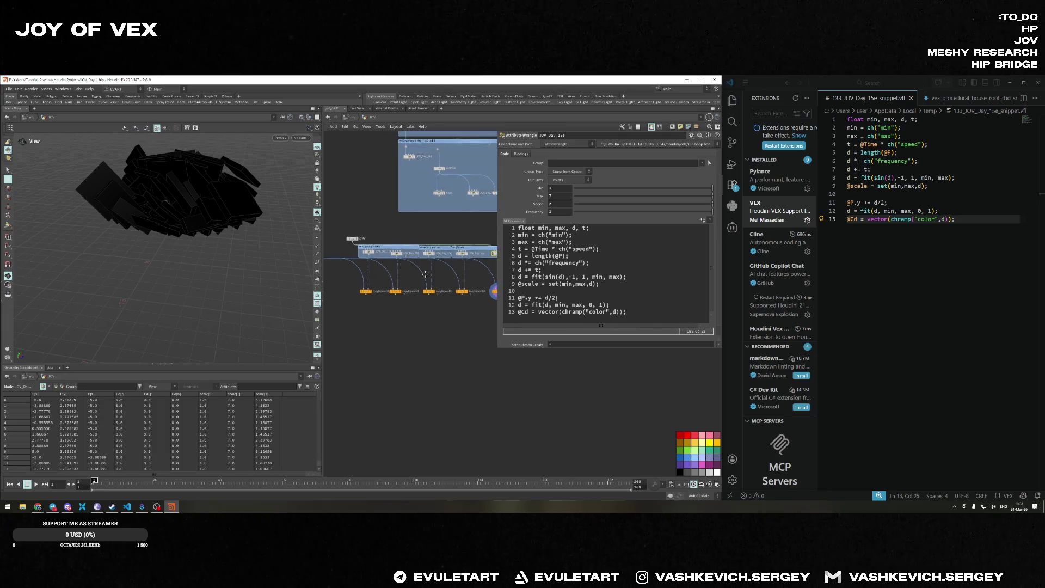
scroll(425, 274, "up", 5)
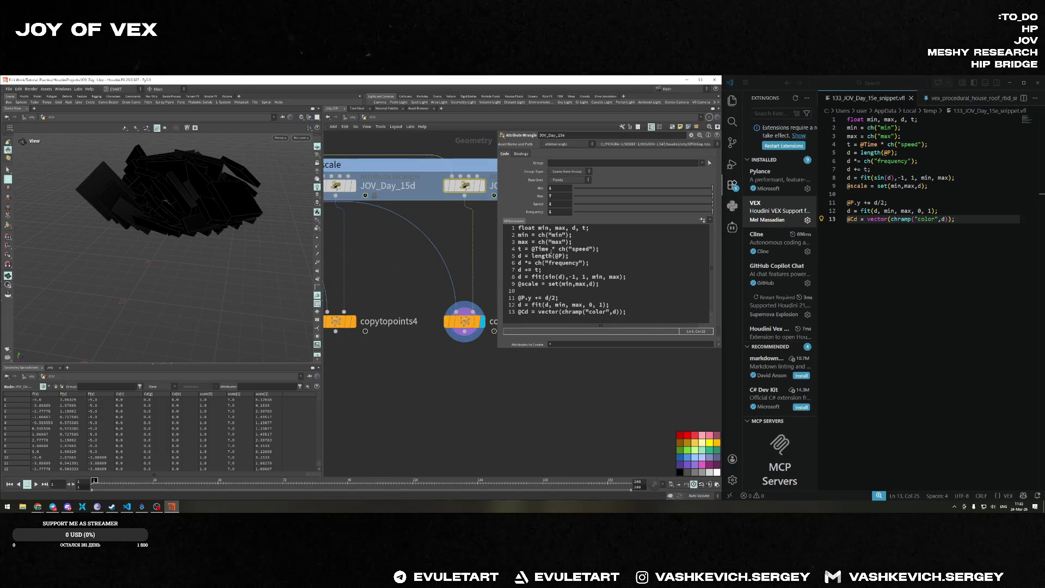
left_click(691, 135)
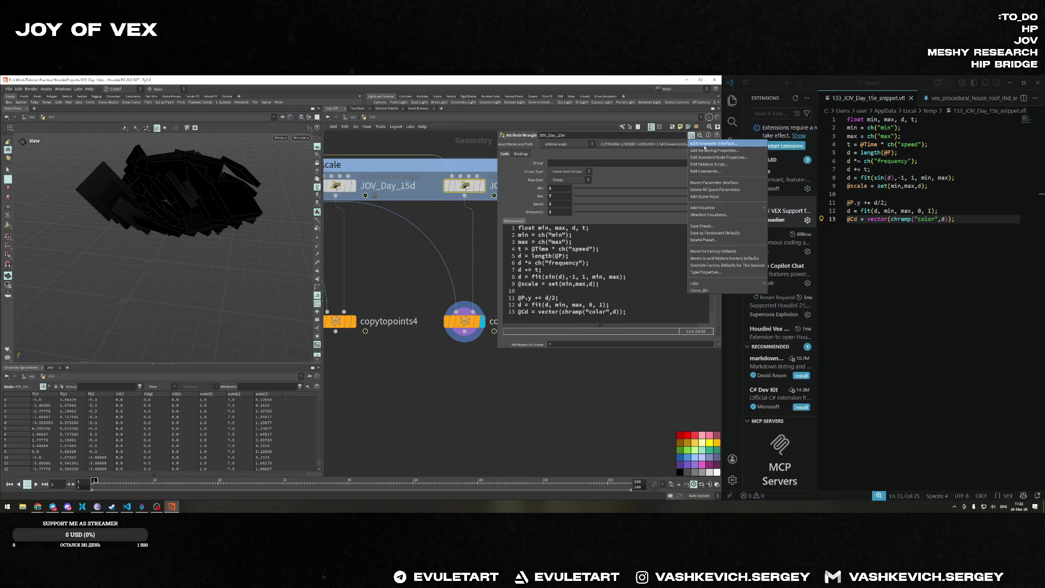
left_click(714, 189)
Replace the wrangle's VEX code with the full snippet copied from VS Code.
left_click(621, 213)
left_click(636, 280)
key("Return")
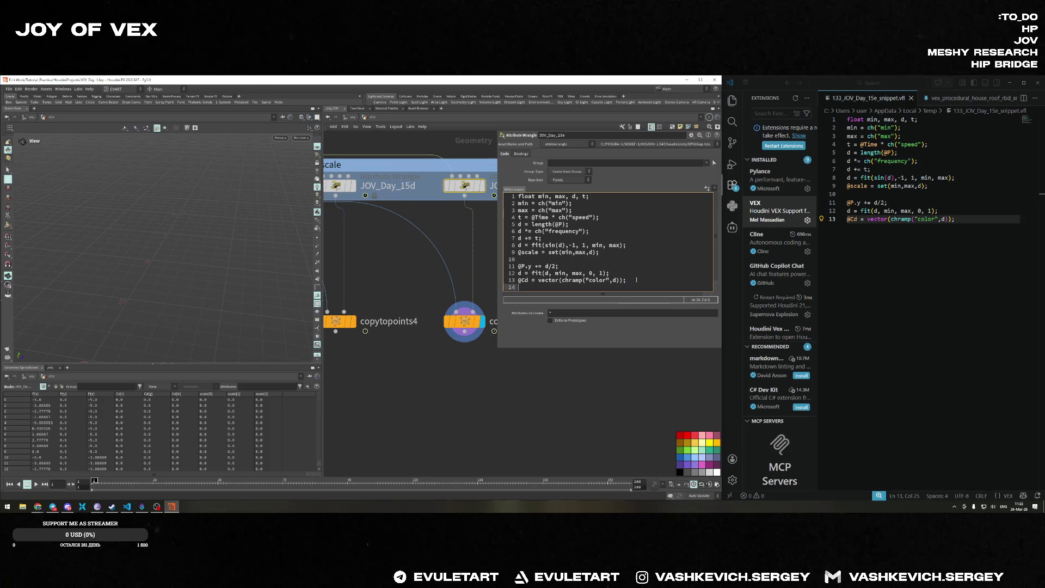
left_click(628, 255)
left_click(814, 101)
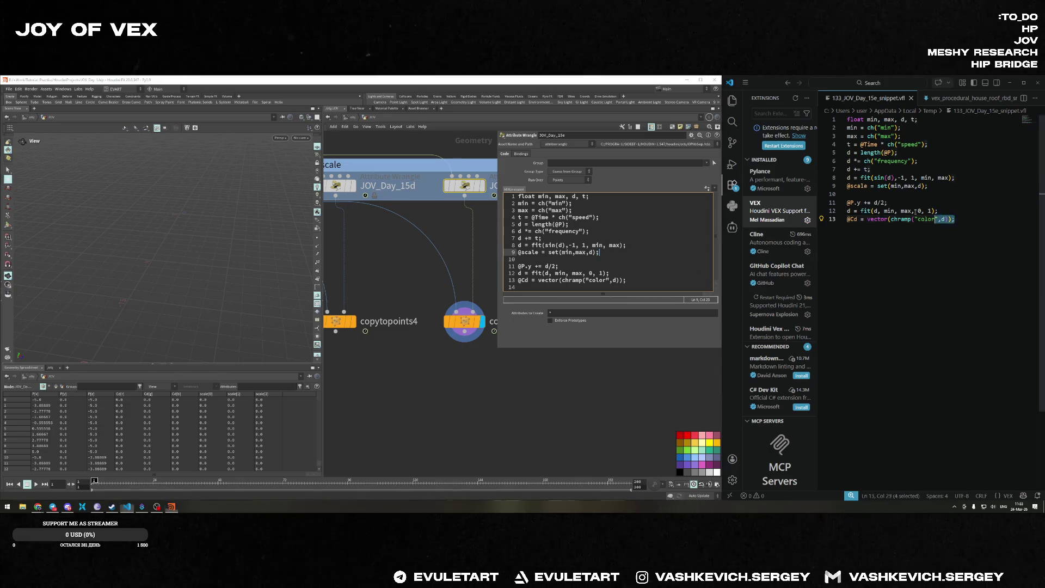
key("ctrl+a")
left_click(608, 257)
key("ctrl+a")
key("ctrl+c")
key("Delete")
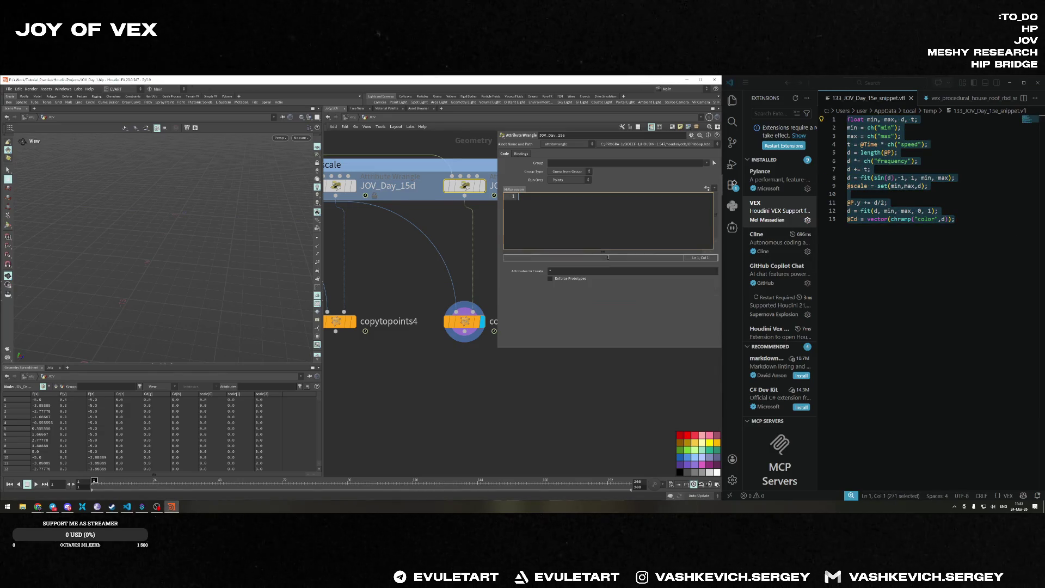
key("ctrl+v")
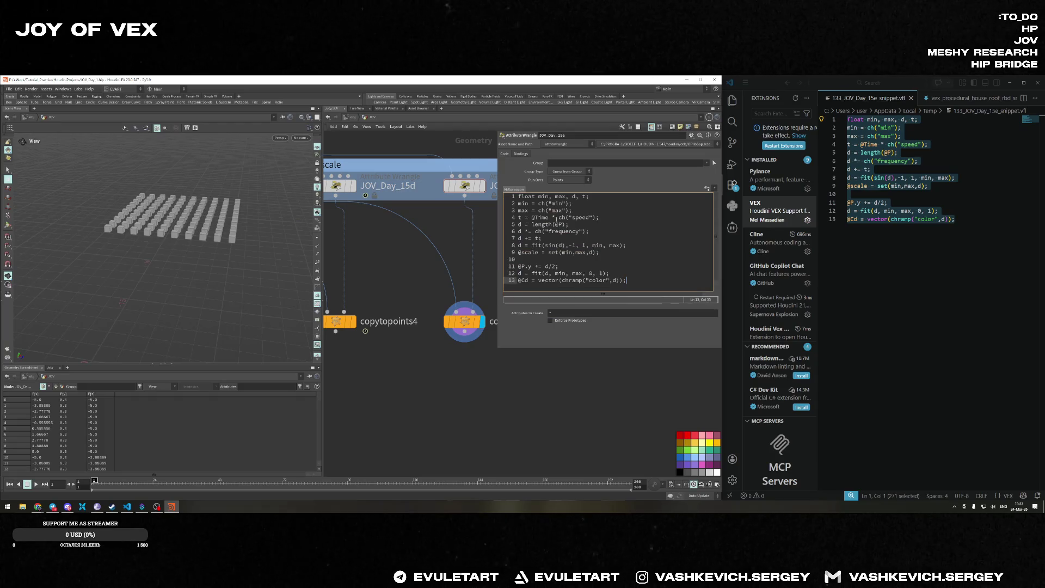
left_click(572, 375)
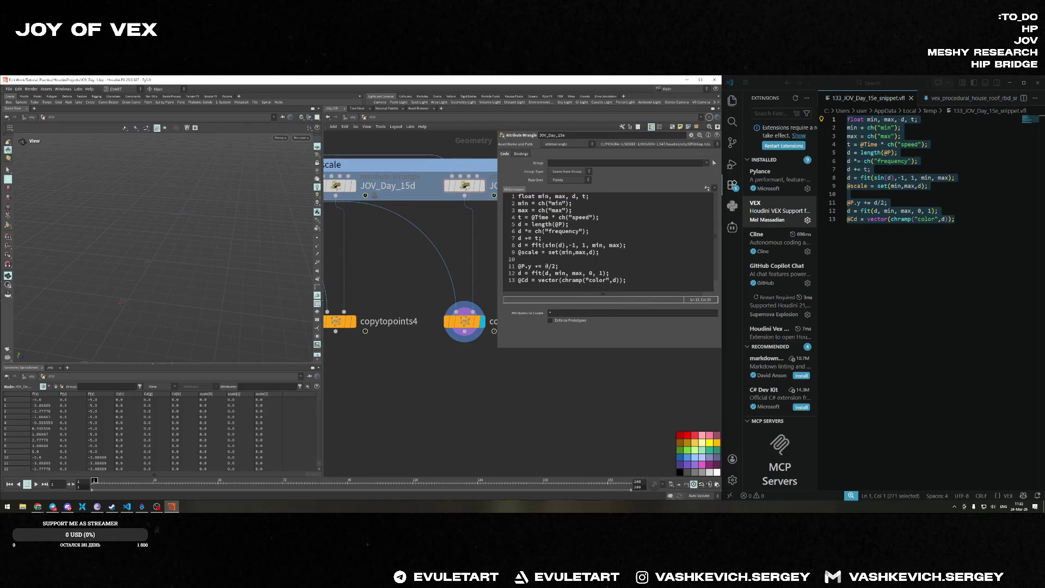
Try Run Over Primitives, then set the wrangle back to run over Points.
left_click(585, 238)
left_click(572, 179)
left_click(560, 195)
left_click(572, 180)
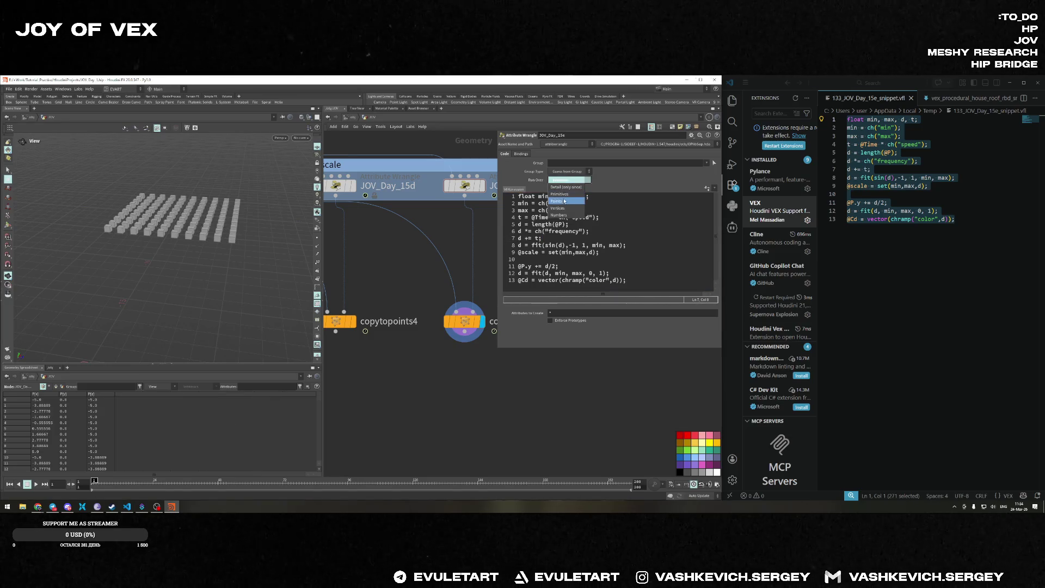
left_click(561, 200)
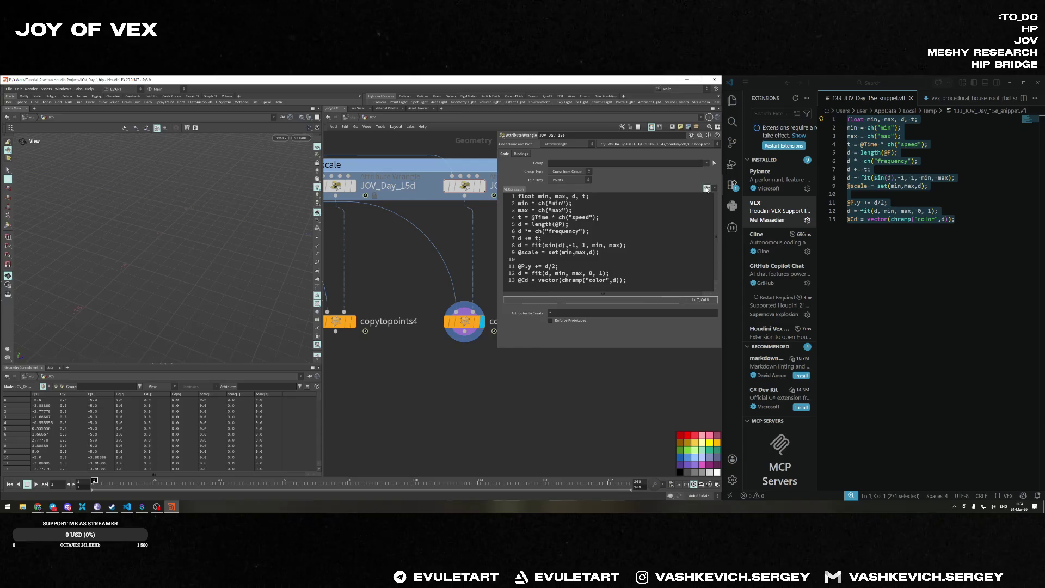
Create spare parameters and set Min .5, Max 2, Speed 2 and Frequency 2.
left_click(706, 188)
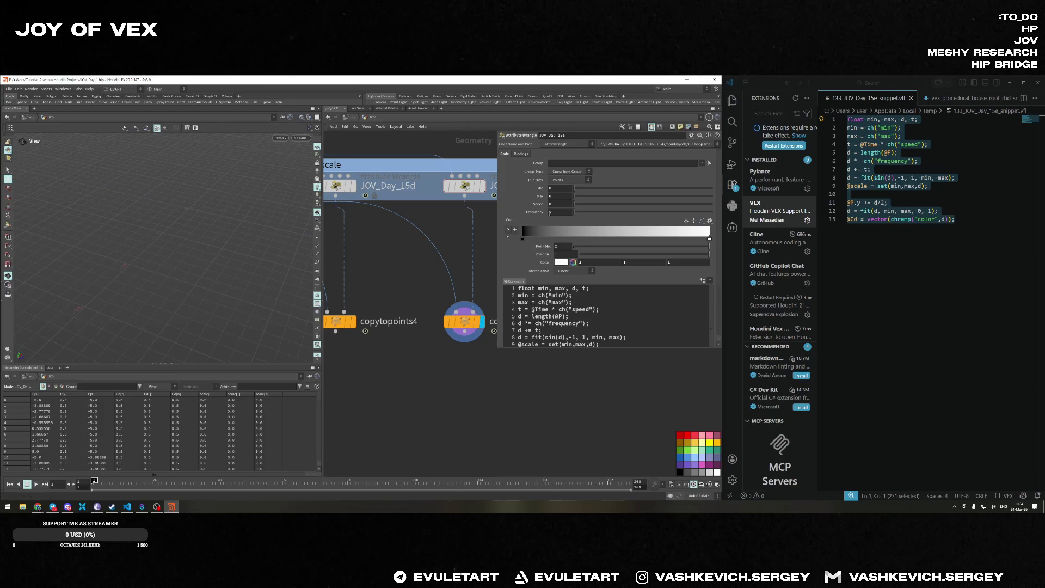
left_click(559, 188)
type(".5")
key("Tab")
type("2")
key("Tab")
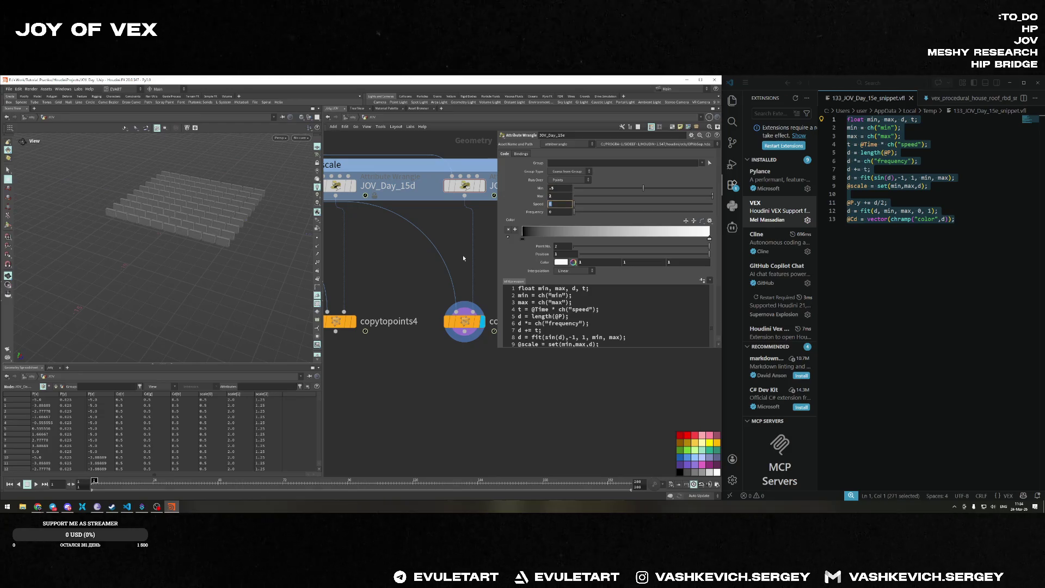
type("2")
key("Tab")
type("2")
key("Tab")
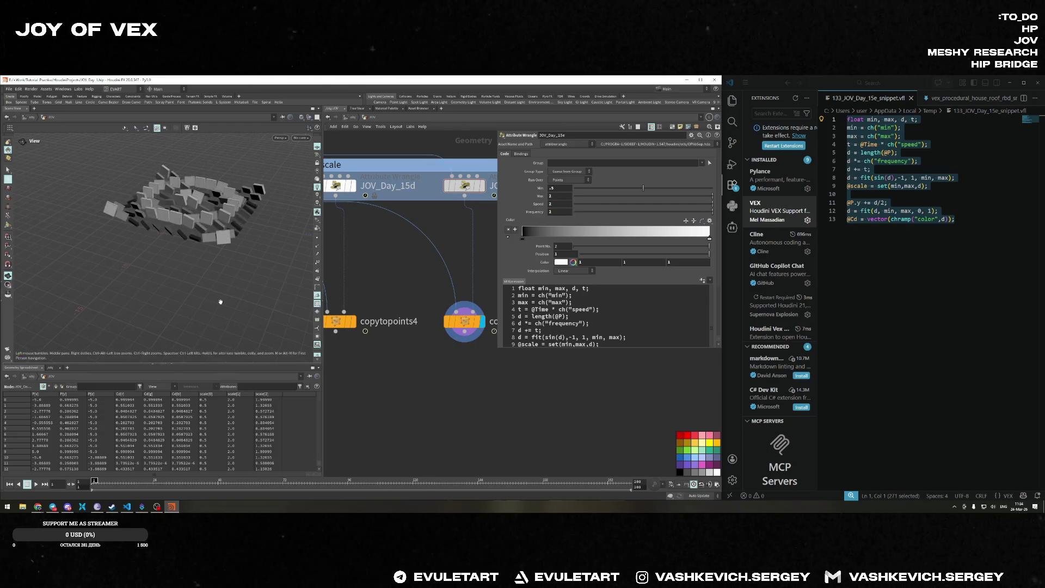
mouse_move(209, 269)
left_mouse_down()
mouse_move(171, 256)
mouse_move(133, 269)
mouse_move(125, 256)
left_mouse_up()
scroll(645, 337, "down", 2)
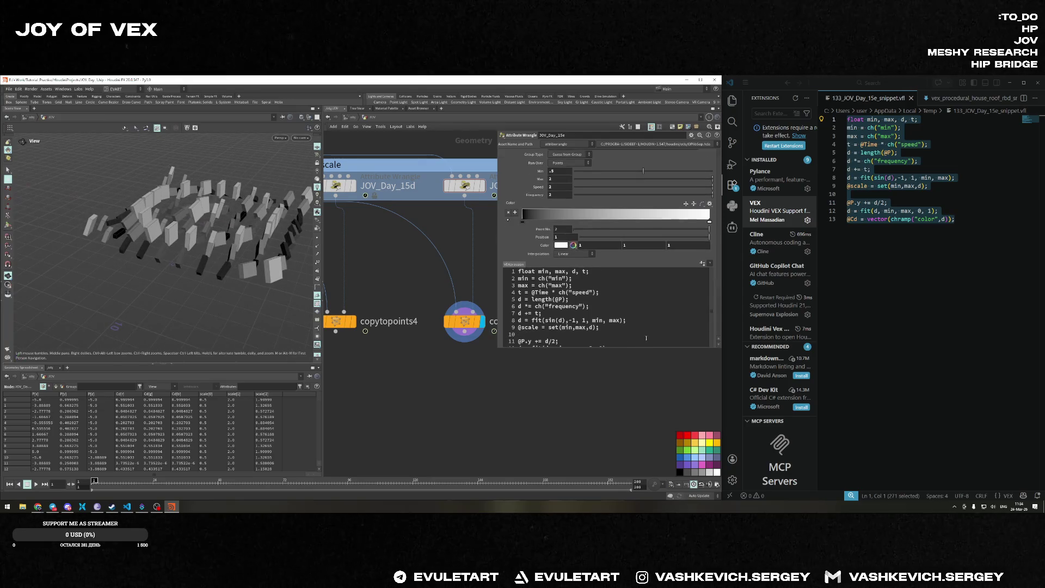
scroll(645, 336, "down", 1)
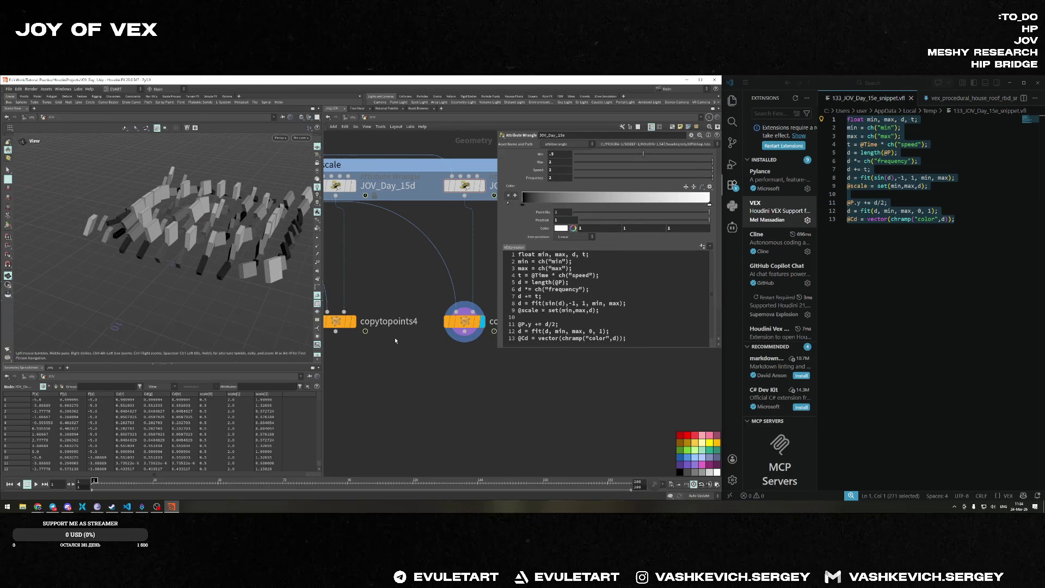
Play the animation and inspect the copytopoints5, JOV_Day_15e and box1 settings.
key("Up")
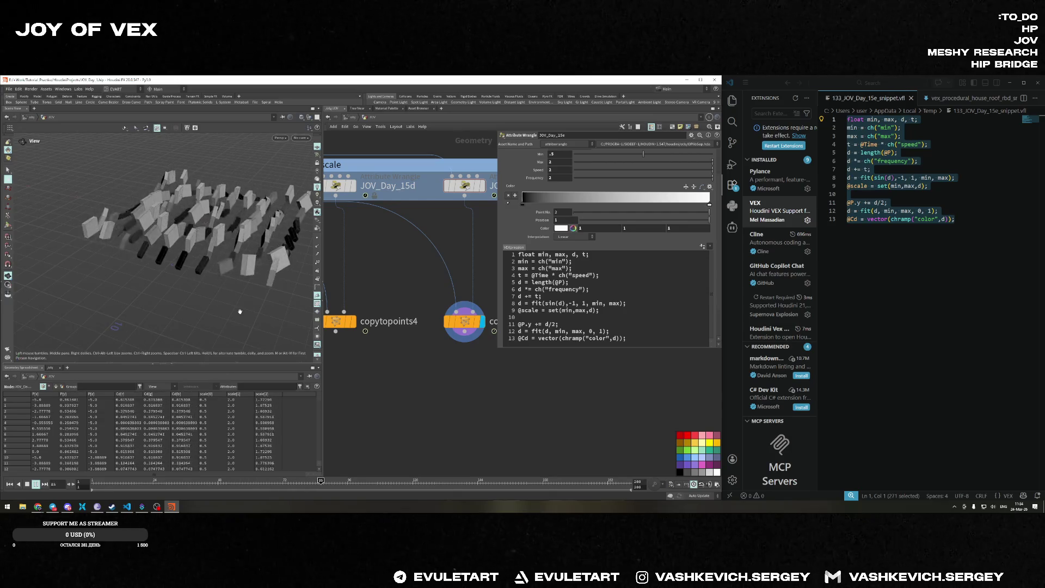
left_click(530, 322)
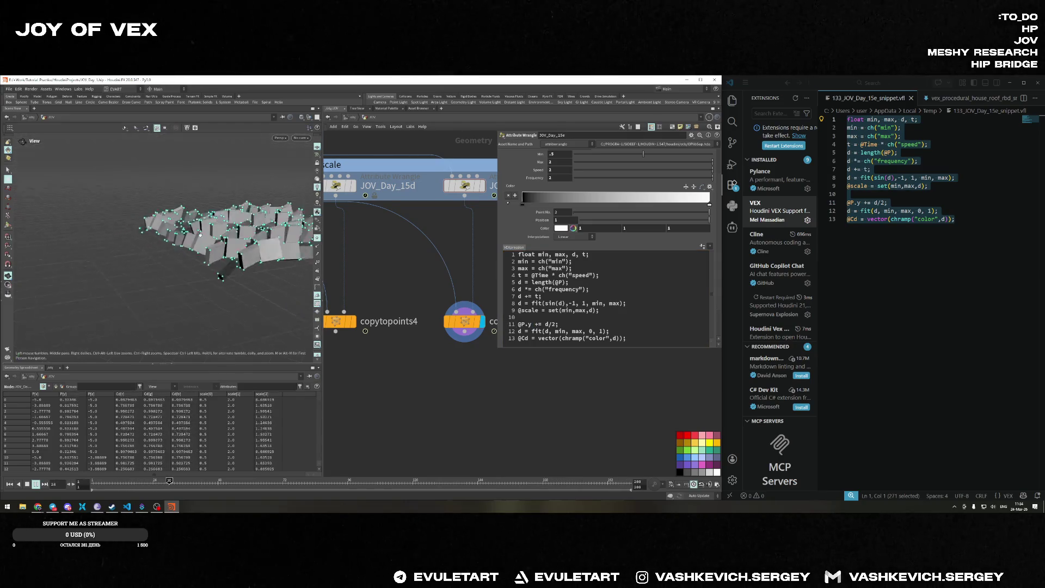
left_click(464, 321)
scroll(435, 311, "down", 5)
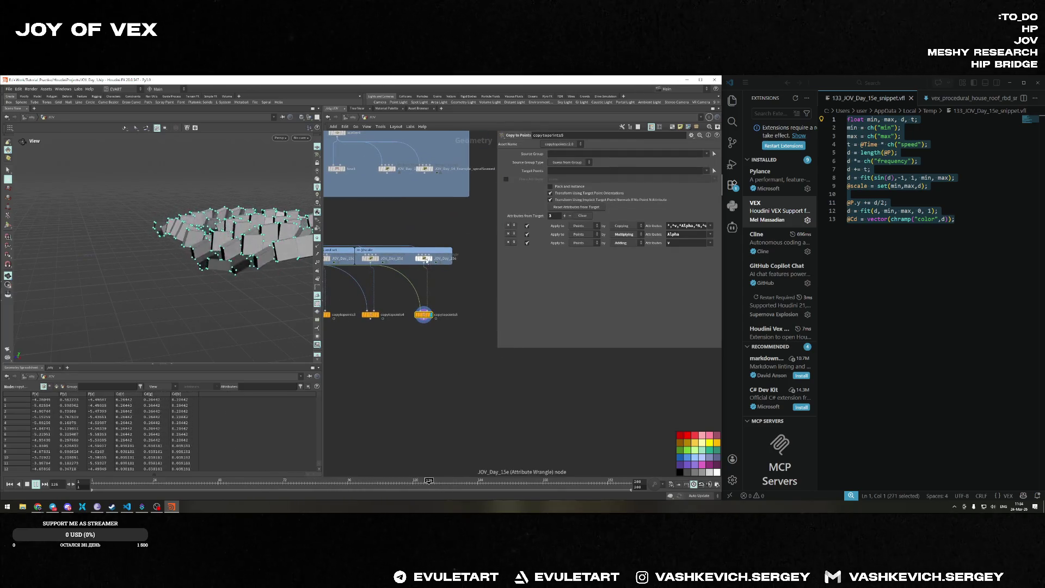
left_click(403, 242)
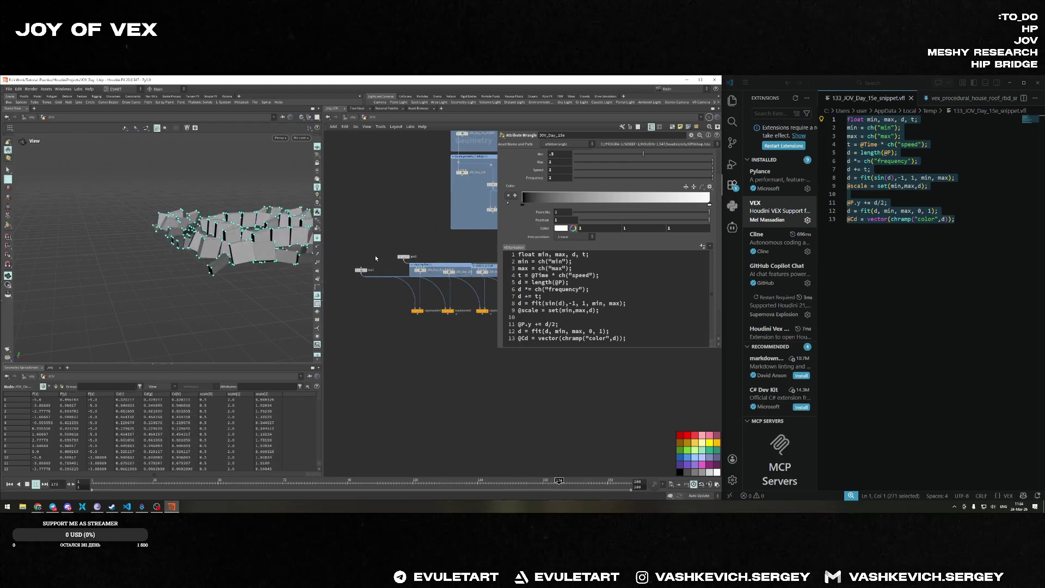
left_click(359, 256)
middle_click_drag(375, 298, 345, 296)
Display copytopoints5's copied boxes in the viewport, comparing against the wrangle's deformed grid.
left_click(475, 312)
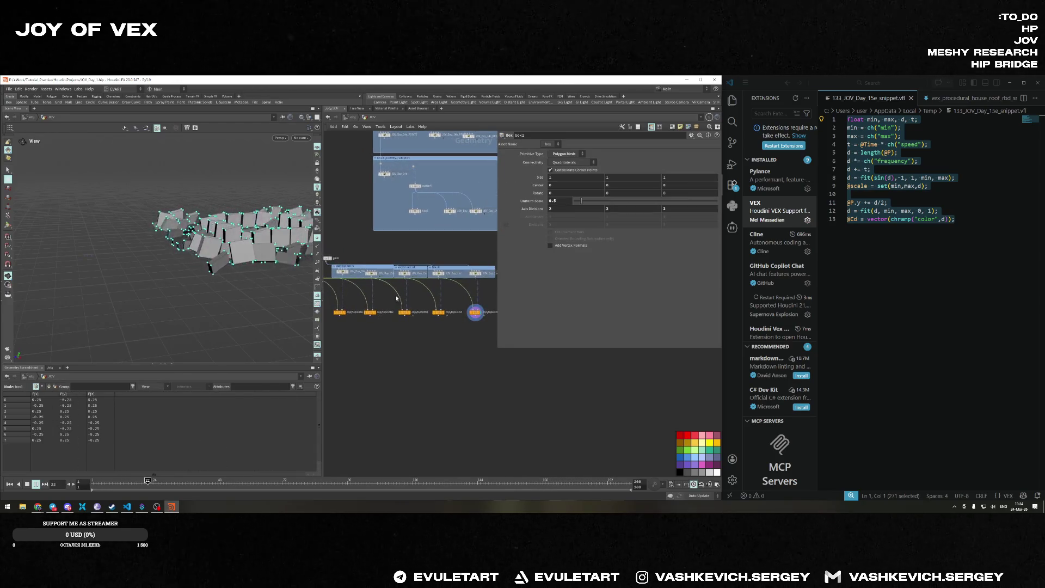
scroll(436, 327, "up", 5)
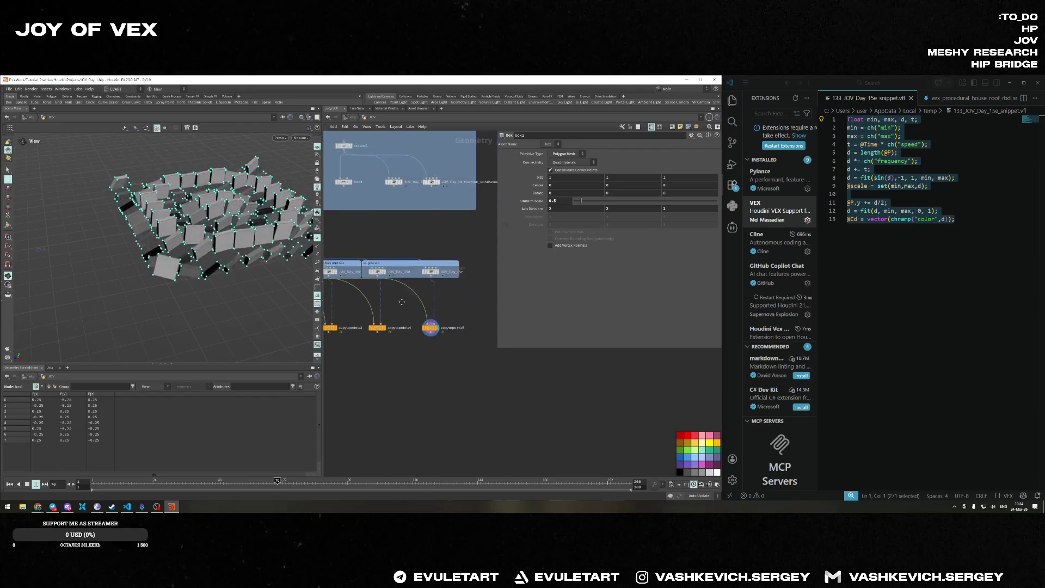
left_click(416, 348)
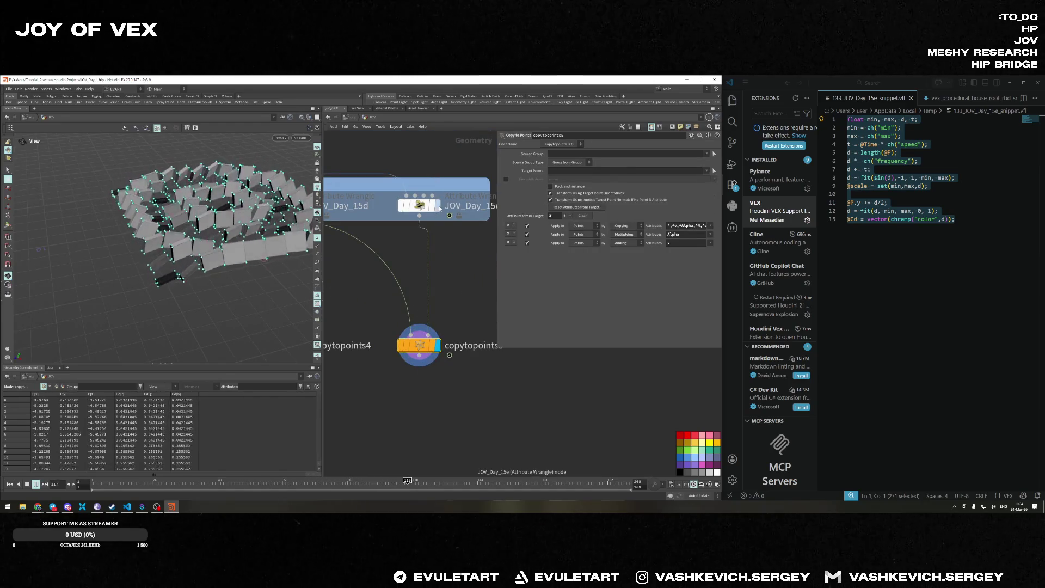
left_click(438, 206)
mouse_move(234, 228)
left_mouse_down()
mouse_move(206, 217)
mouse_move(231, 276)
mouse_move(209, 270)
left_mouse_up()
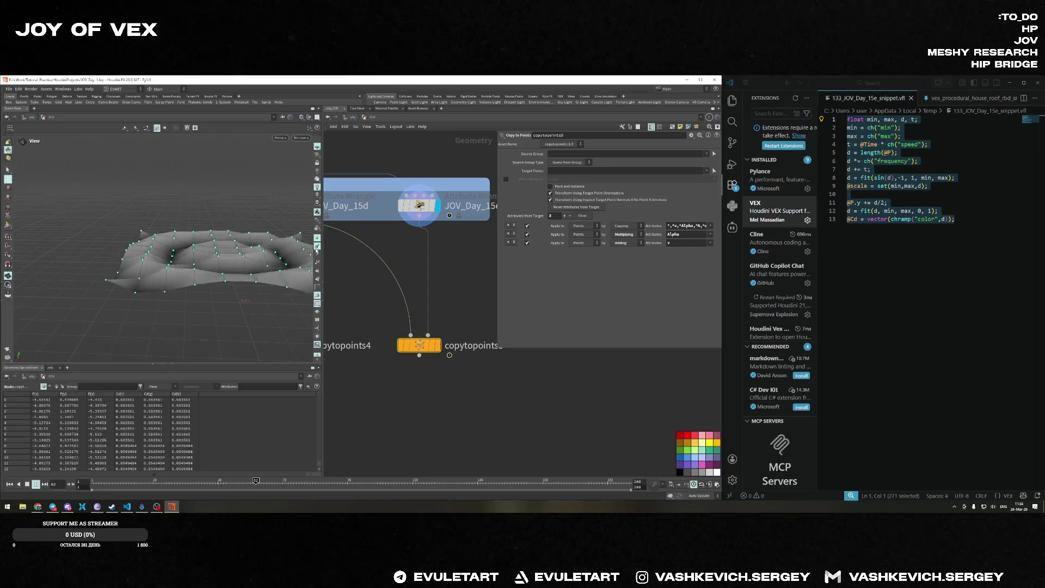
scroll(223, 271, "up", 3)
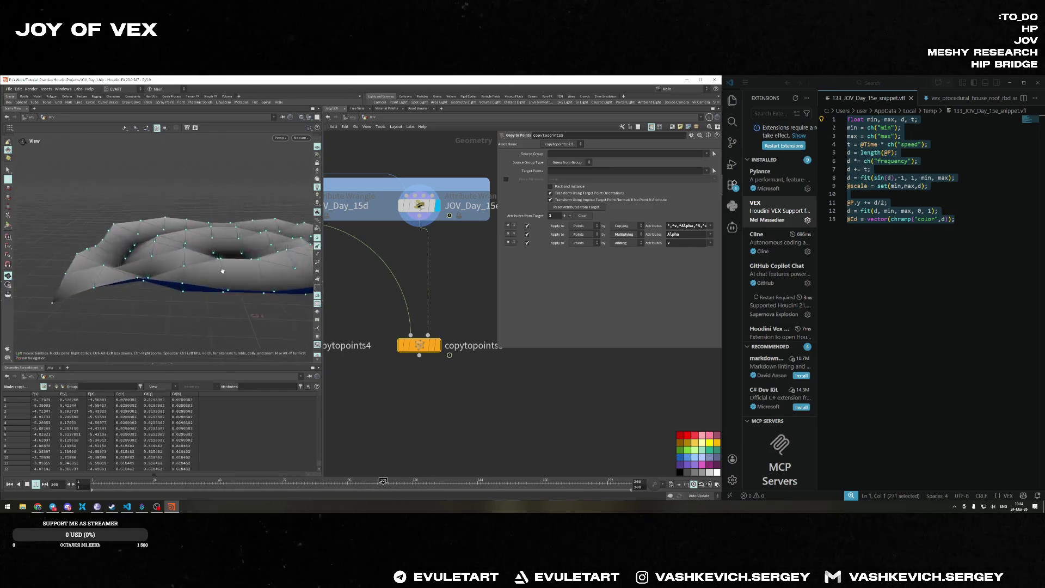
scroll(223, 271, "up", 5)
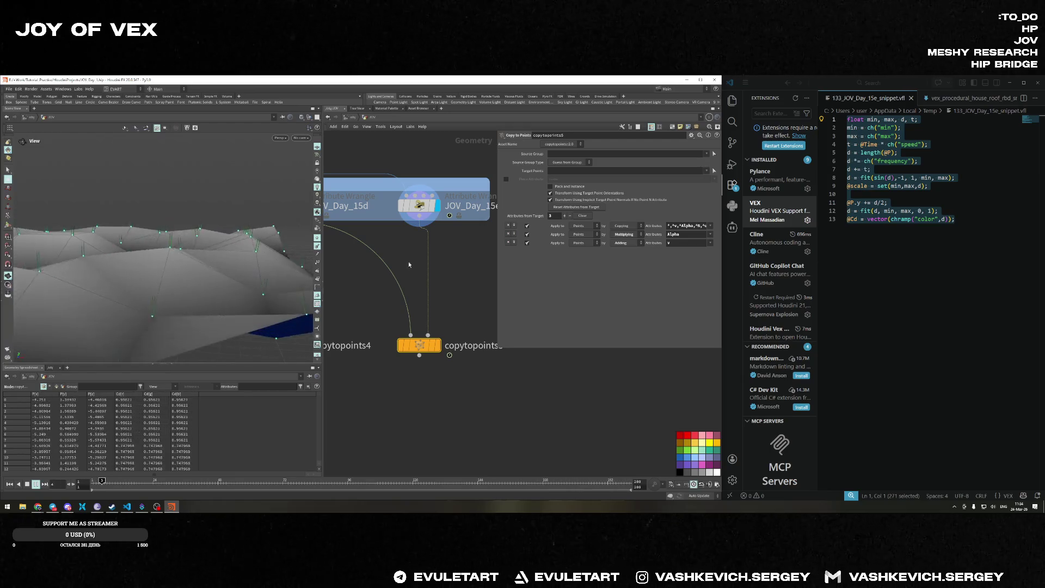
left_click(437, 345)
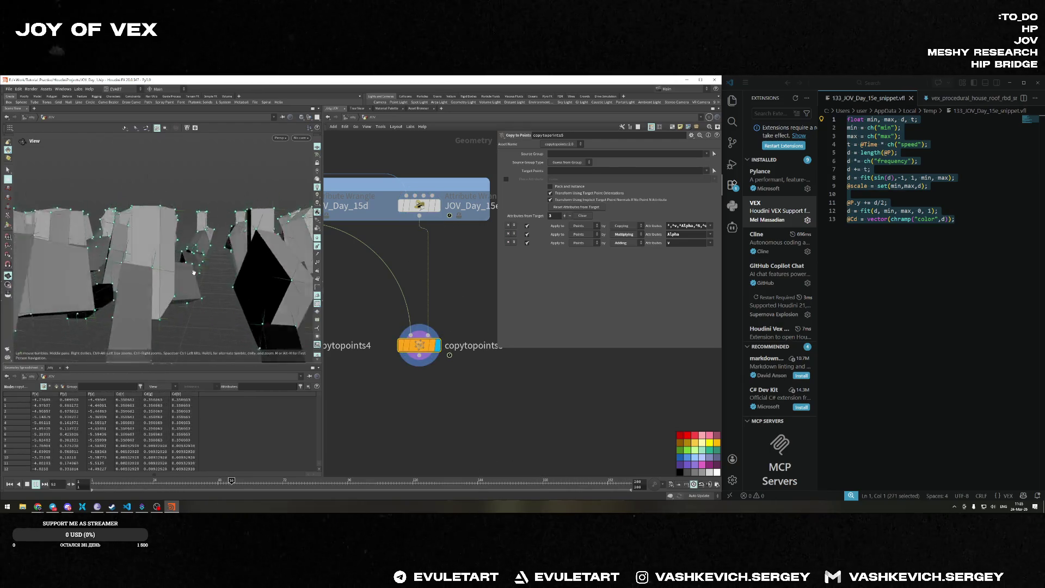
scroll(194, 272, "down", 5)
mouse_move(168, 286)
left_mouse_down()
mouse_move(140, 263)
mouse_move(149, 241)
left_mouse_up()
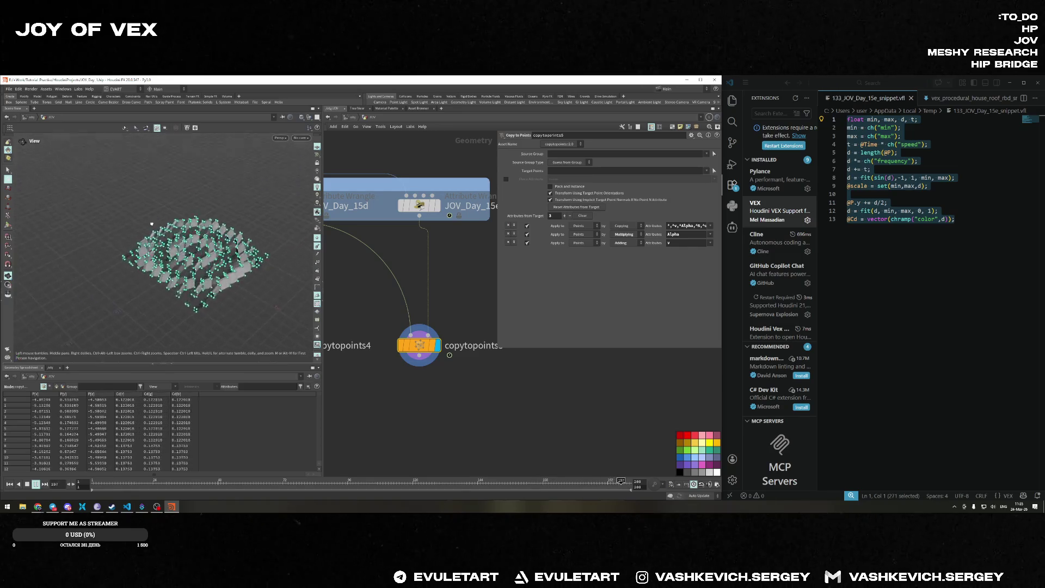
Hide the point markers and view the rippling boxes from a low side angle.
left_click(320, 238)
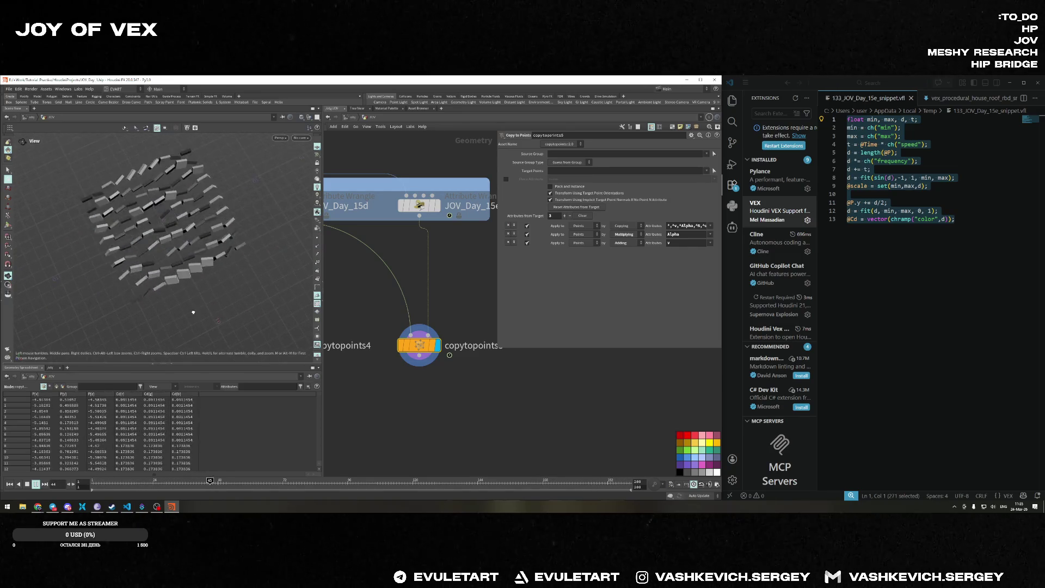
left_click_drag(194, 312, 195, 349)
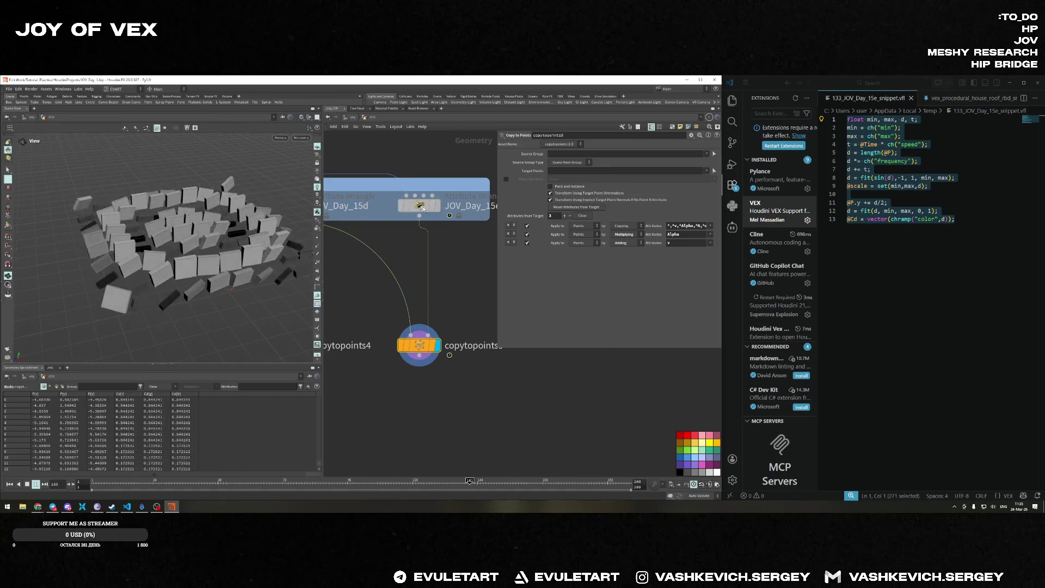
left_click(421, 206)
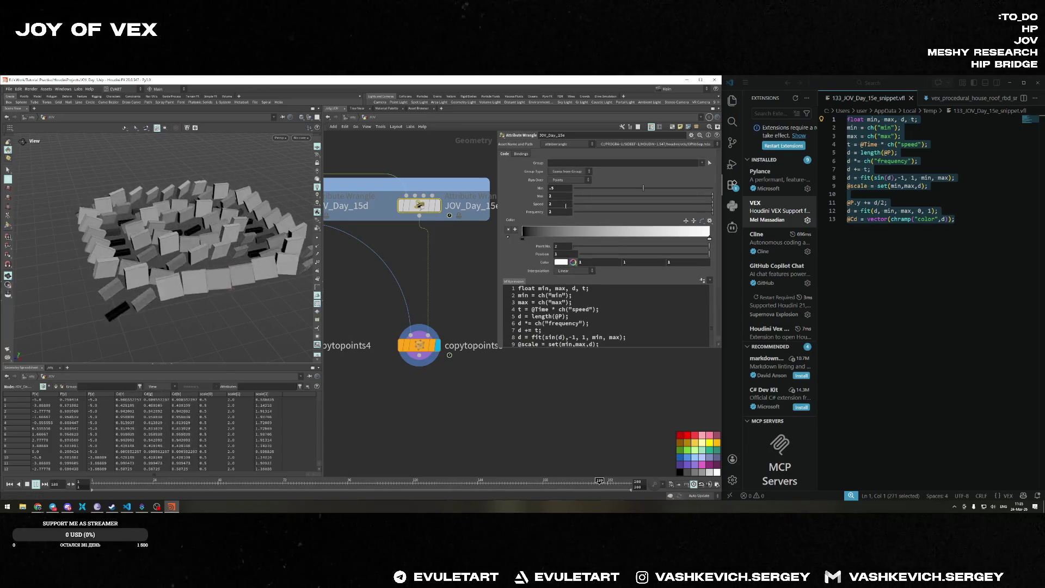
Nudge the colour ramp key and return it, then set Min to 1 and reset Speed to 1.
mouse_move(522, 241)
left_mouse_down()
mouse_move(681, 242)
mouse_move(523, 242)
left_mouse_up()
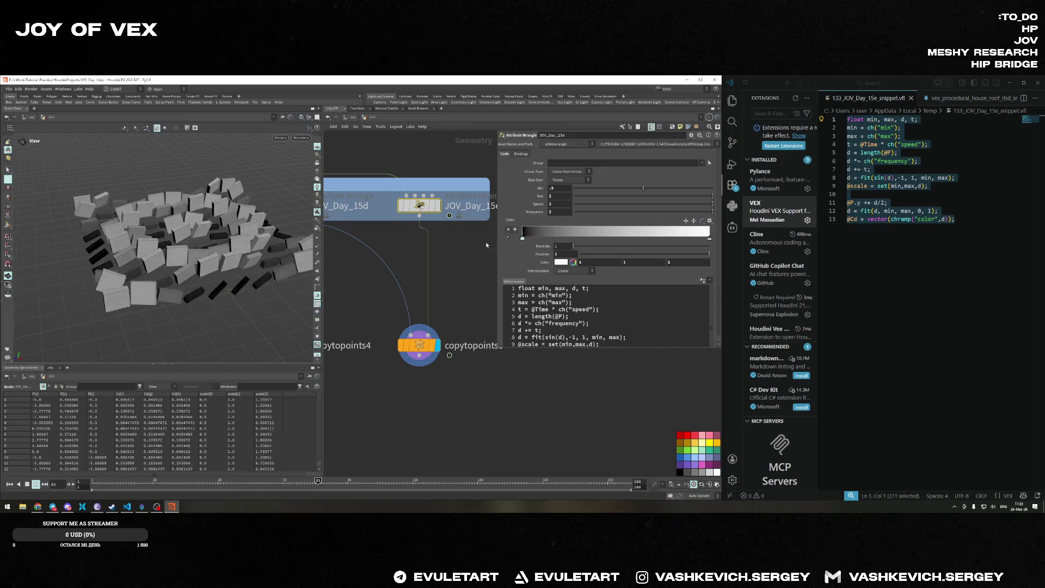
left_click_drag(563, 188, 527, 191)
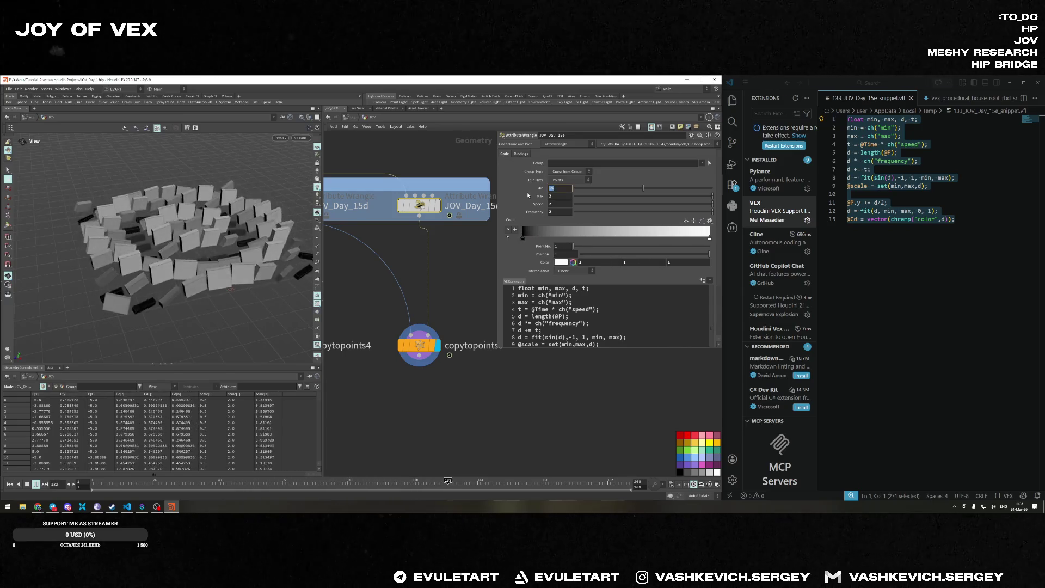
type("1")
key("Return")
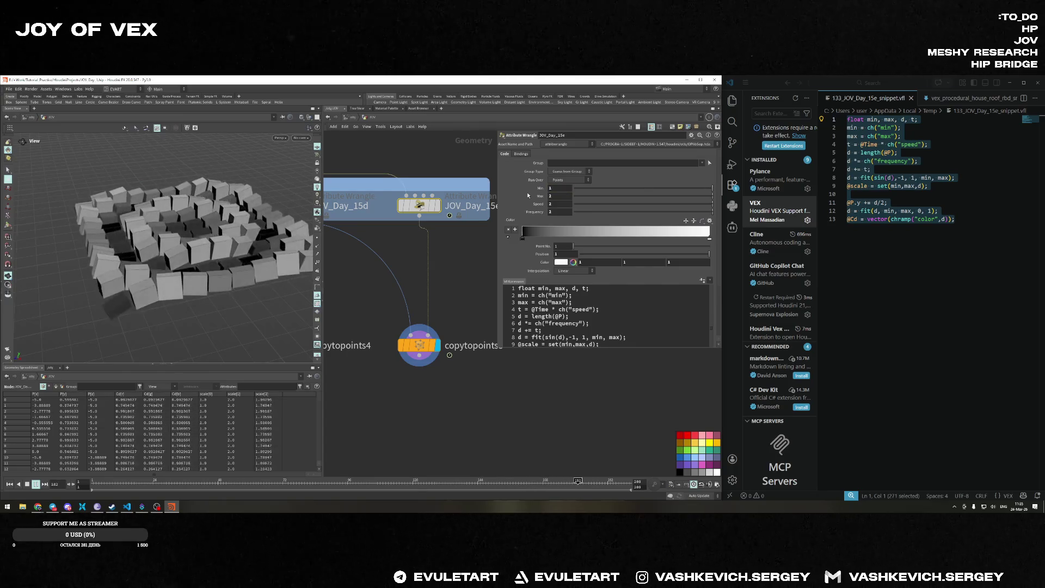
middle_click(522, 204, "ctrl")
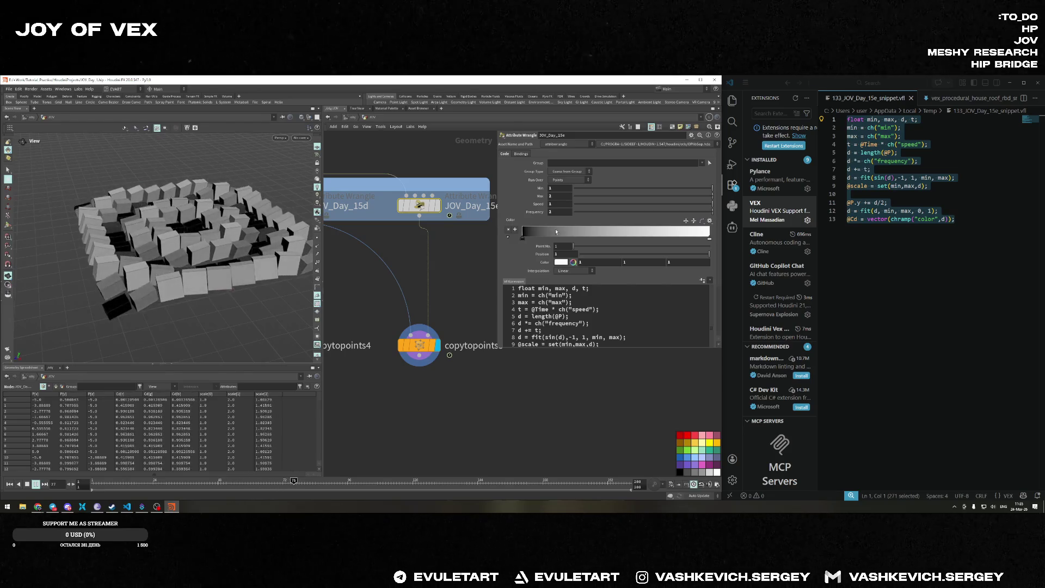
Set Frequency to 2, with Min ending back at 1.
type("2")
key("Return")
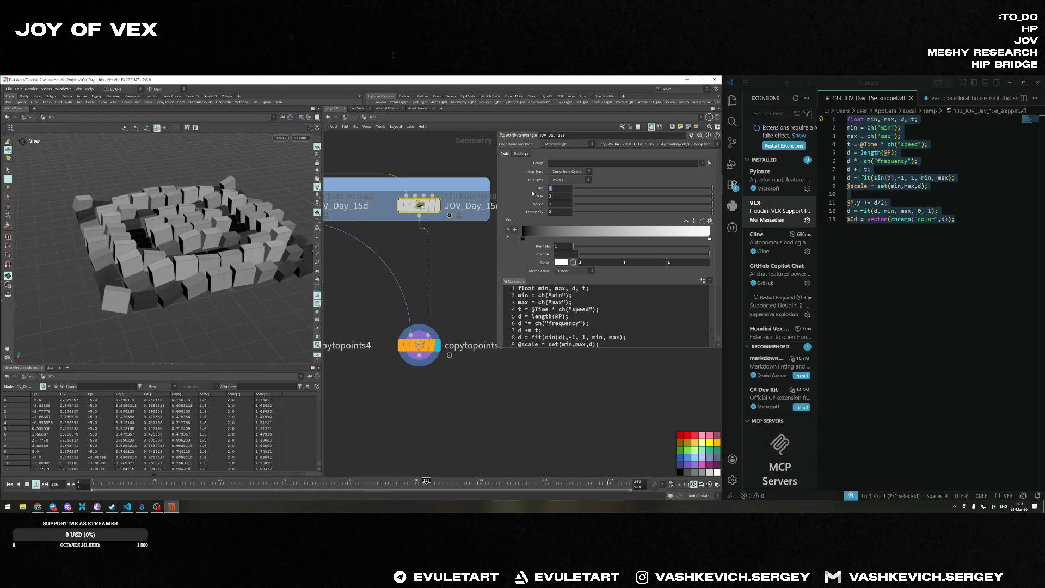
type("2")
key("Return")
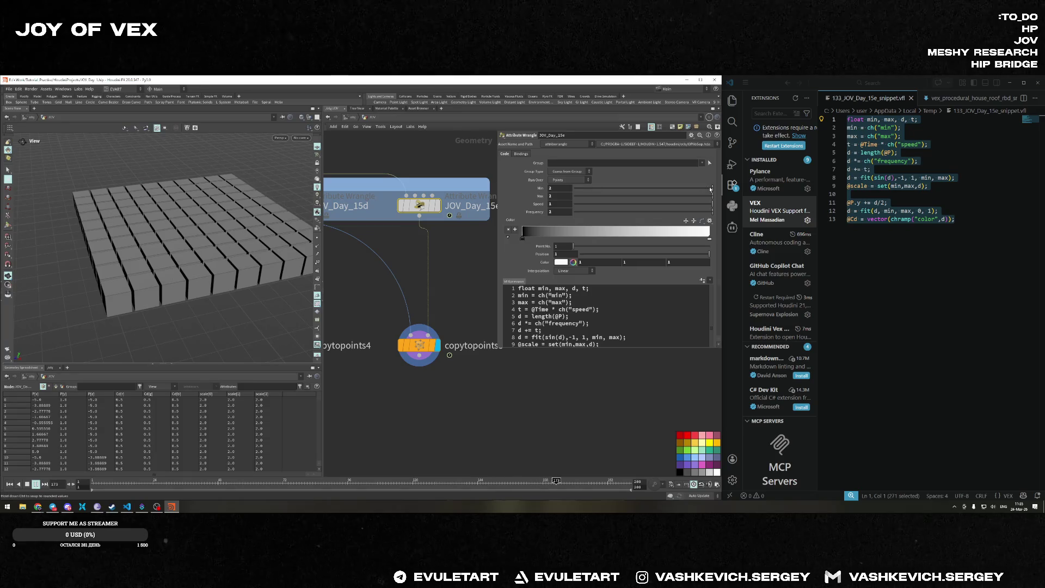
left_click(710, 189)
Raise JOV_Day_15e's Max gradually to about 1.447 so the boxes grow larger.
left_click_drag(674, 195, 613, 198)
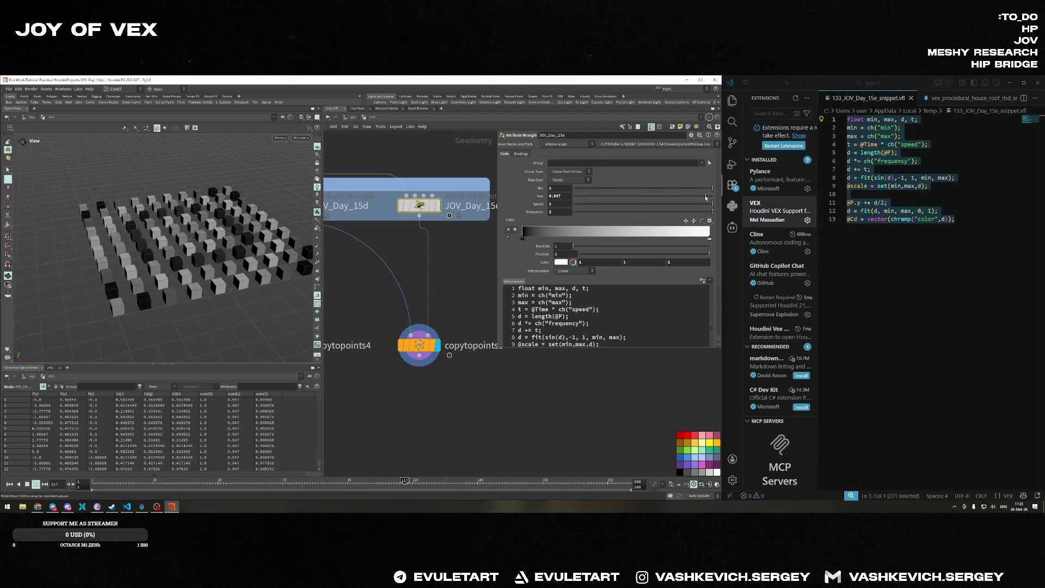
middle_click_drag(558, 195, 592, 191)
mouse_move(180, 234)
left_mouse_down()
mouse_move(177, 256)
mouse_move(186, 201)
mouse_move(86, 268)
left_mouse_up()
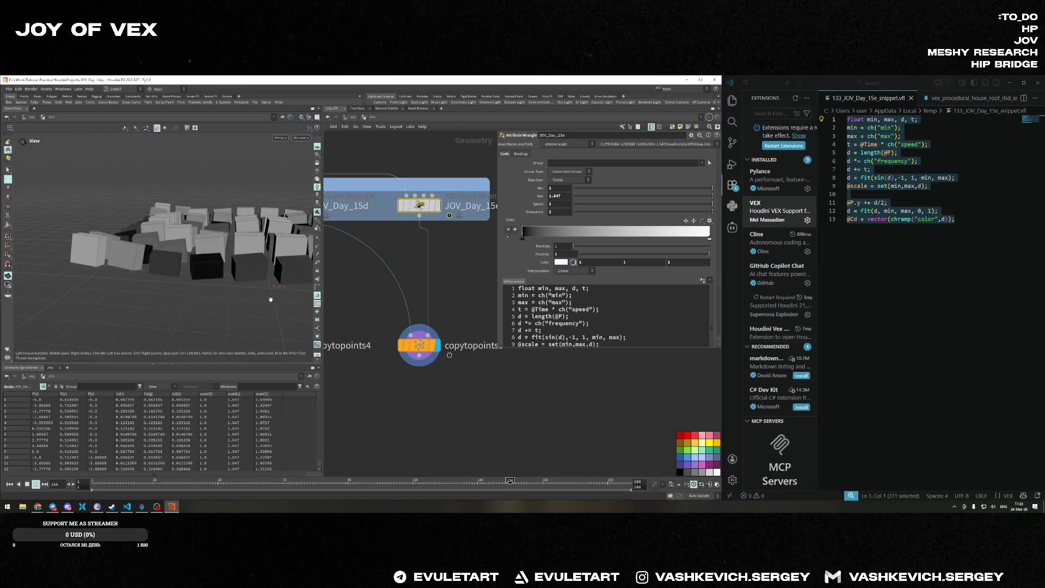
left_click(972, 263)
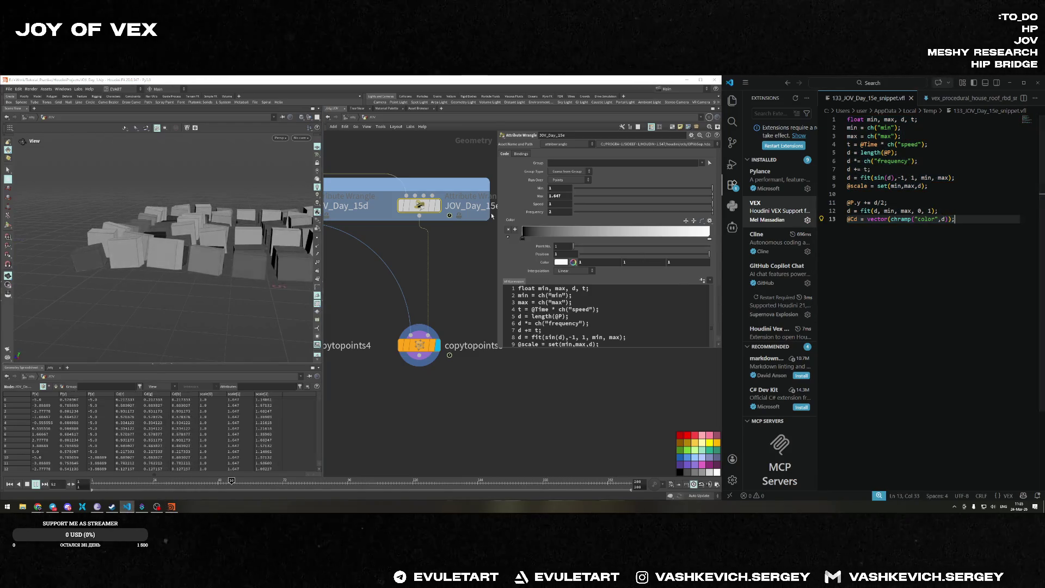
Select the JOV_Day_15e wrangle and start editing its VEX code.
scroll(439, 199, "down", 3)
left_click(348, 203)
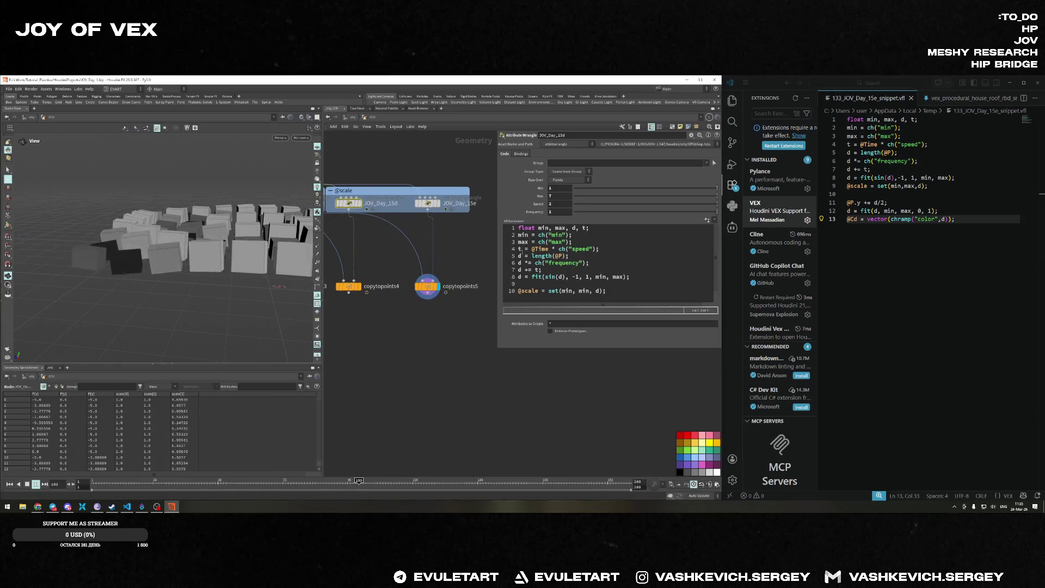
left_click(427, 203)
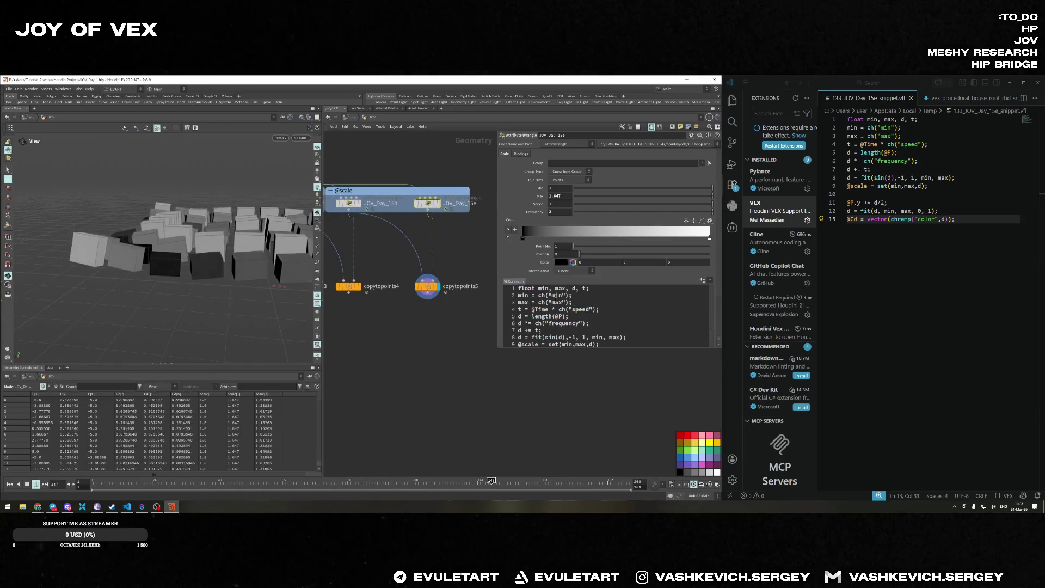
scroll(565, 295, "down", 3)
left_click(593, 252)
key("Return")
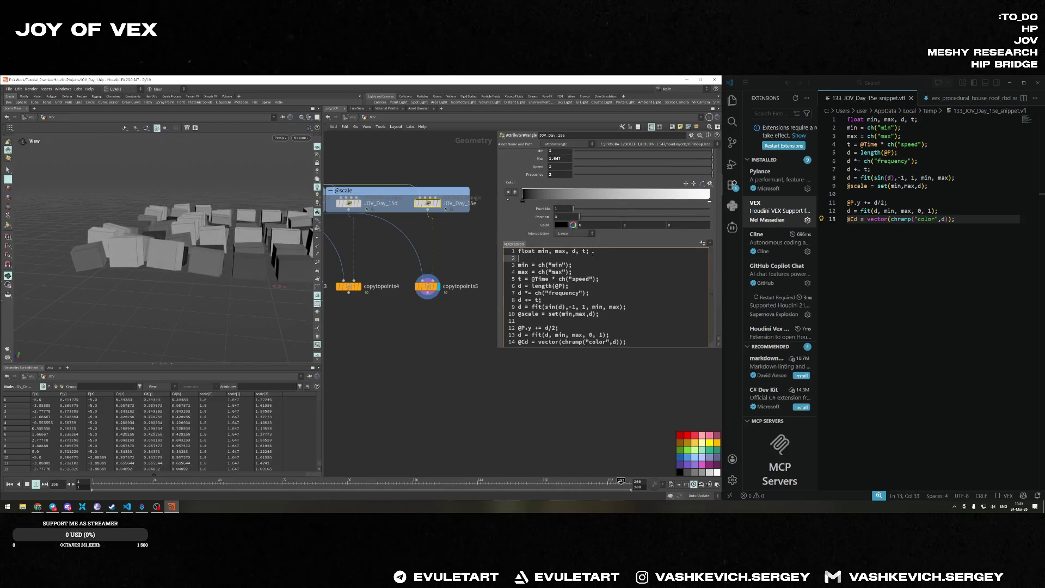
key("BackSpace")
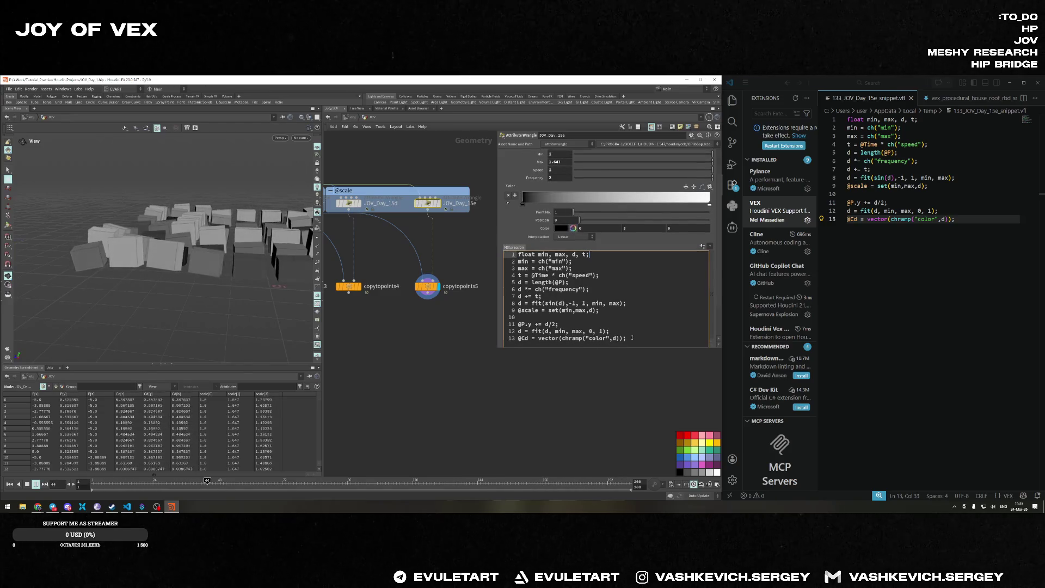
Replace the wrangle's last three code lines with the three lines pasted from the snippet.
left_click_drag(509, 338, 456, 325)
key("ctrl+c")
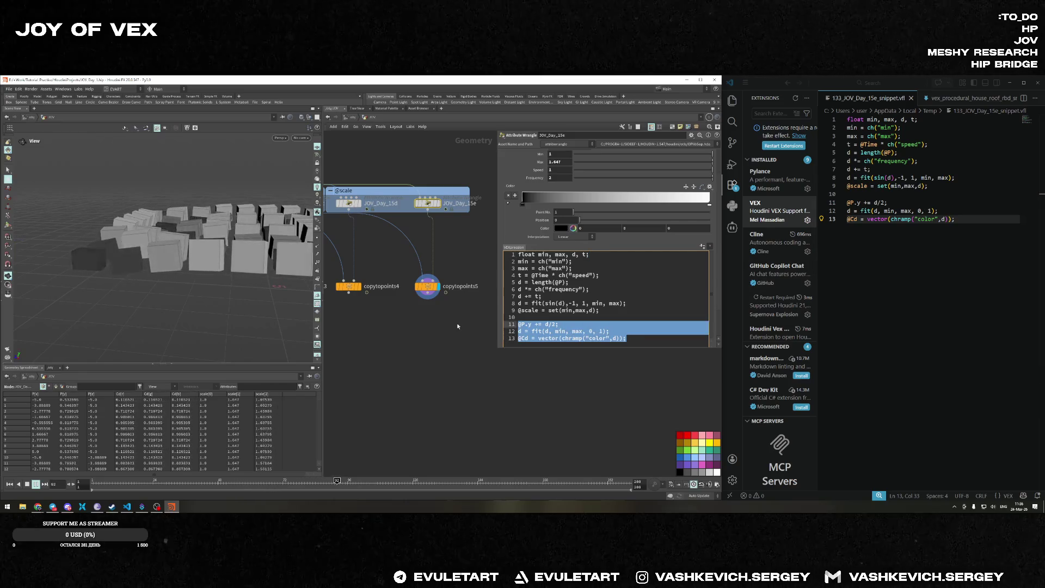
key("BackSpace")
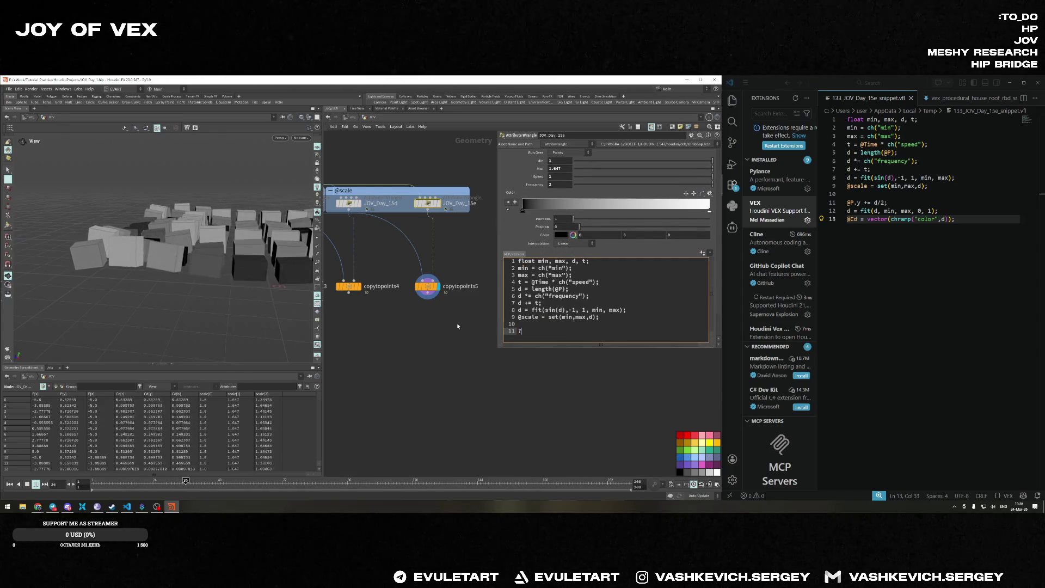
type("s")
key("BackSpace")
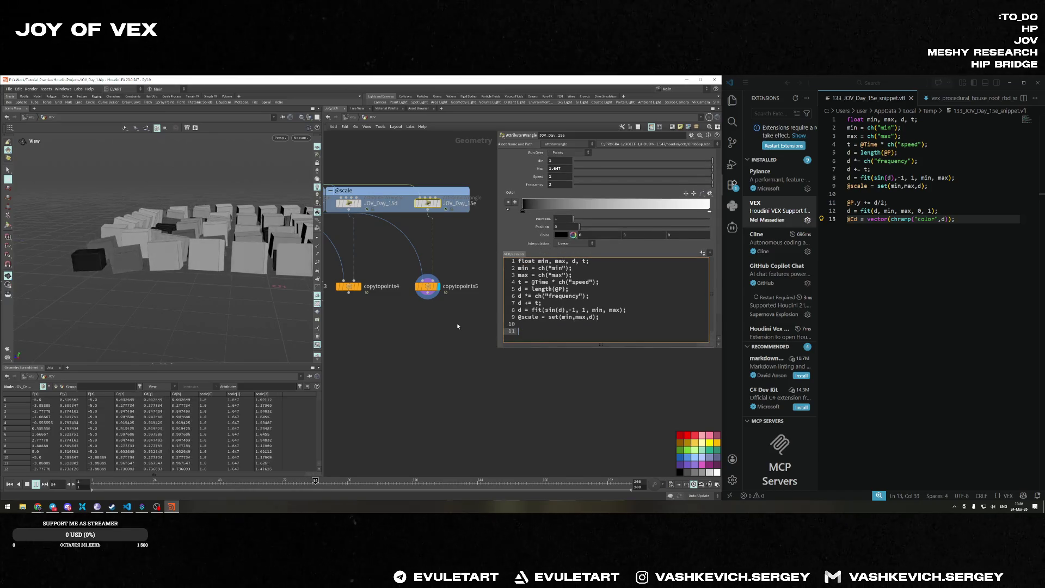
key("ctrl+v")
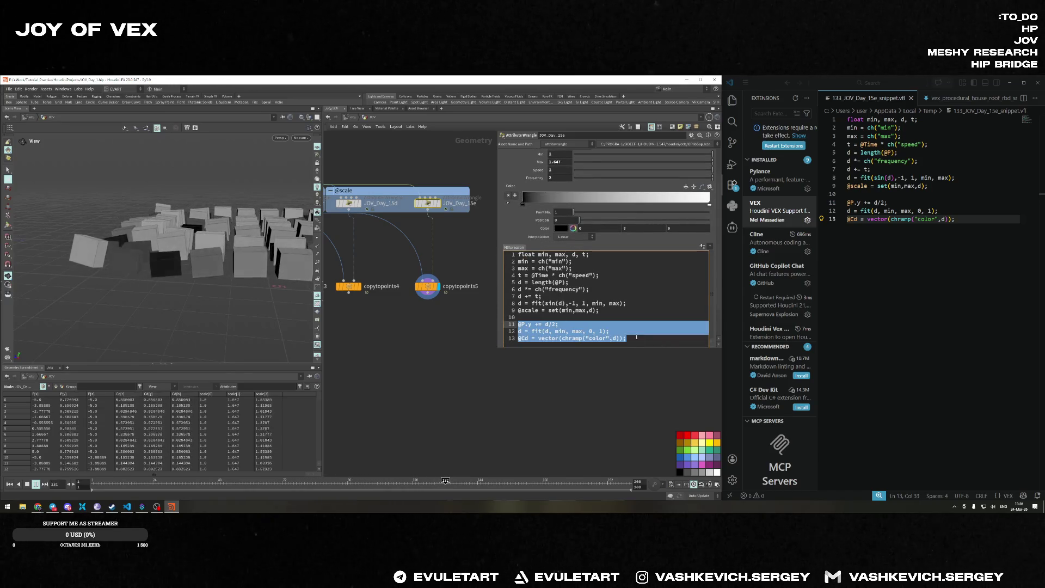
left_click(636, 337)
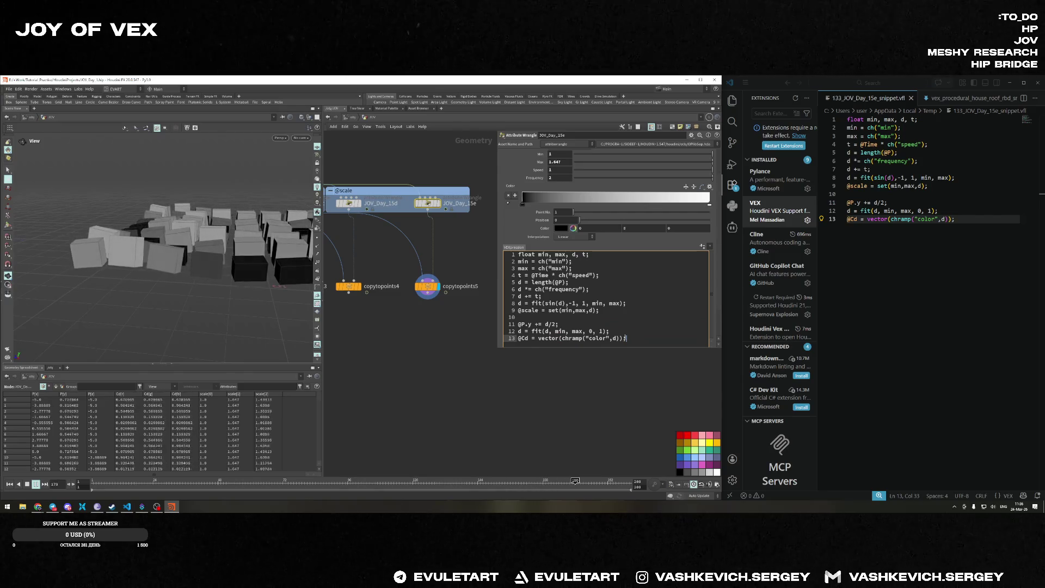
left_click_drag(621, 338, 471, 324)
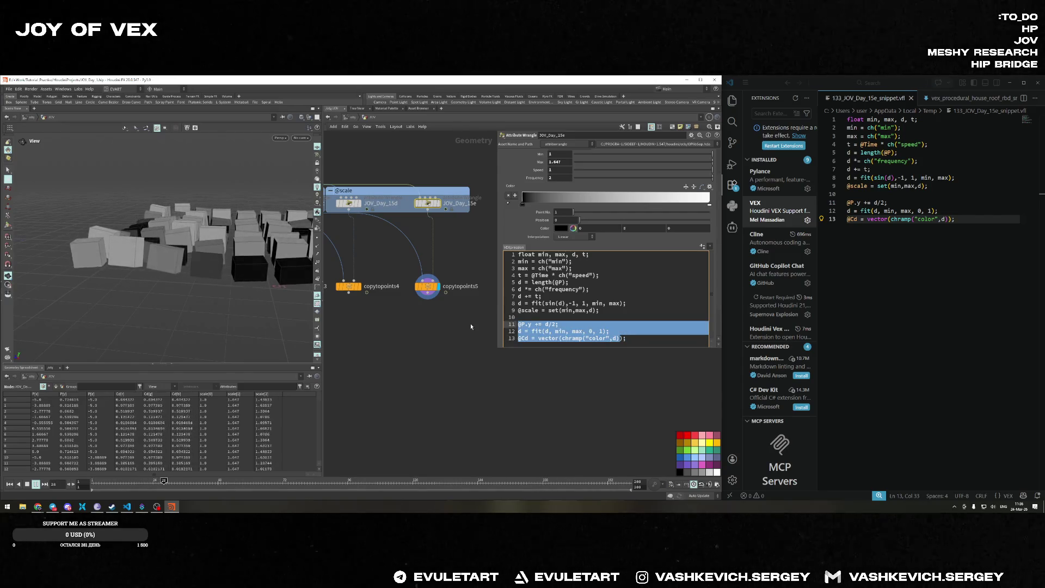
key("BackSpace")
key("ctrl+z")
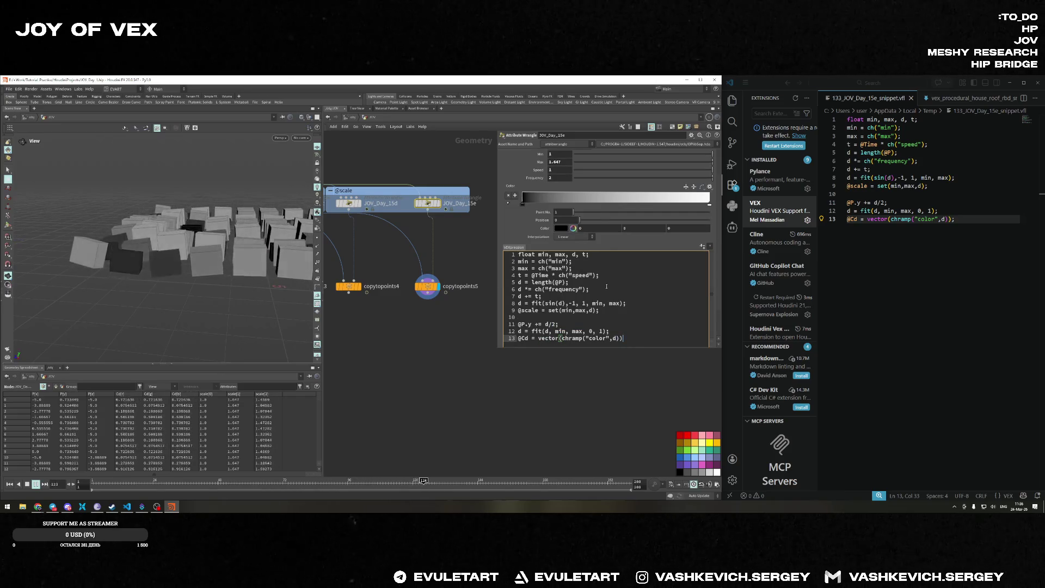
left_click(964, 214)
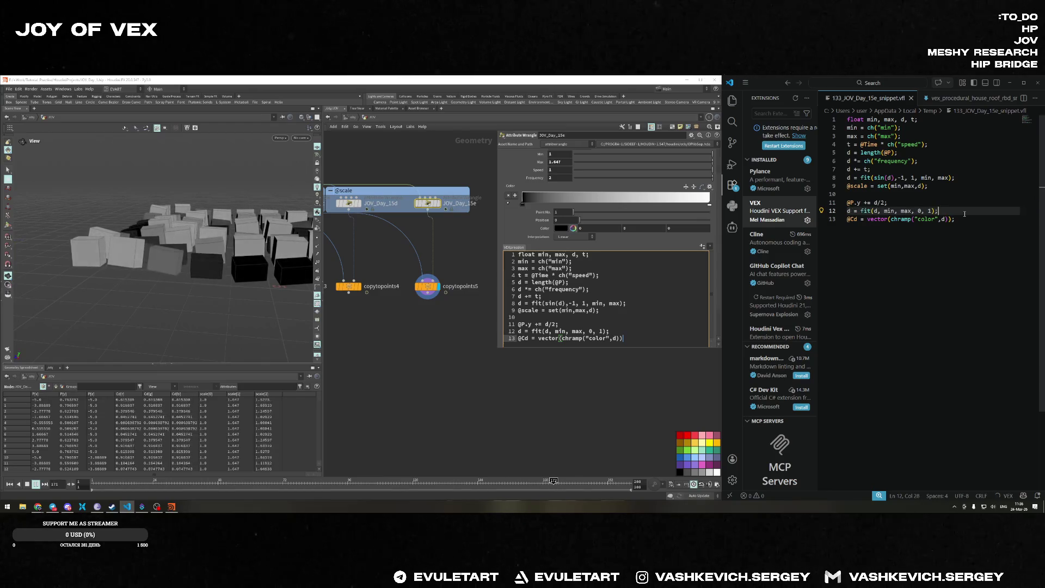
key("Down")
key("ctrl+slash")
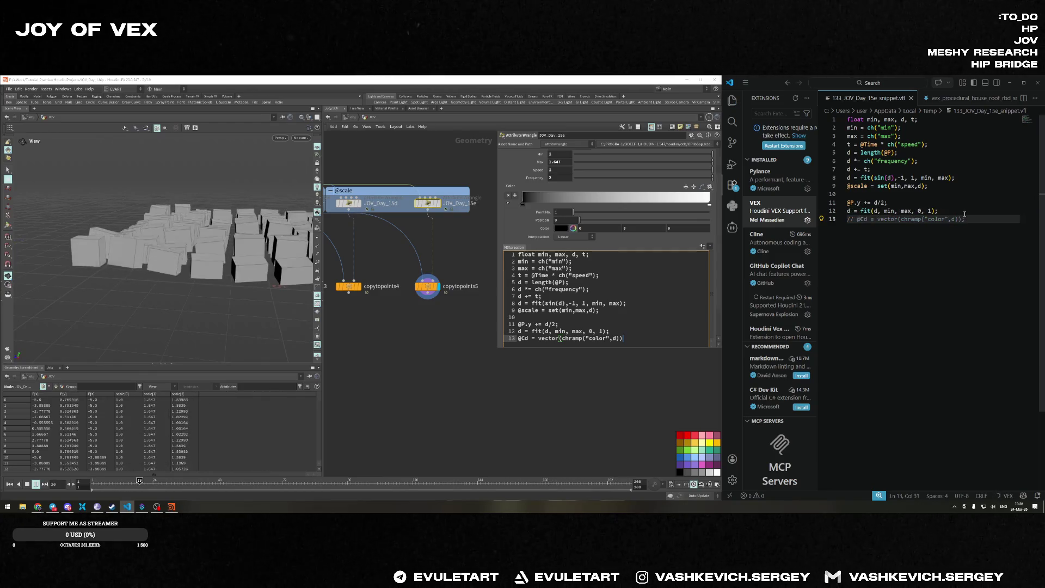
key("ctrl+slash")
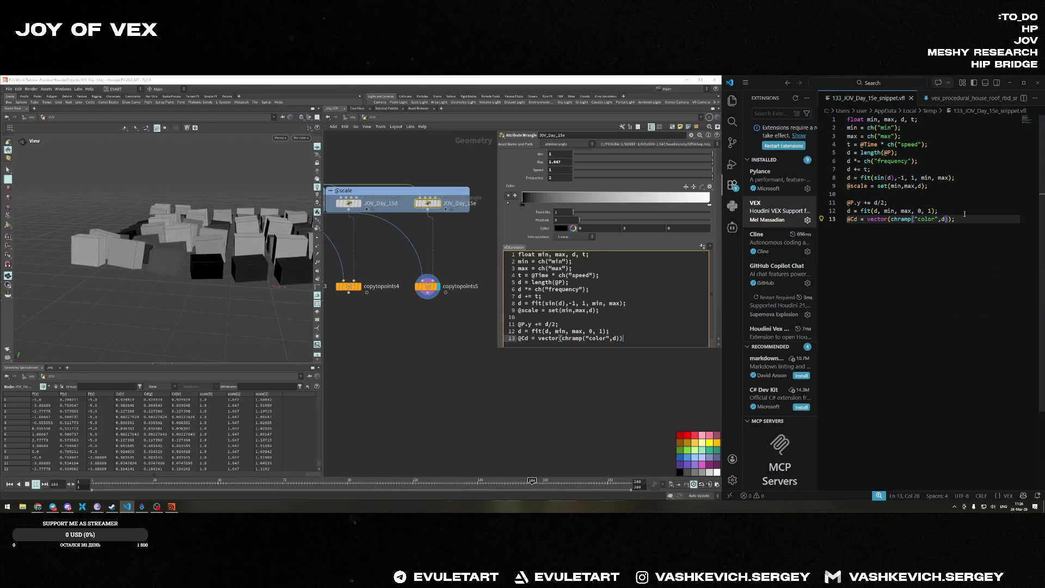
type("sss")
key("BackSpace")
key("BackSpace")
key("BackSpace")
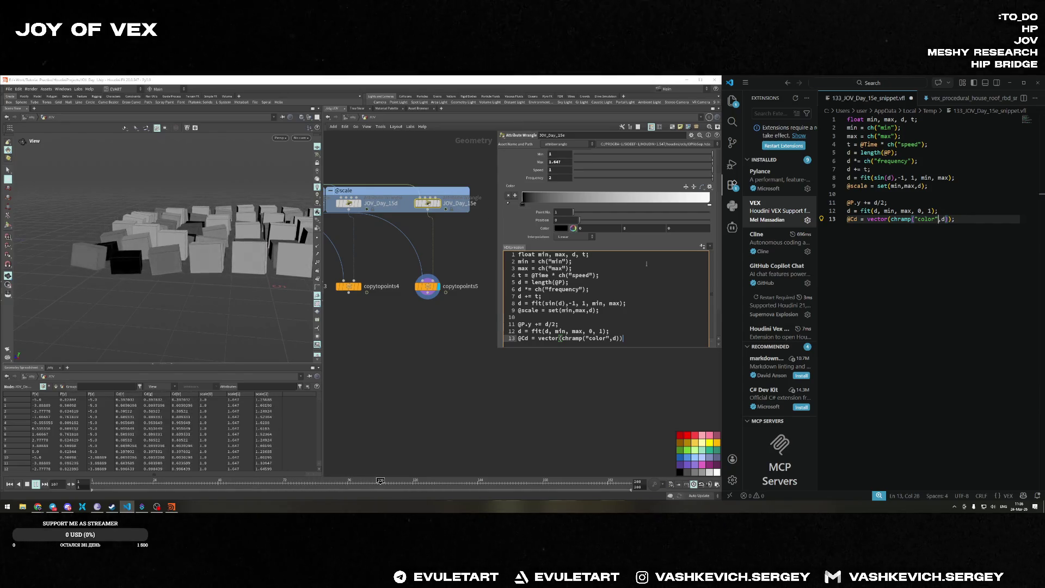
key("alt+Tab")
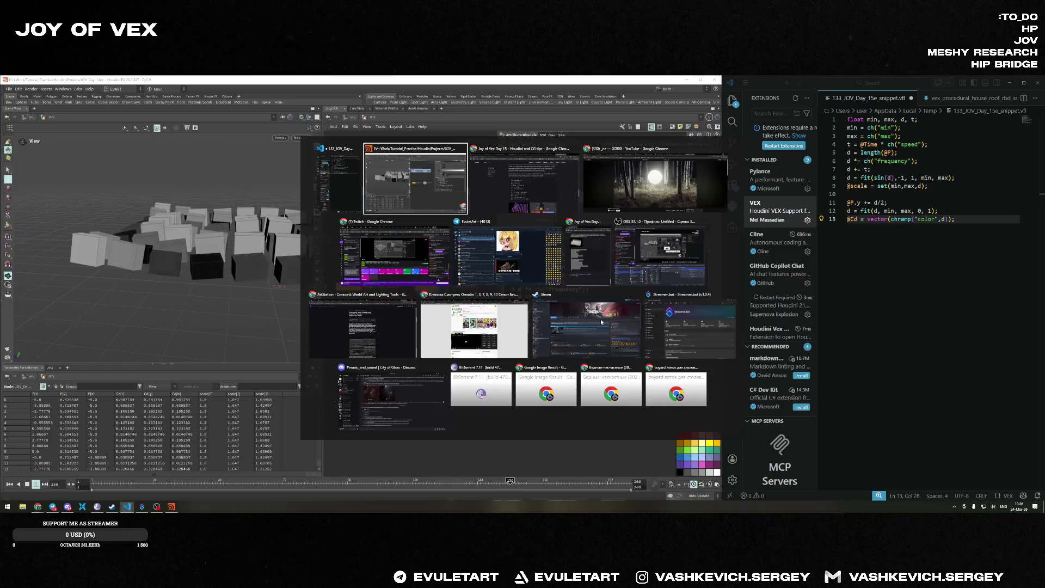
Return to Houdini and place the caret in JOV_Day_15e's VEX code.
key("alt+Tab")
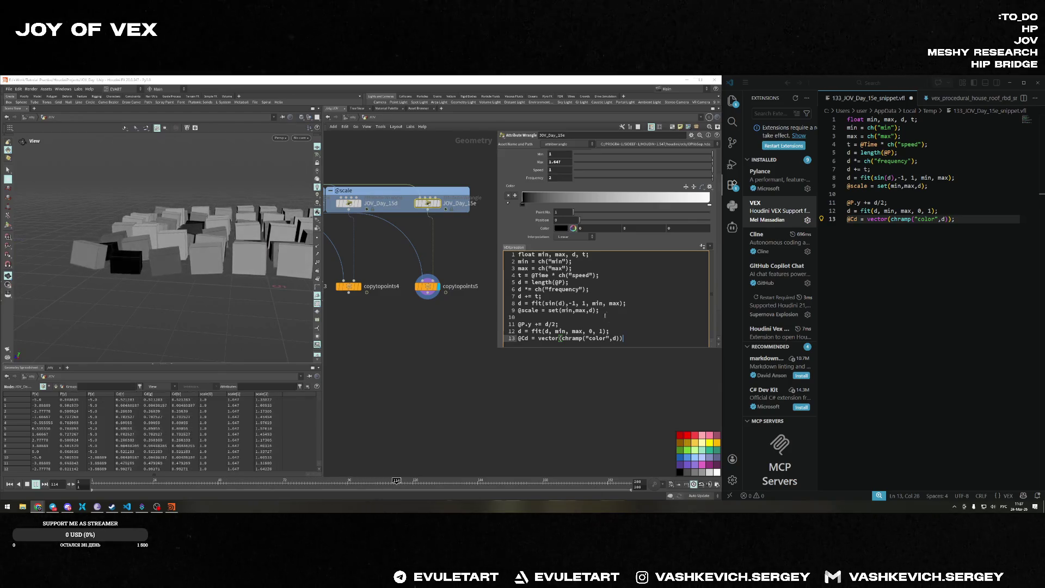
left_click(631, 304)
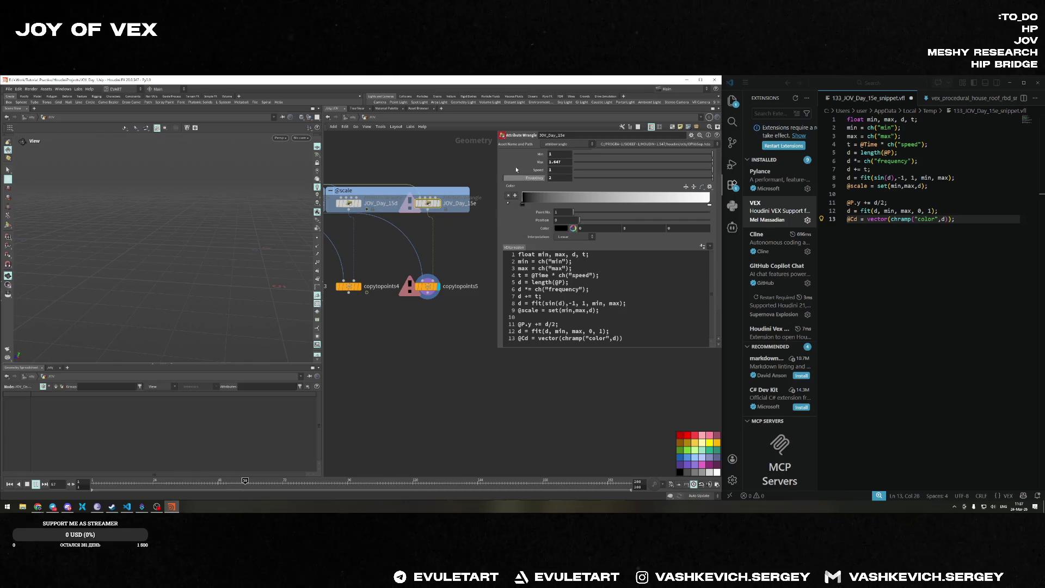
Add the missing semicolon after JOV_Day_15e's chramp line and save the .hip file.
left_click(428, 286)
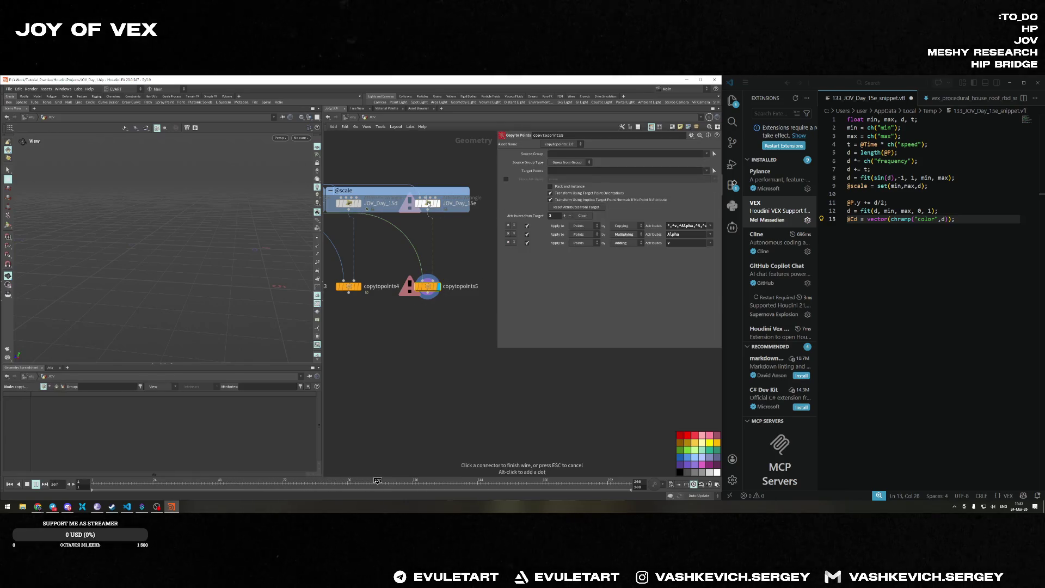
left_click(427, 203)
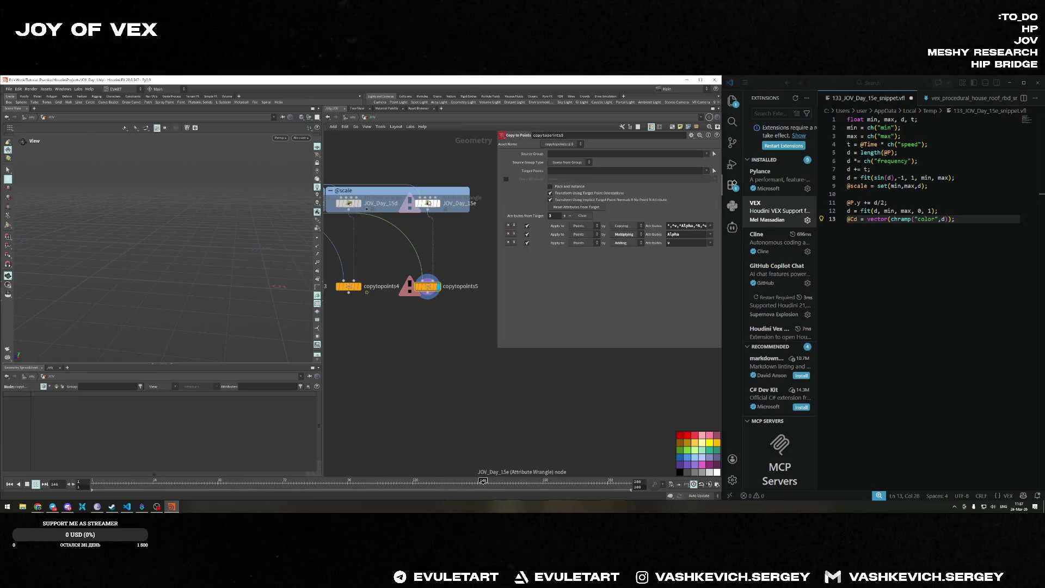
left_click(633, 331)
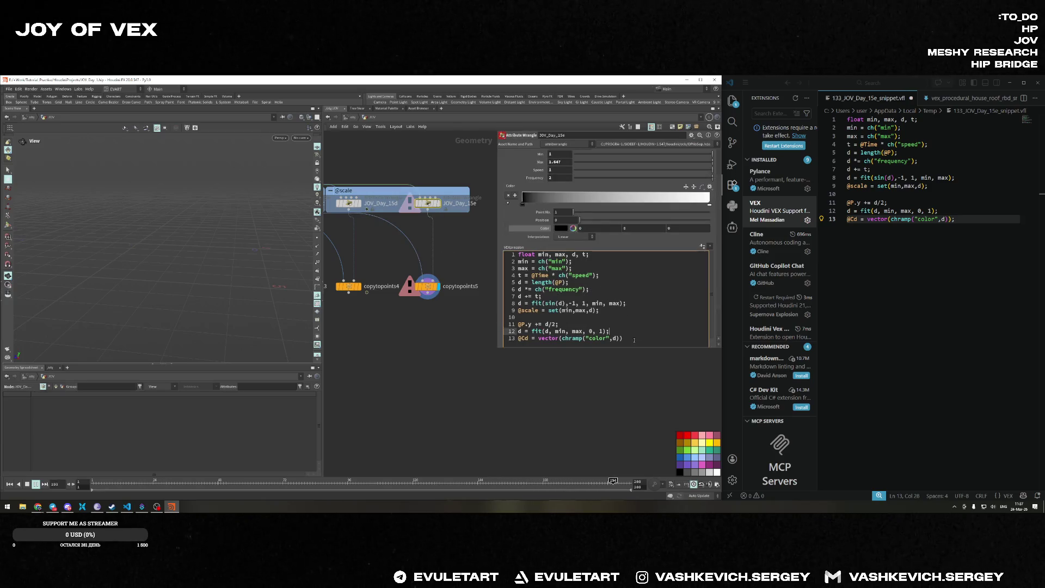
scroll(631, 341, "down", 1)
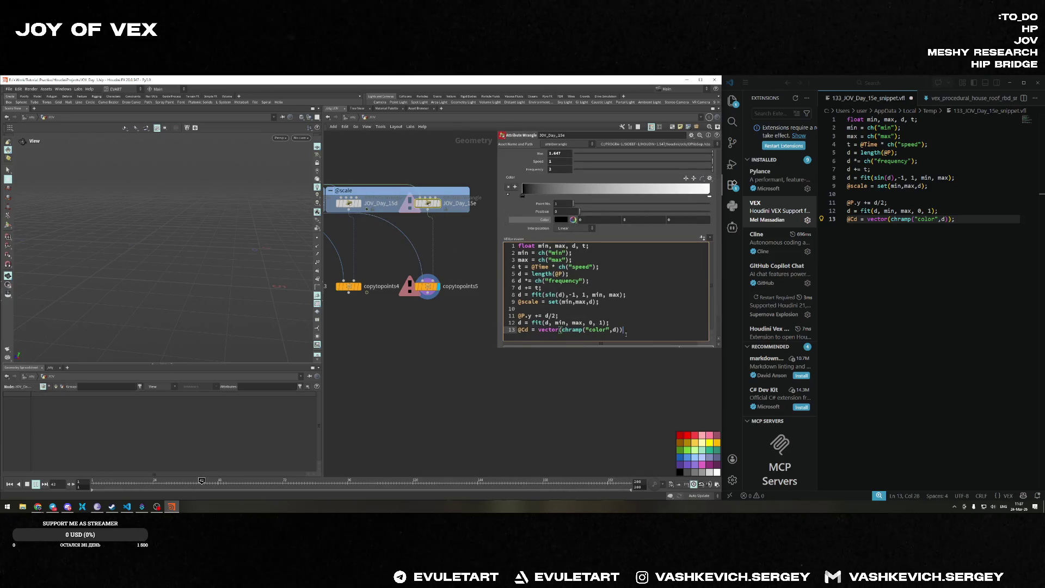
key("ctrl+s")
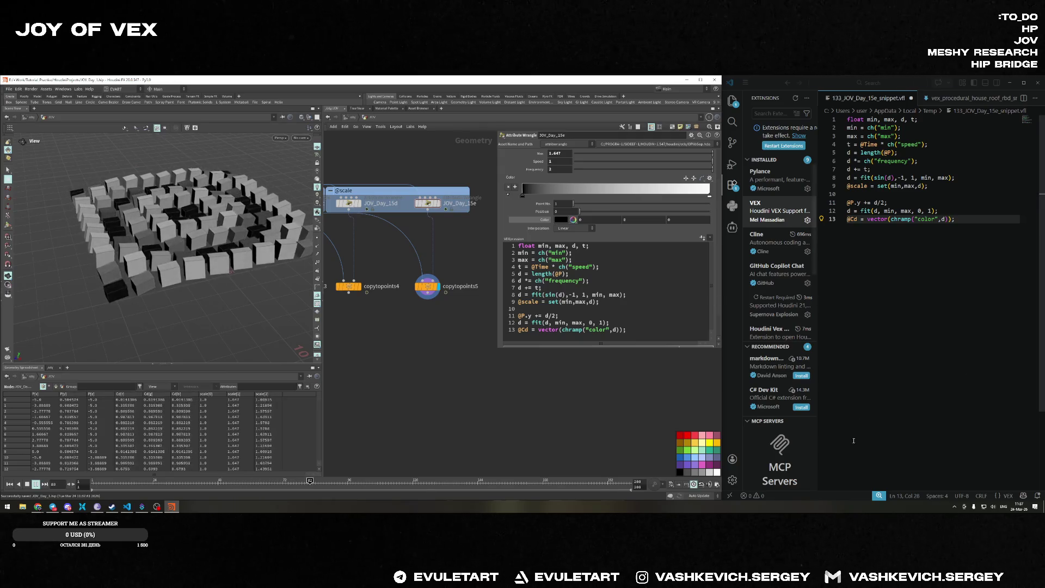
left_click(733, 187)
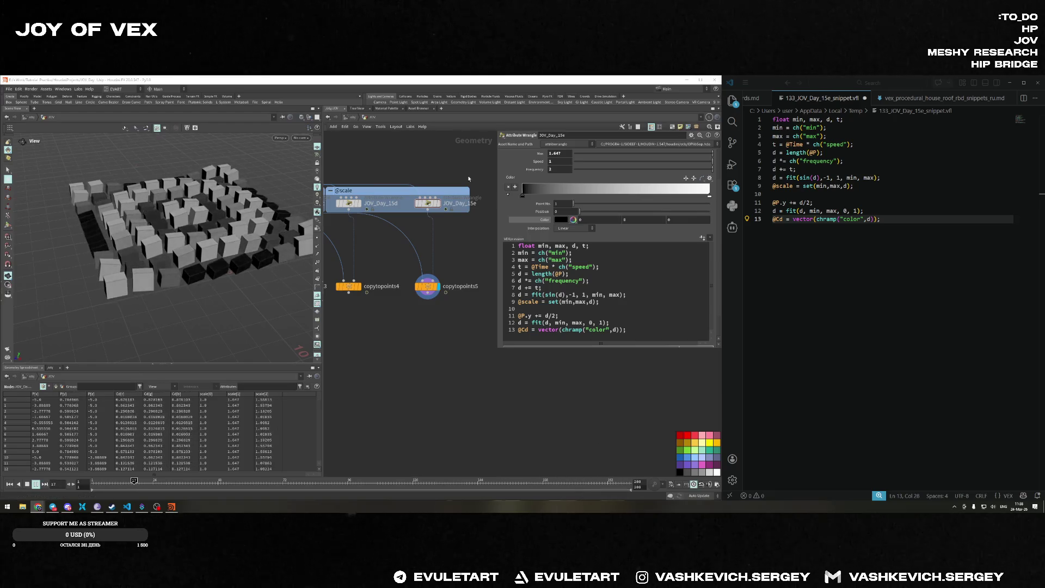
Try Constant and Catmull-Rom ramp interpolation, settle on Linear, and expand the key colour's RGB sliders.
left_click(561, 220)
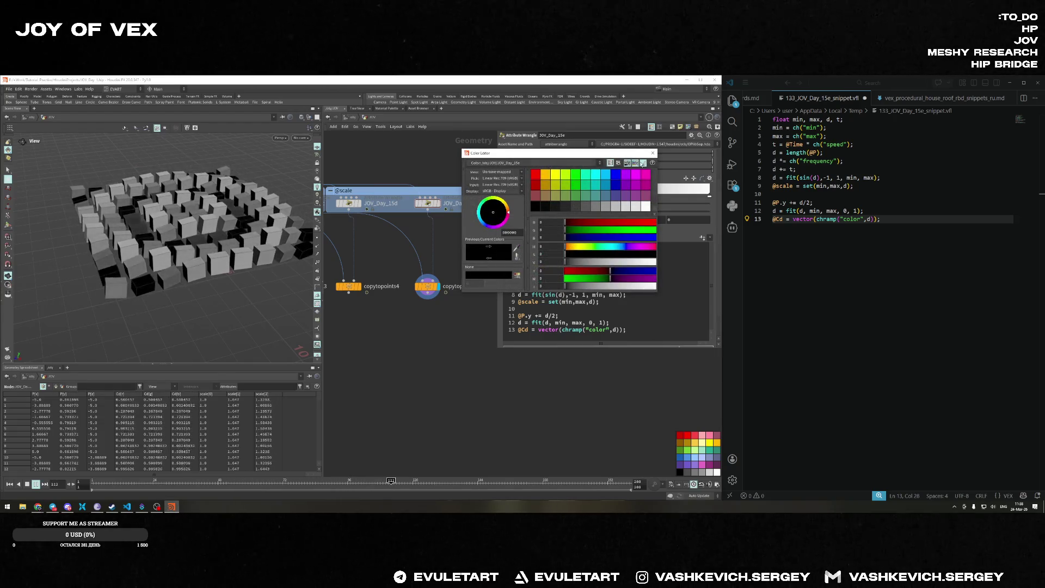
left_click(654, 153)
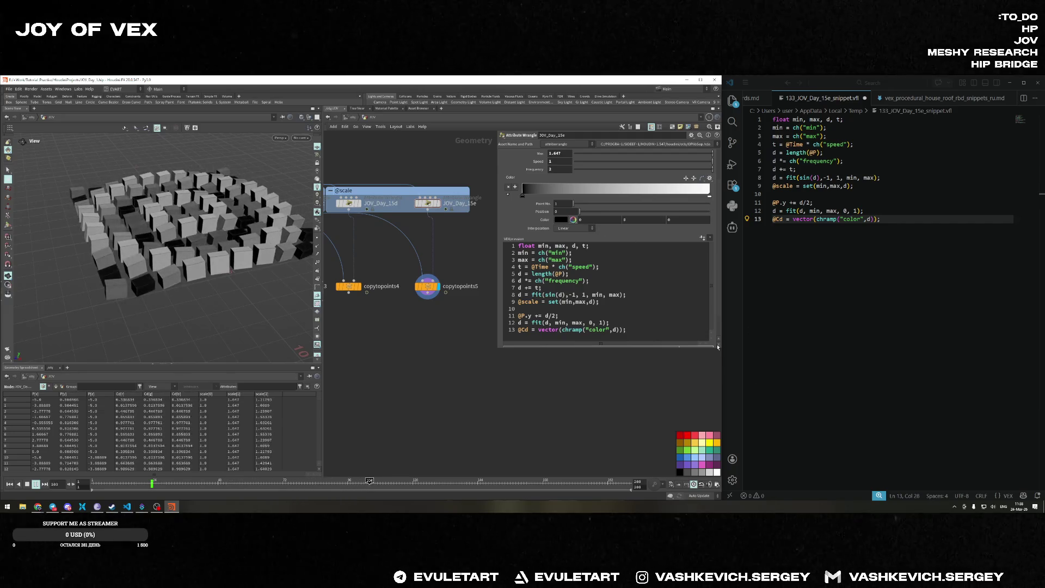
left_click(566, 228)
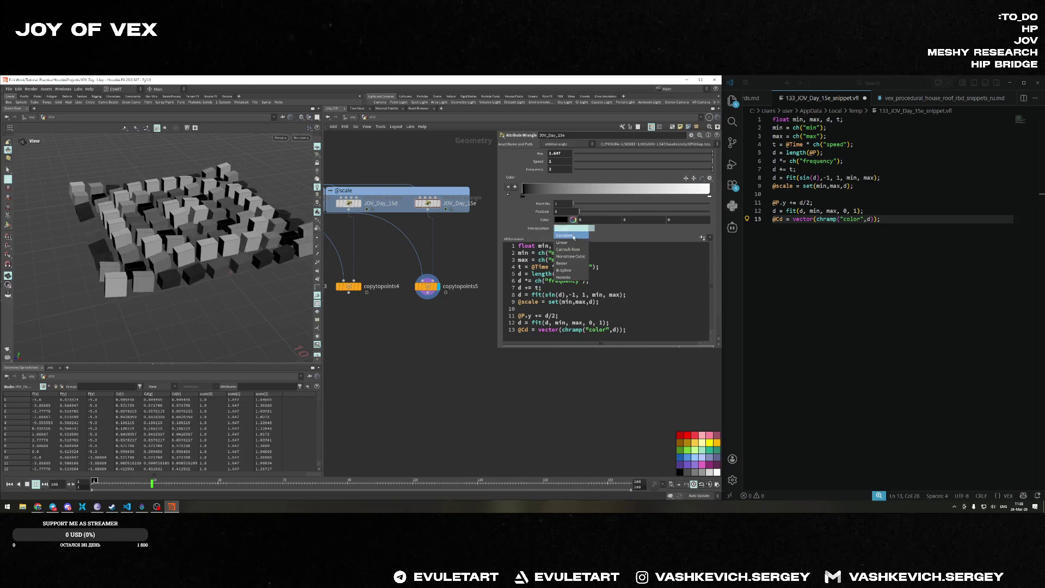
left_click(564, 235)
left_click(568, 229)
left_click(568, 249)
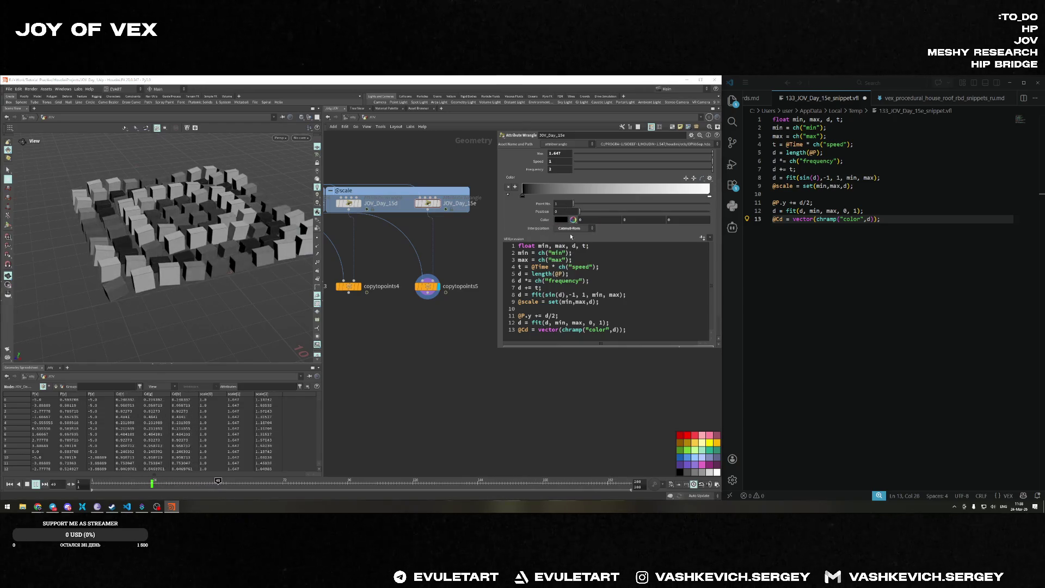
left_click(576, 228)
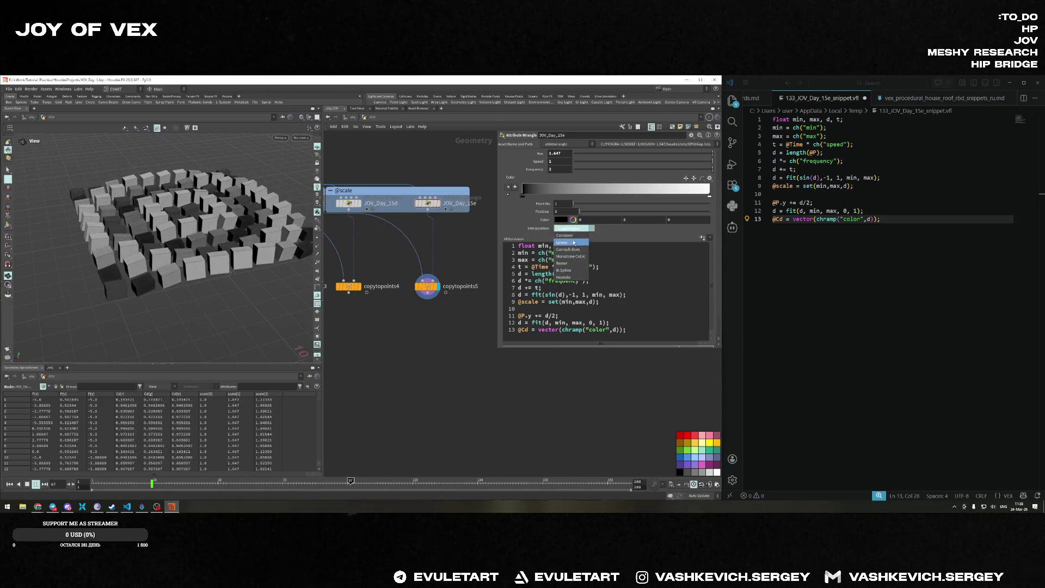
left_click(566, 242)
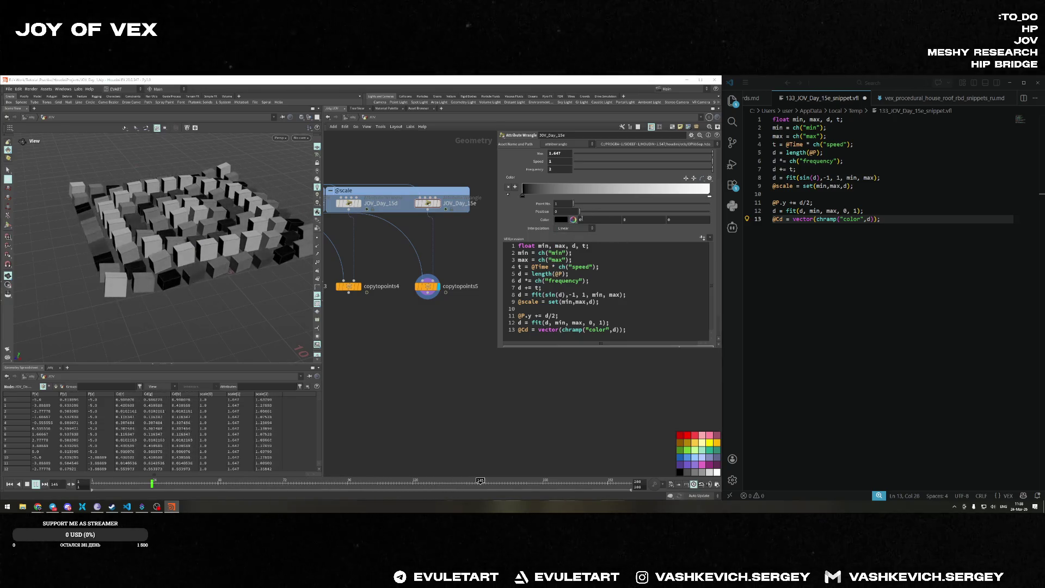
left_click(615, 219)
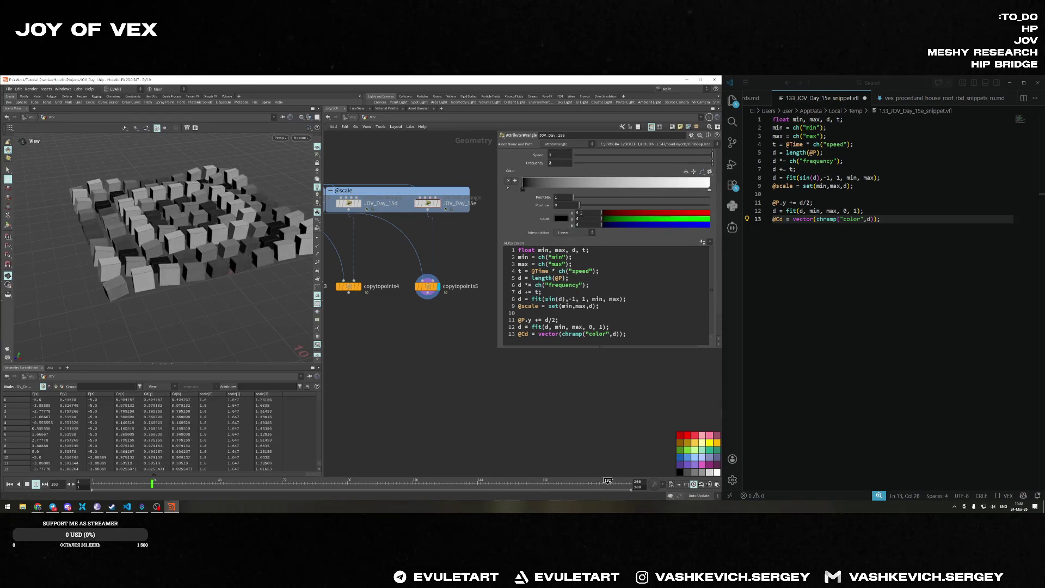
Try red, yellow, yellow-green and lavender colours on the ramp key via its RGB sliders.
left_click_drag(604, 212, 788, 229)
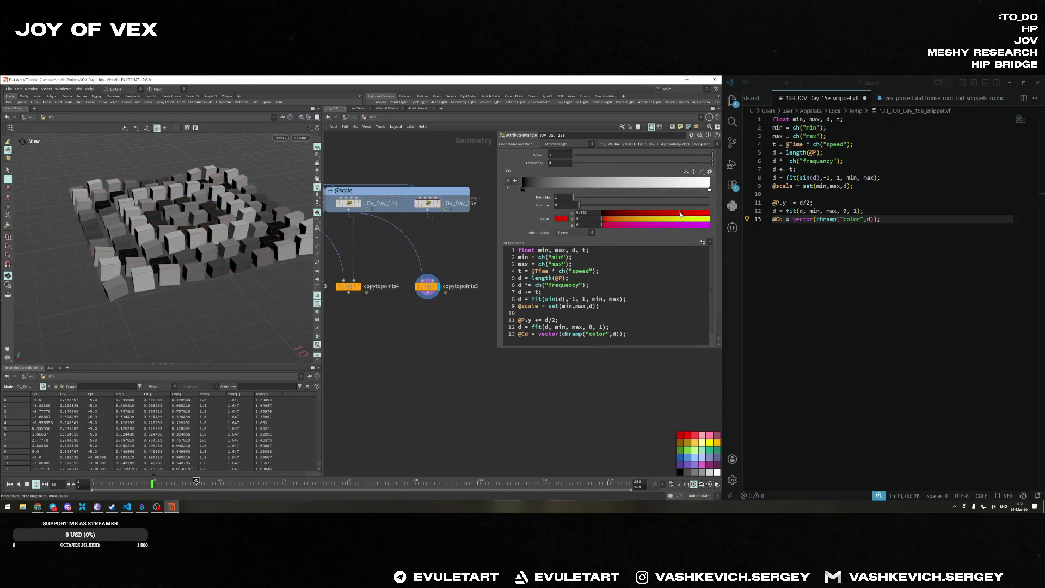
mouse_move(709, 213)
left_mouse_down()
mouse_move(602, 214)
mouse_move(713, 213)
left_mouse_up()
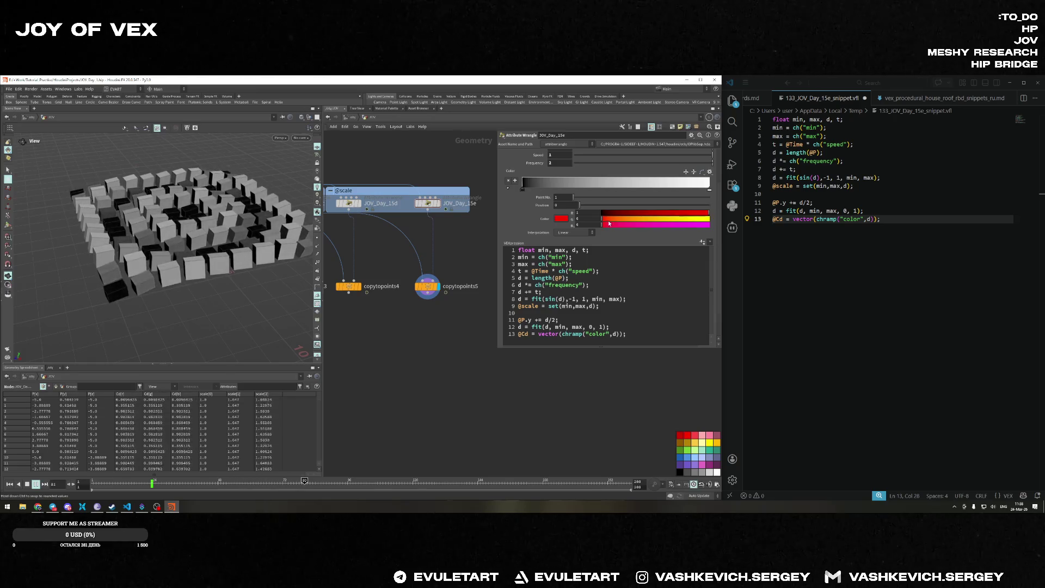
left_click_drag(626, 213, 708, 214)
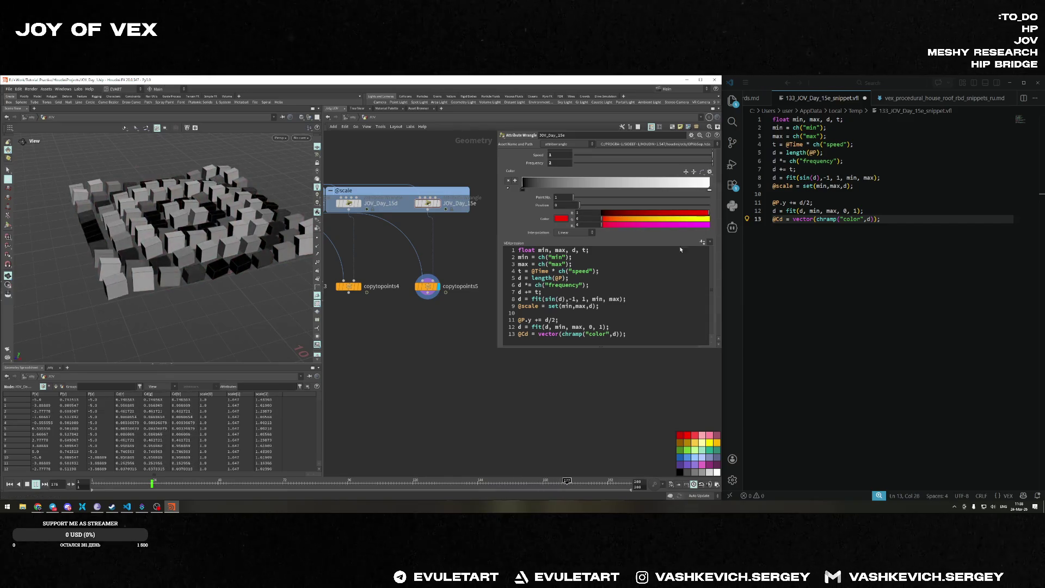
mouse_move(602, 218)
left_mouse_down()
mouse_move(700, 224)
mouse_move(683, 219)
left_mouse_up()
left_click_drag(709, 213, 669, 212)
left_click_drag(683, 218, 675, 218)
mouse_move(605, 225)
left_mouse_down()
mouse_move(700, 224)
mouse_move(661, 224)
left_mouse_up()
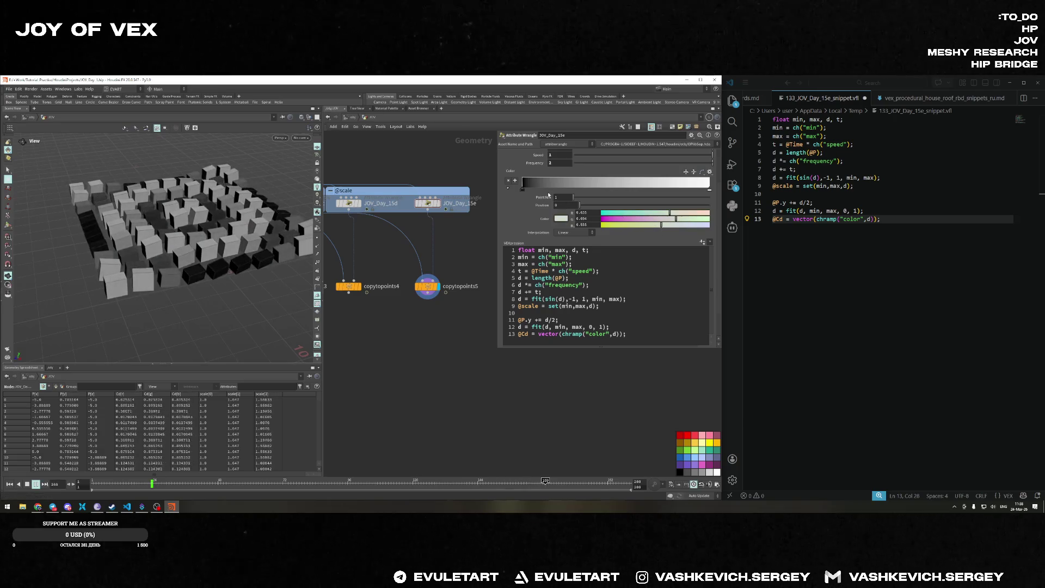
Try a teal key colour, then stop the animation at frame 1.
double_click(523, 191)
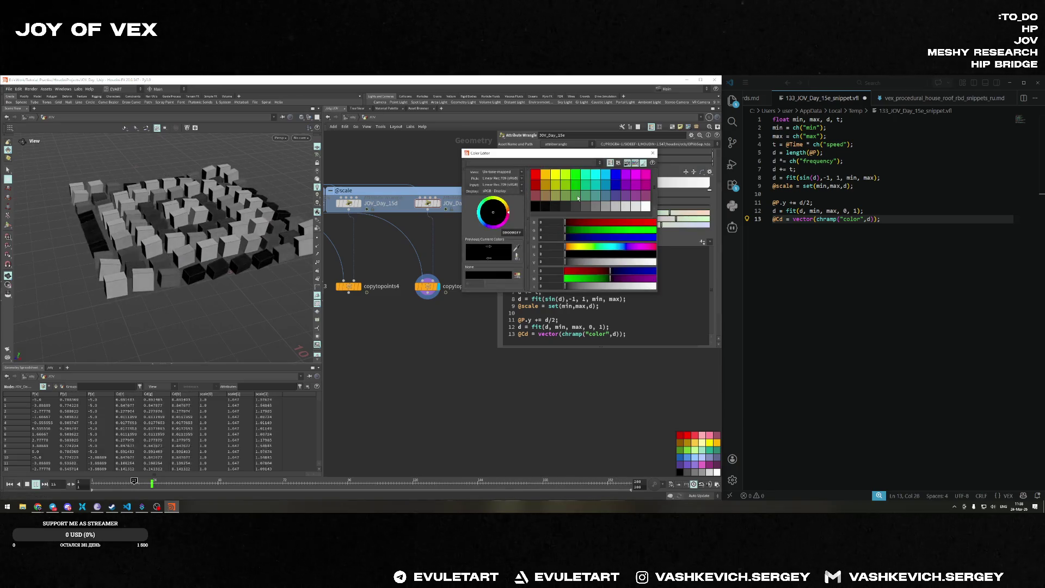
left_click(652, 151)
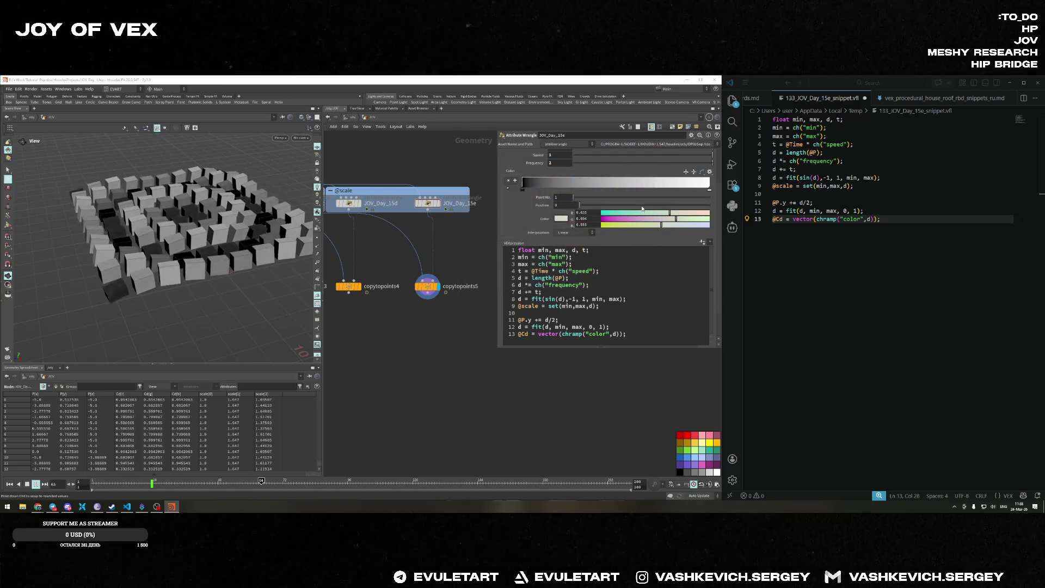
mouse_move(670, 212)
left_mouse_down()
mouse_move(619, 212)
mouse_move(690, 225)
left_mouse_up()
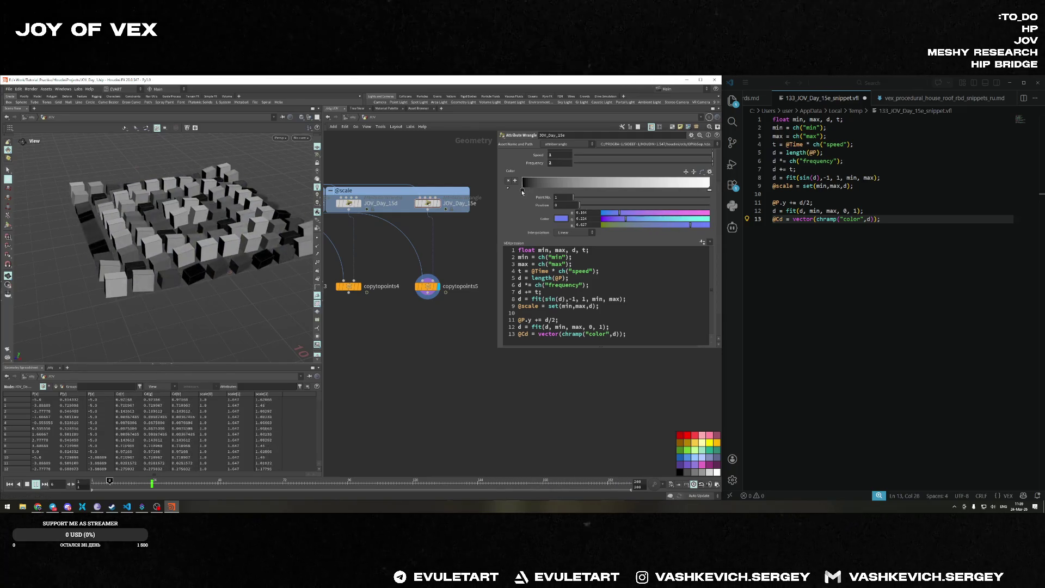
right_click(522, 190)
key("Escape")
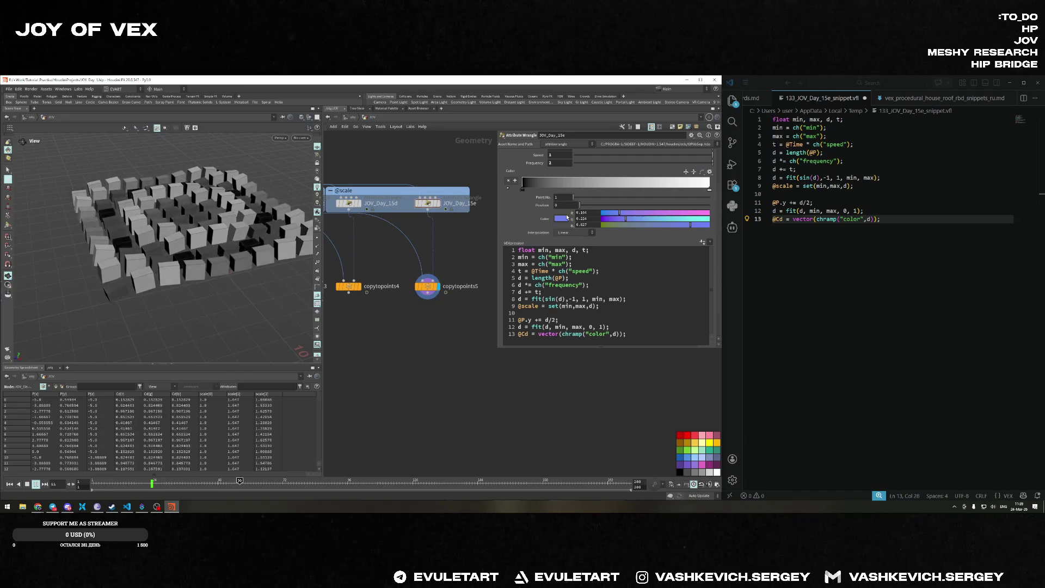
left_click(10, 484)
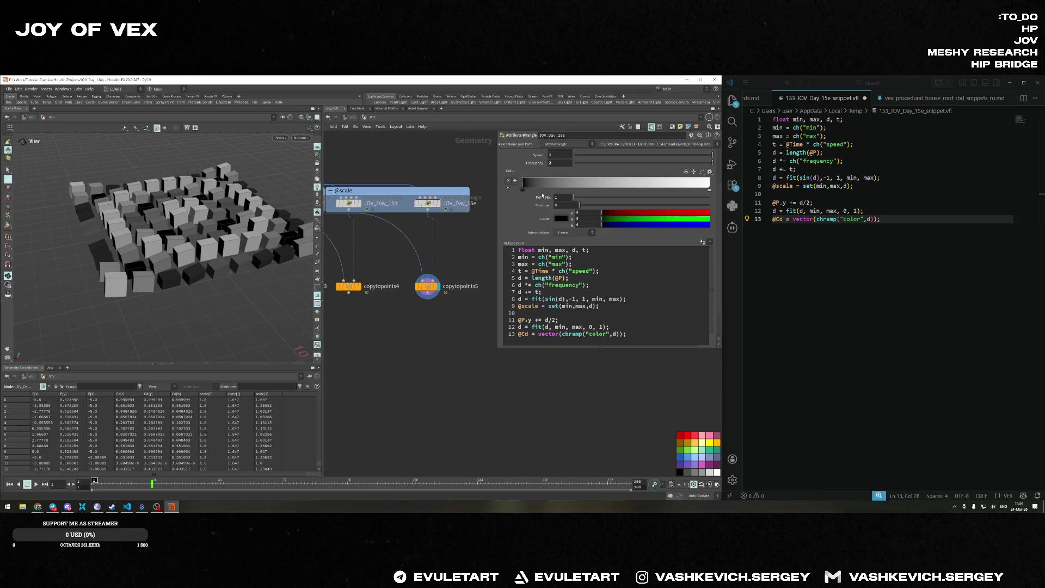
Make the left ramp key red and the right key cyan, then play the animation.
left_click(710, 190)
left_click(522, 189)
left_click_drag(604, 212, 702, 214)
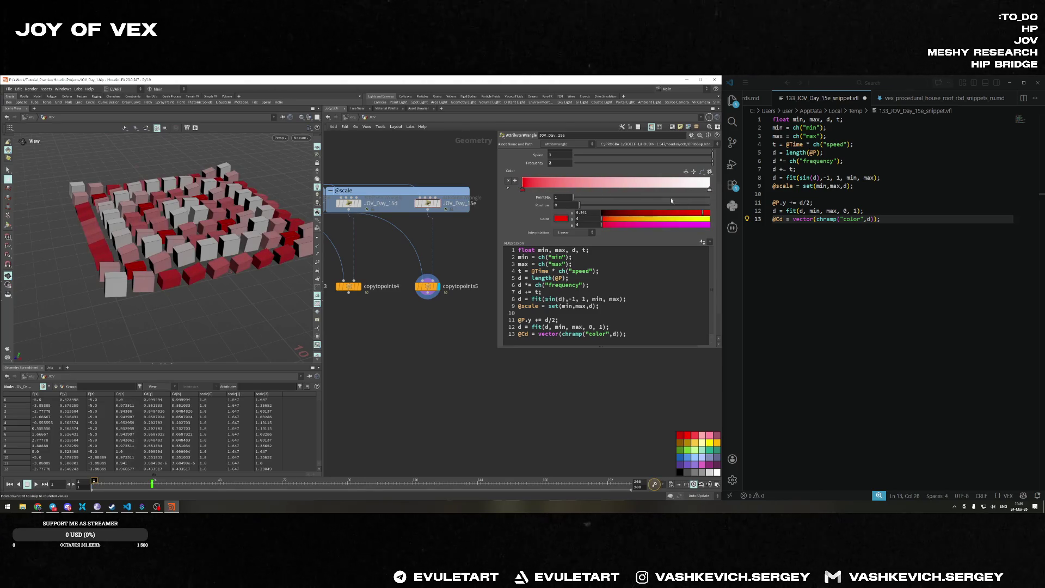
left_click(710, 190)
mouse_move(599, 212)
left_mouse_down()
mouse_move(616, 220)
mouse_move(602, 223)
left_mouse_up()
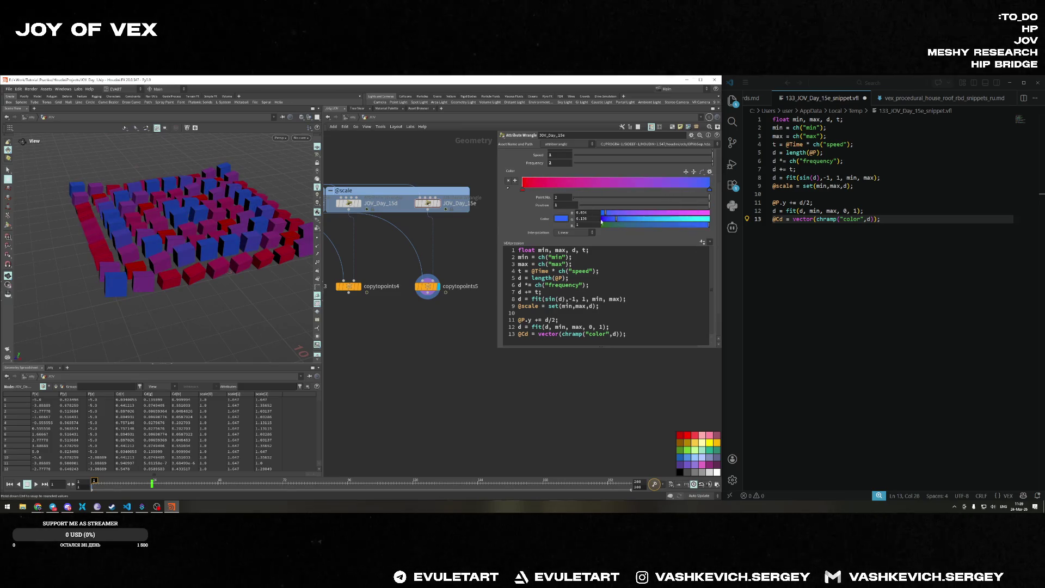
left_click(35, 484)
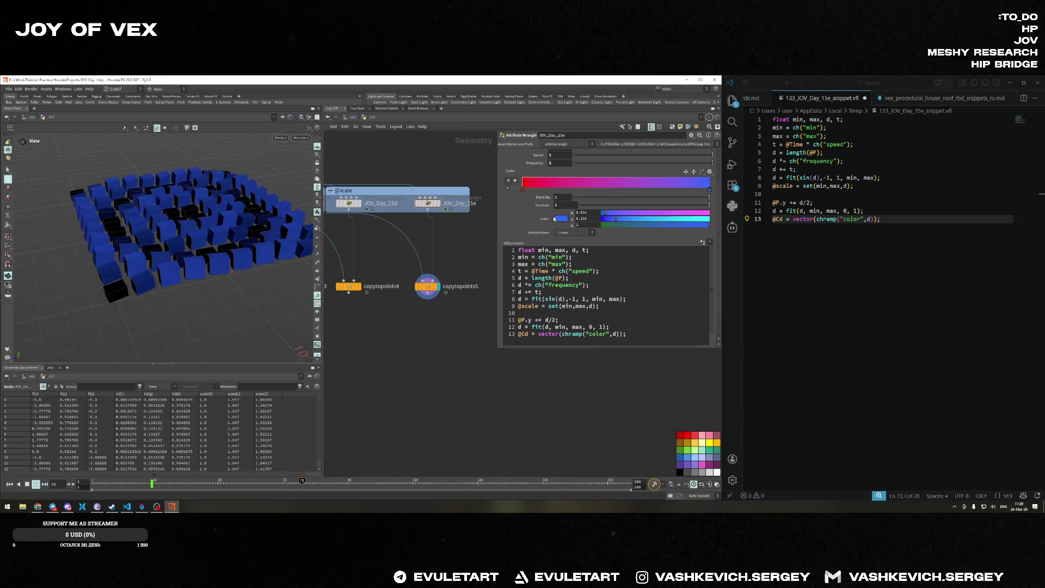
Slide the black ramp key to the start, raise its red to 0.666, and preview playback.
left_click(523, 189)
left_click(560, 218)
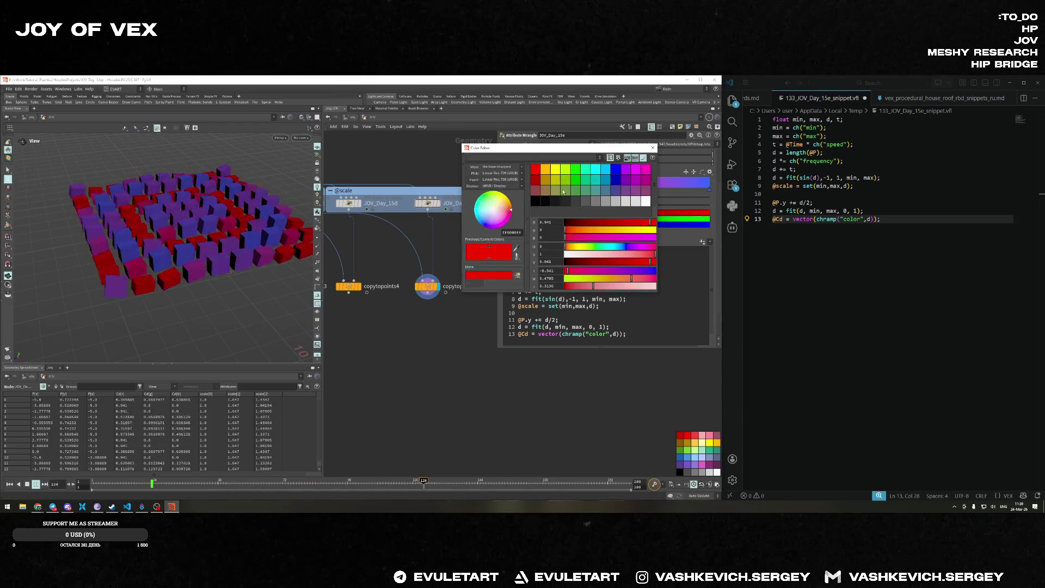
left_click(652, 147)
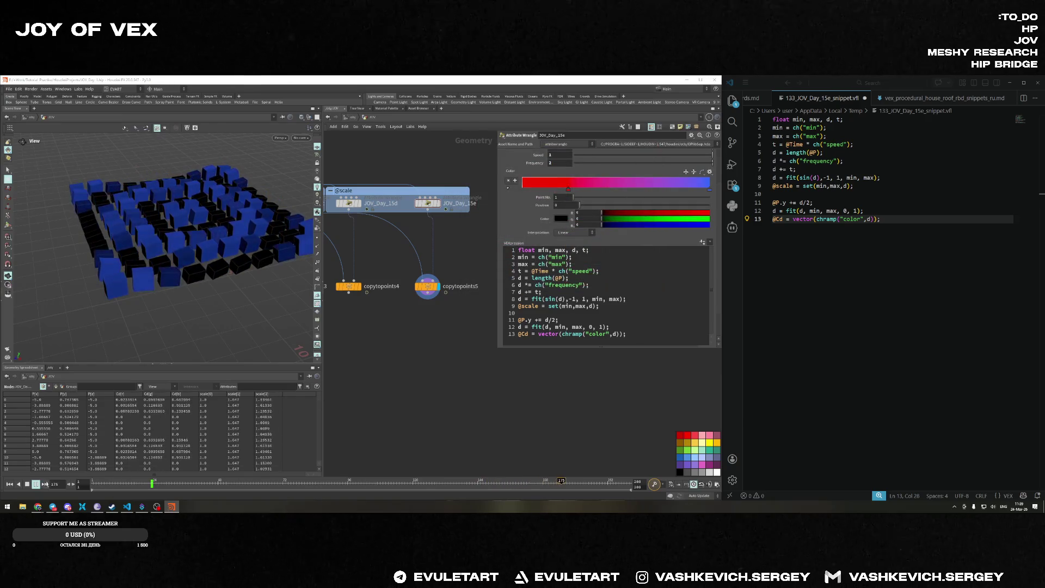
left_click_drag(568, 189, 482, 188)
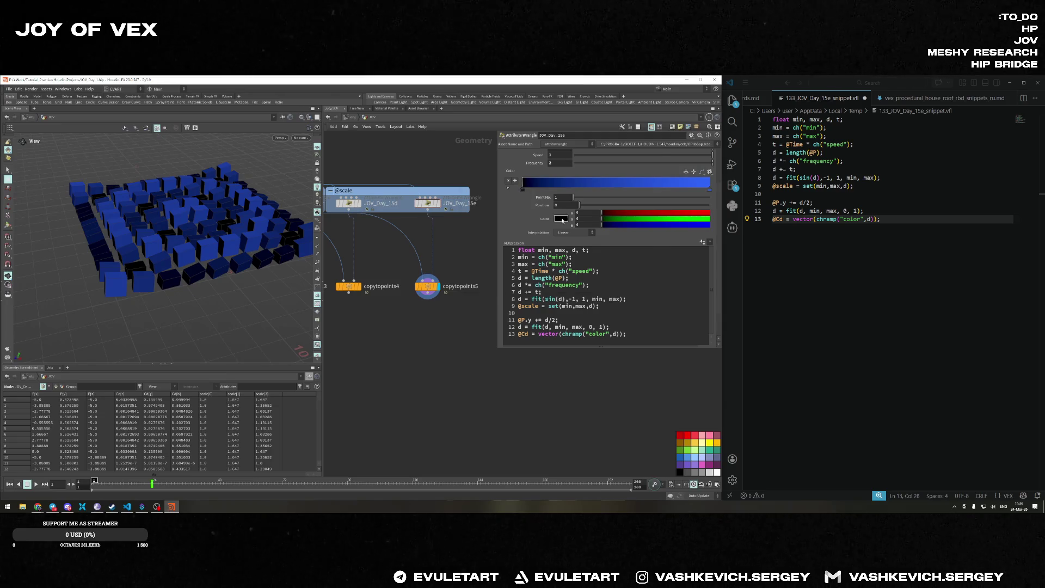
left_click(561, 218)
left_click(653, 148)
mouse_move(667, 213)
left_mouse_down()
mouse_move(694, 215)
mouse_move(670, 215)
mouse_move(692, 213)
mouse_move(682, 224)
left_mouse_up()
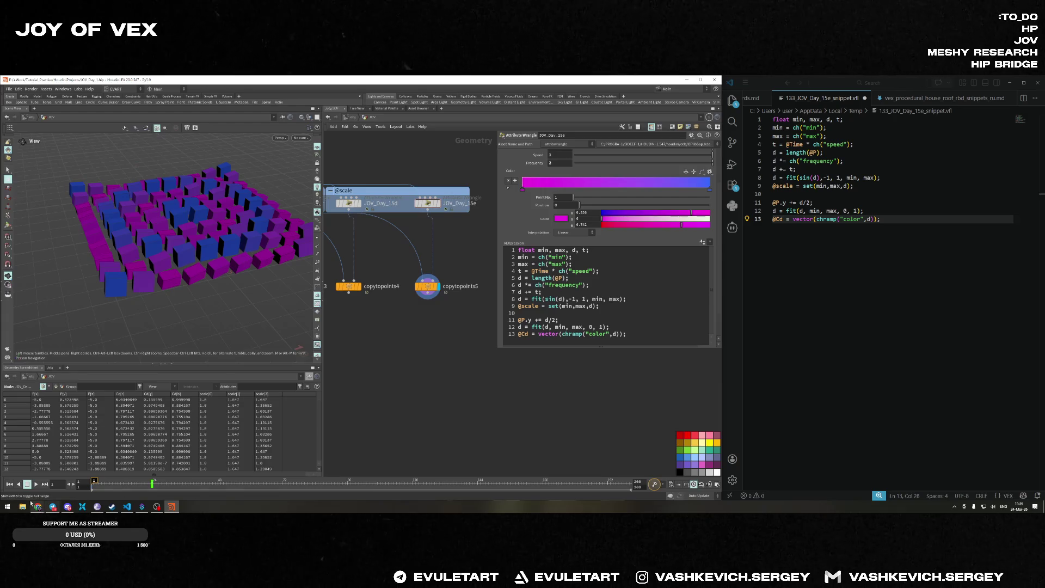
left_click(35, 484)
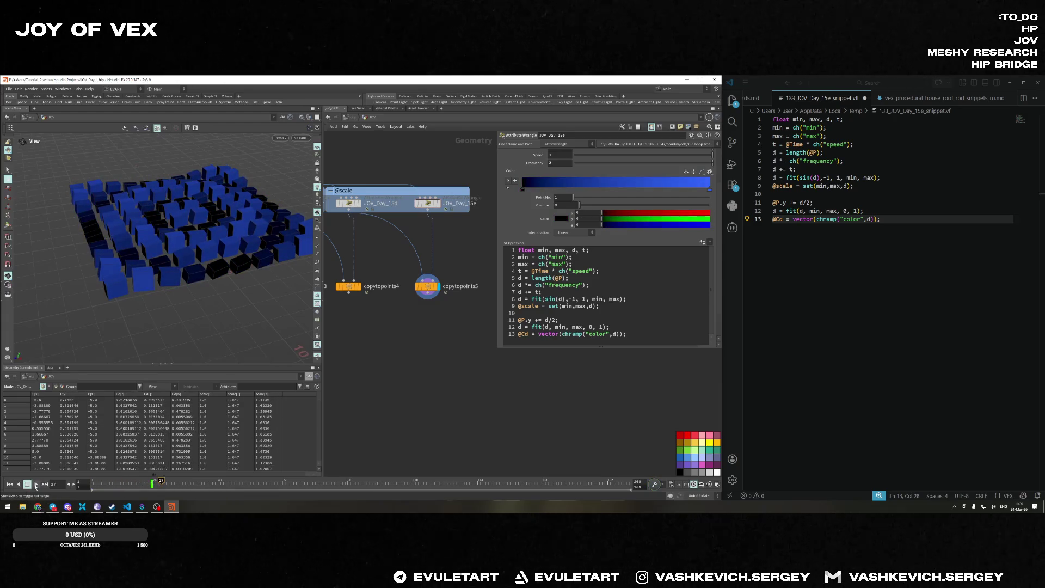
left_click(35, 484)
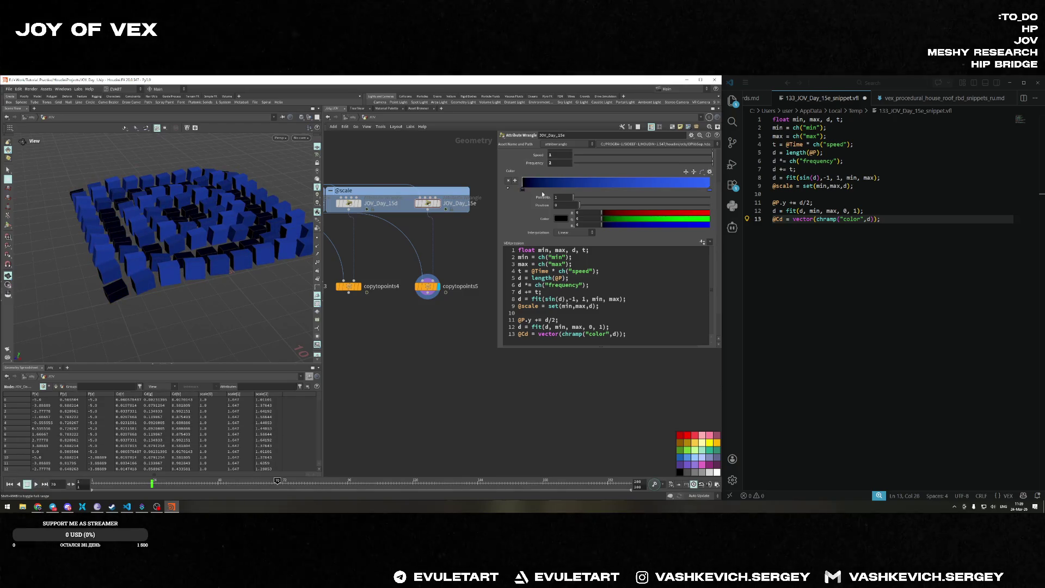
Move the first key to about 0.22, tint it pink, then slide it back to about 0.065.
left_click_drag(523, 190, 562, 192)
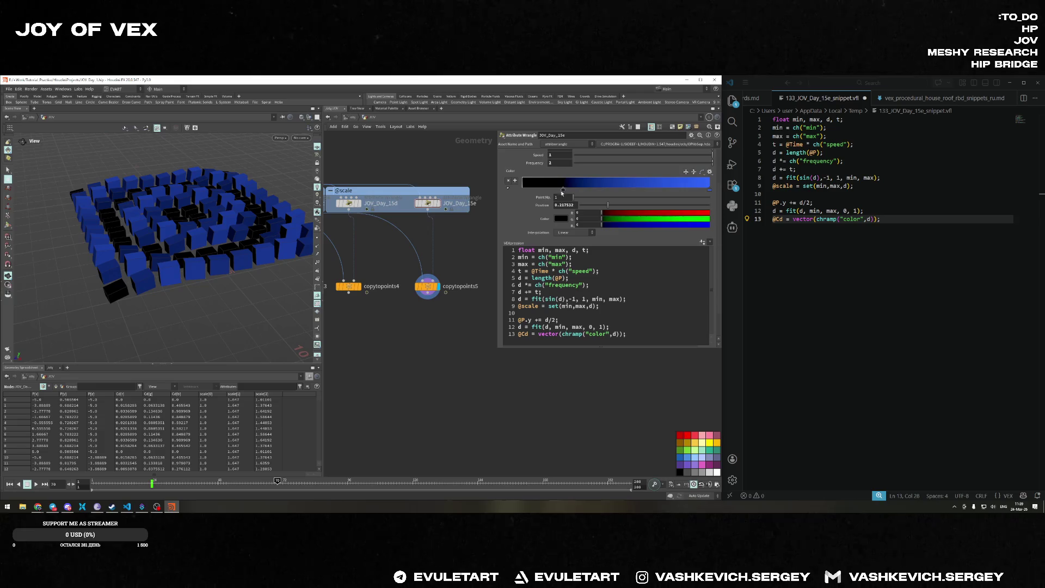
left_click(705, 212)
mouse_move(620, 218)
left_mouse_down()
mouse_move(653, 219)
mouse_move(615, 219)
mouse_move(627, 219)
left_mouse_up()
left_click(686, 225)
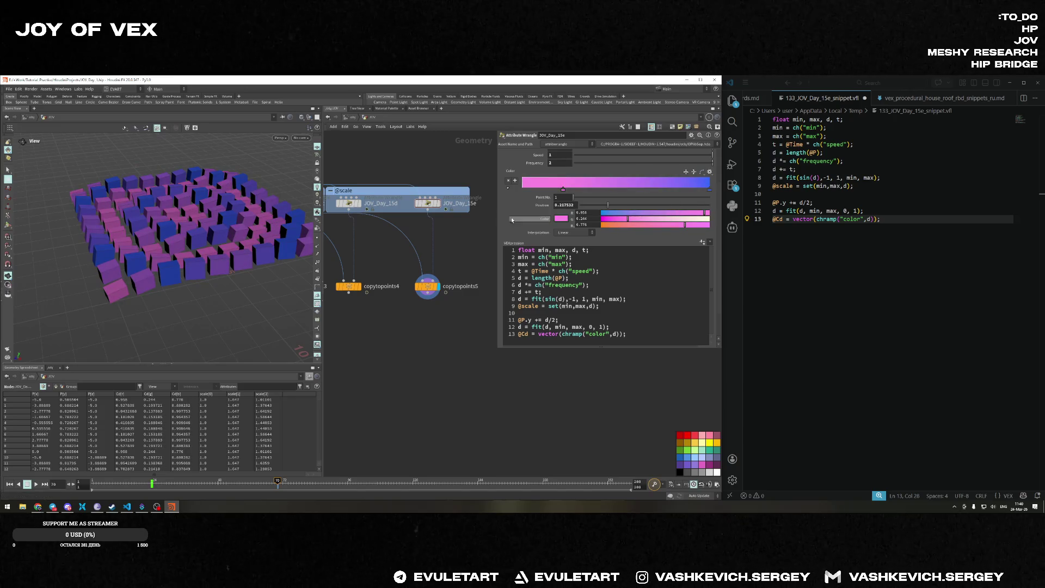
left_click_drag(563, 190, 535, 194)
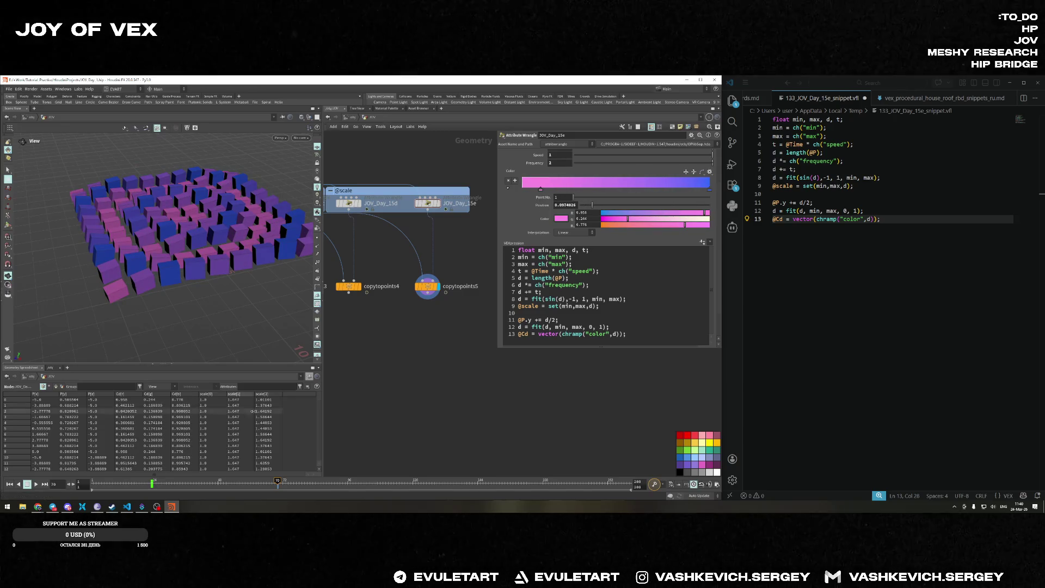
left_click(151, 483)
right_click(153, 485)
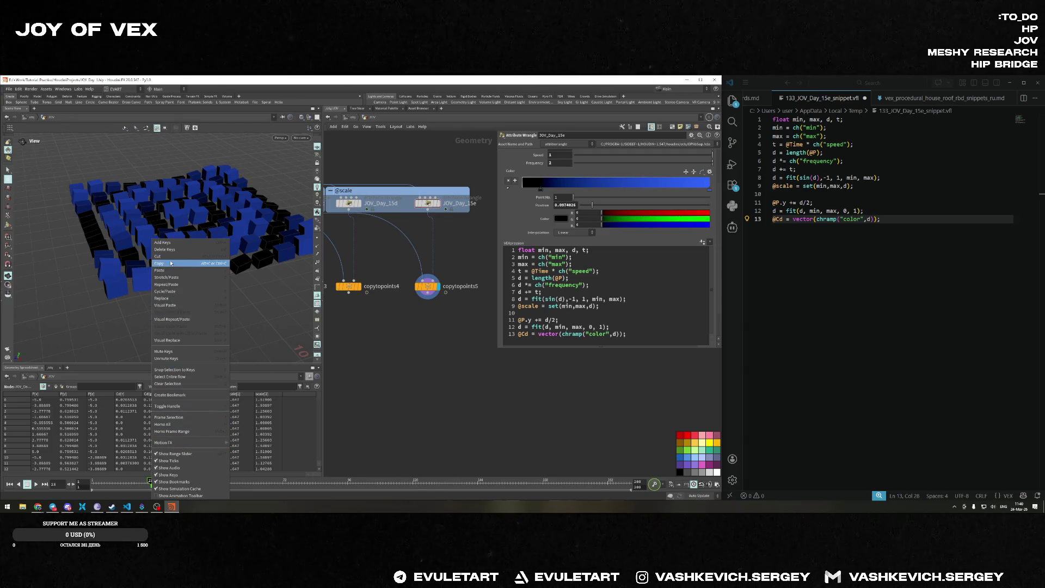
From frame 1, raise the first ramp key's red to 0.516 for purple cubes and play.
key("Escape")
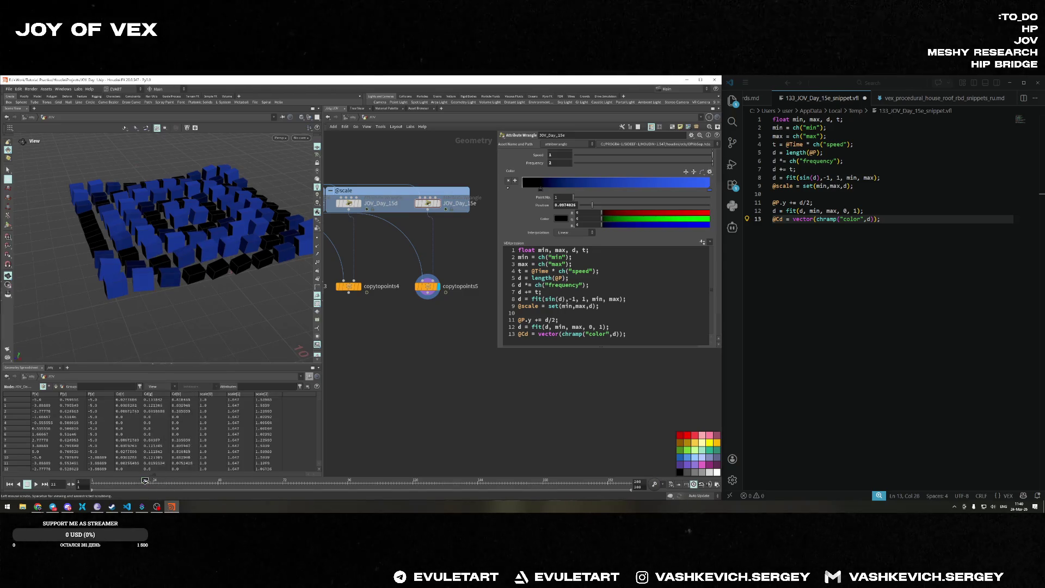
left_click(94, 481)
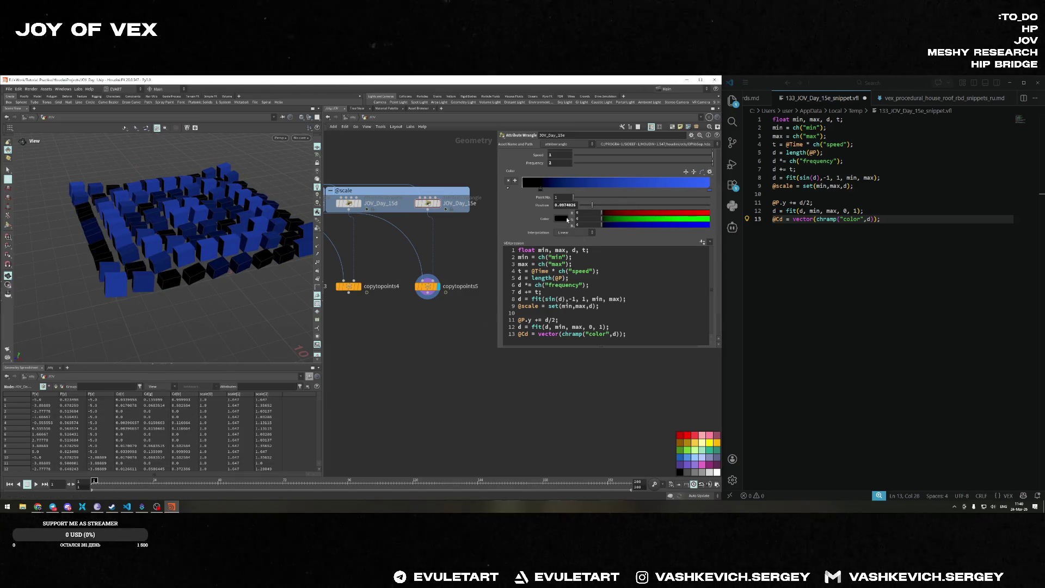
mouse_move(603, 212)
left_mouse_down()
mouse_move(686, 218)
mouse_move(601, 218)
mouse_move(670, 226)
mouse_move(680, 219)
mouse_move(607, 218)
mouse_move(696, 214)
mouse_move(664, 214)
left_mouse_up()
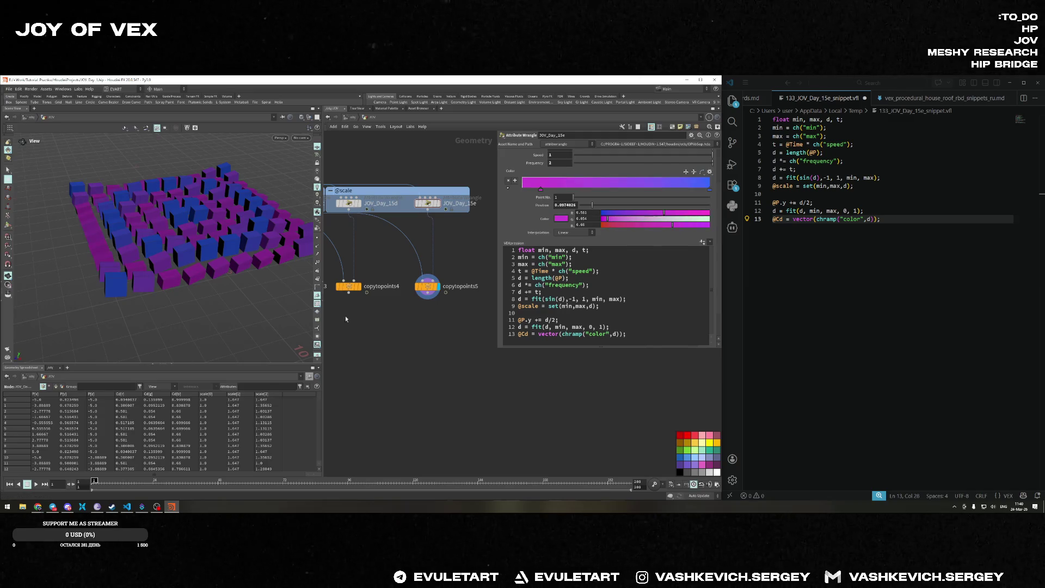
key("Up")
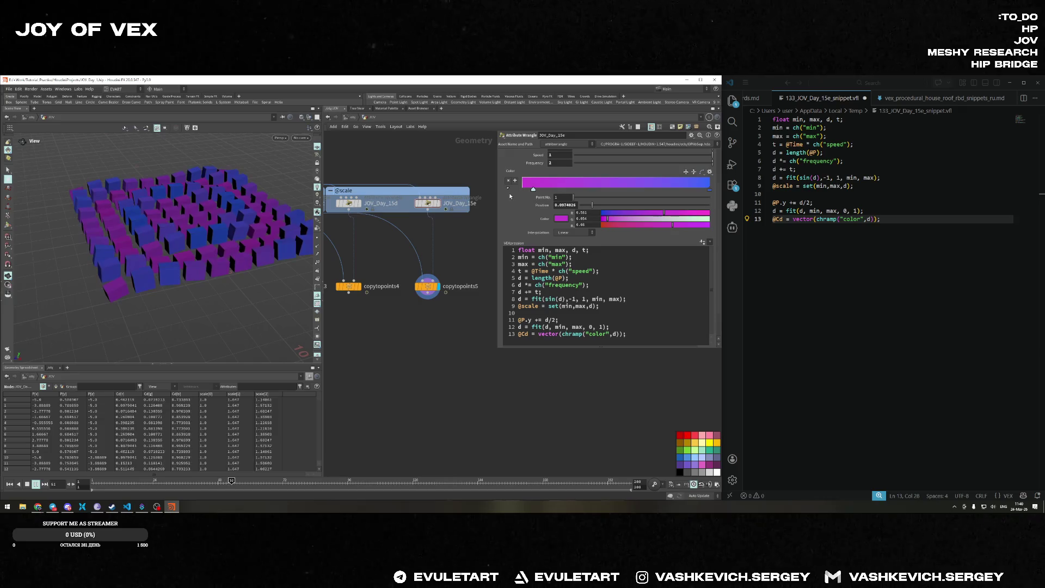
Stop playback, rewind to frame 1, and bring the YouTube browser window forward.
left_click(27, 484)
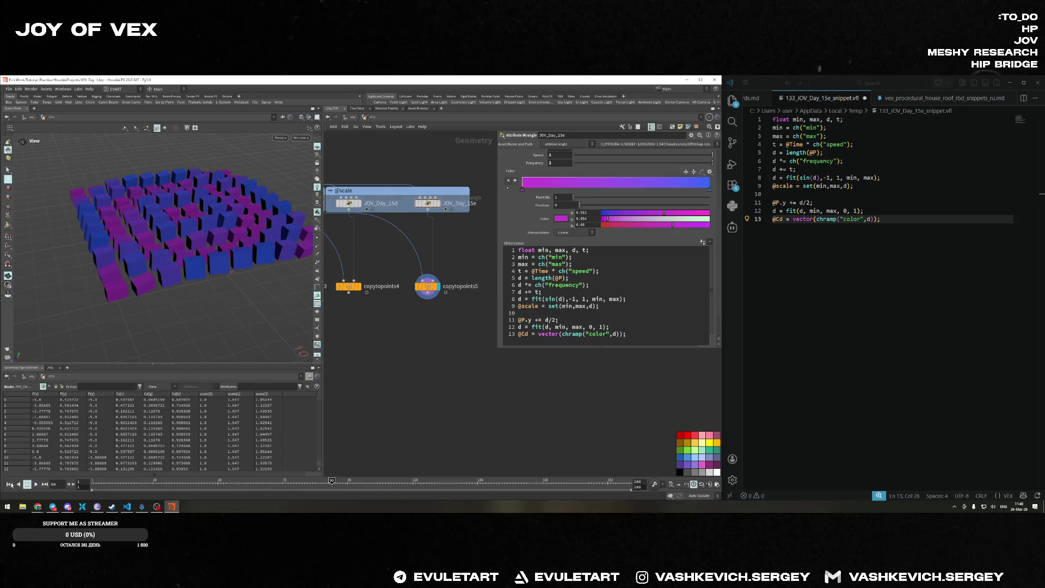
left_click(9, 483)
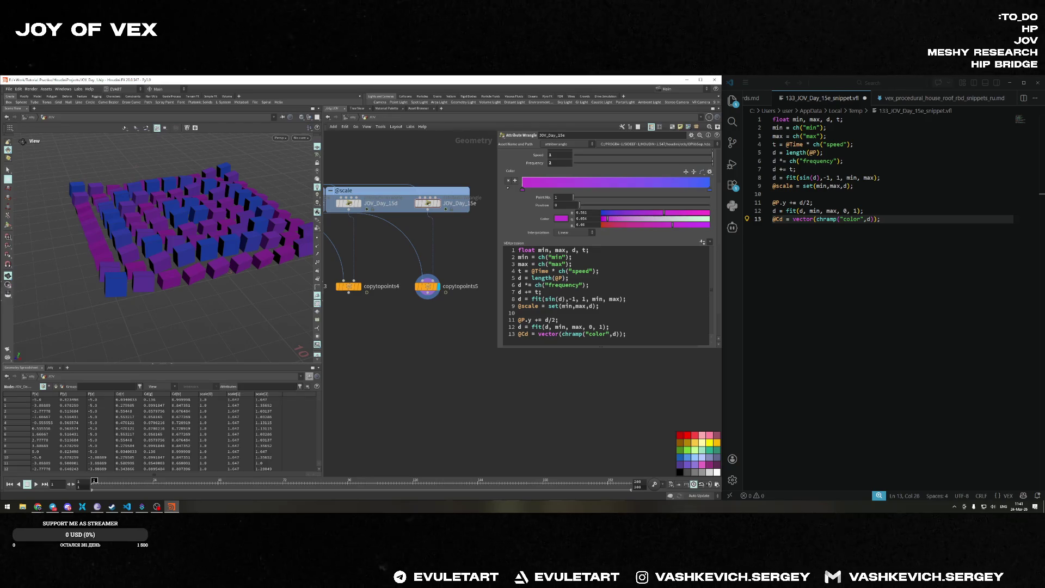
key("alt+Tab")
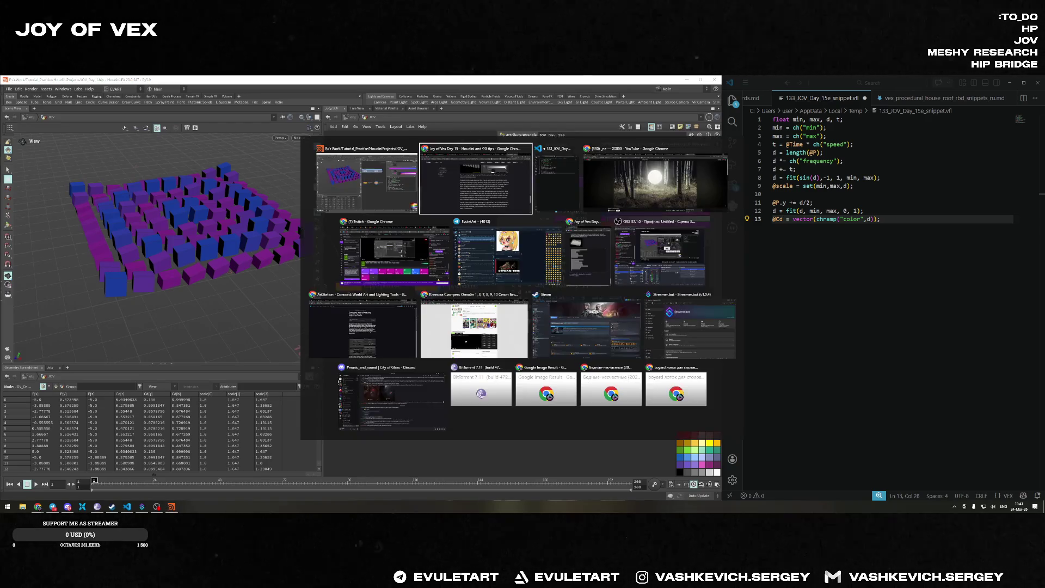
left_click(660, 192)
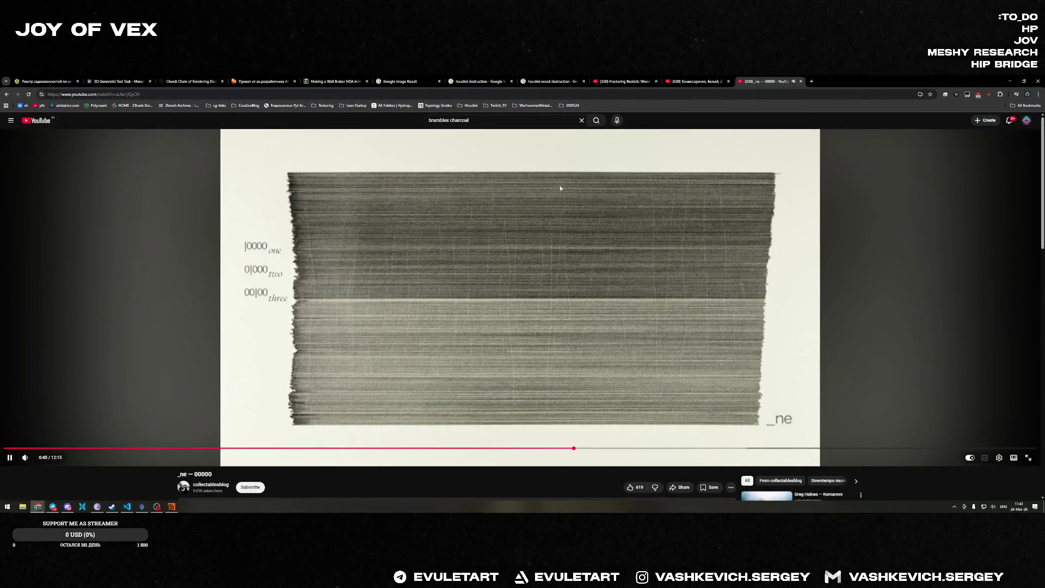
Search YouTube for 'ishome' and play the Ishome – Confession album preview.
type("/ishome")
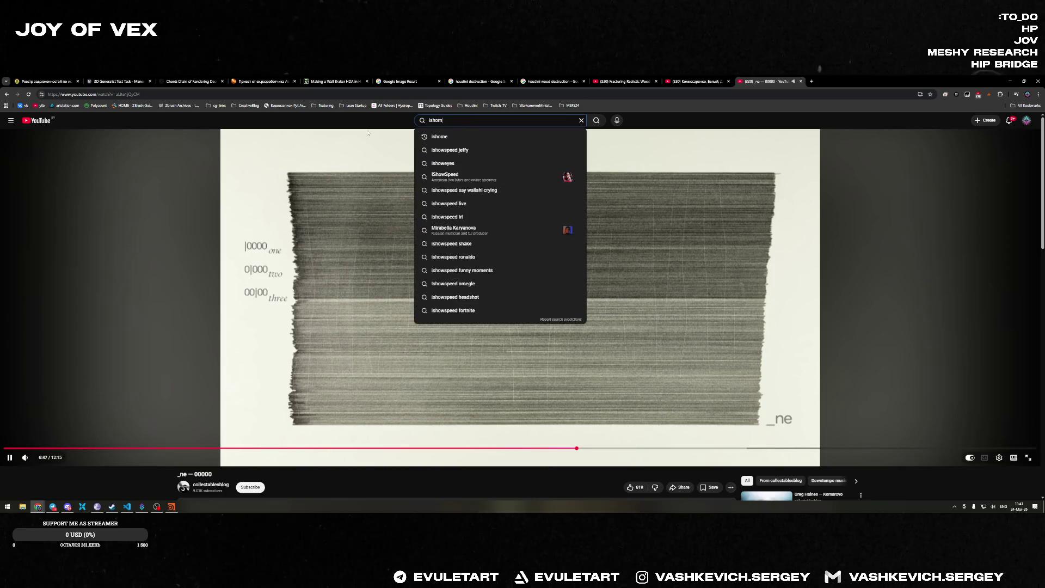
key("Return")
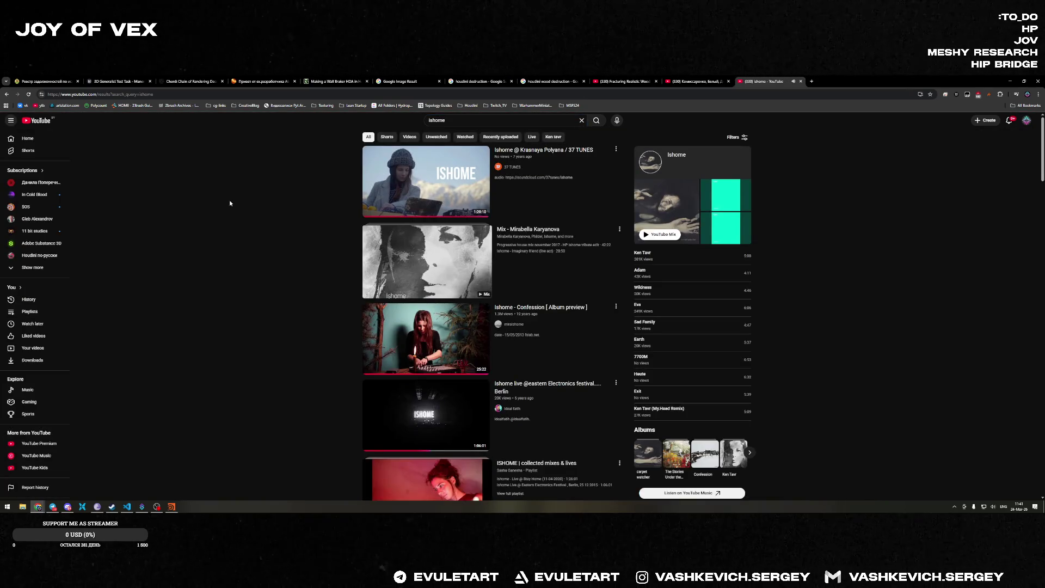
left_click(425, 223)
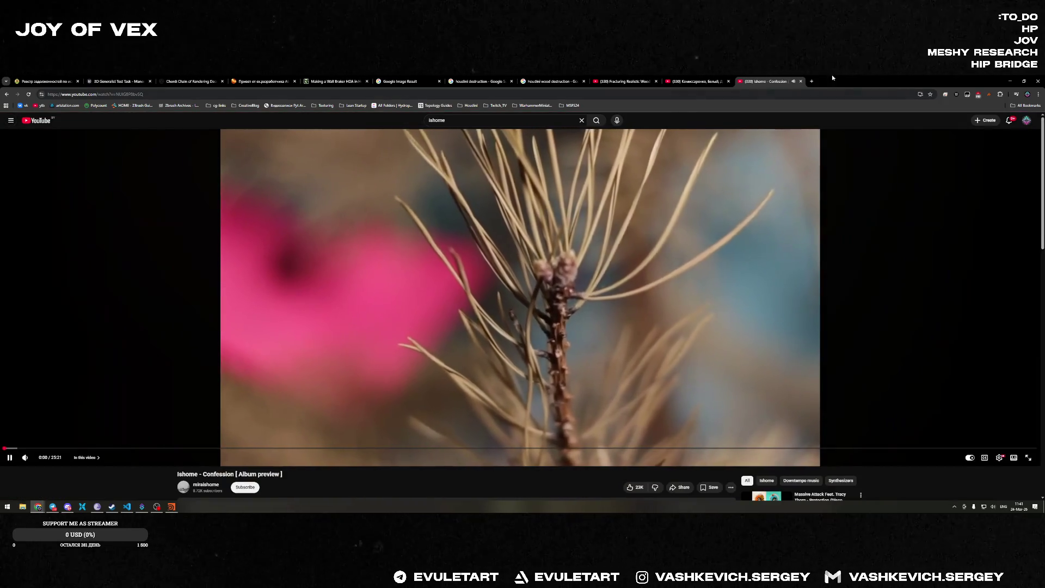
left_click(708, 82)
left_click(767, 82)
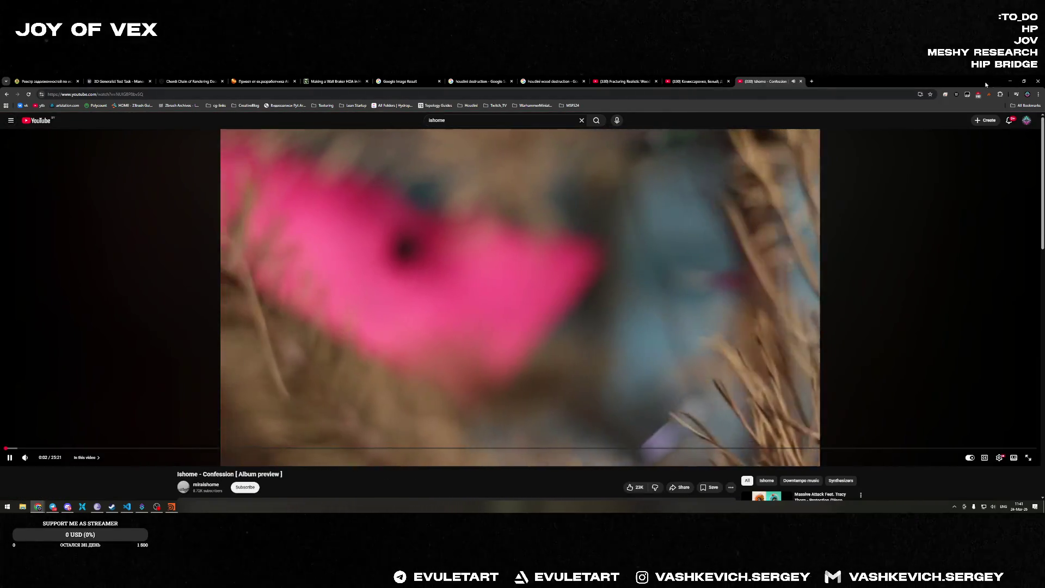
key("alt+Tab")
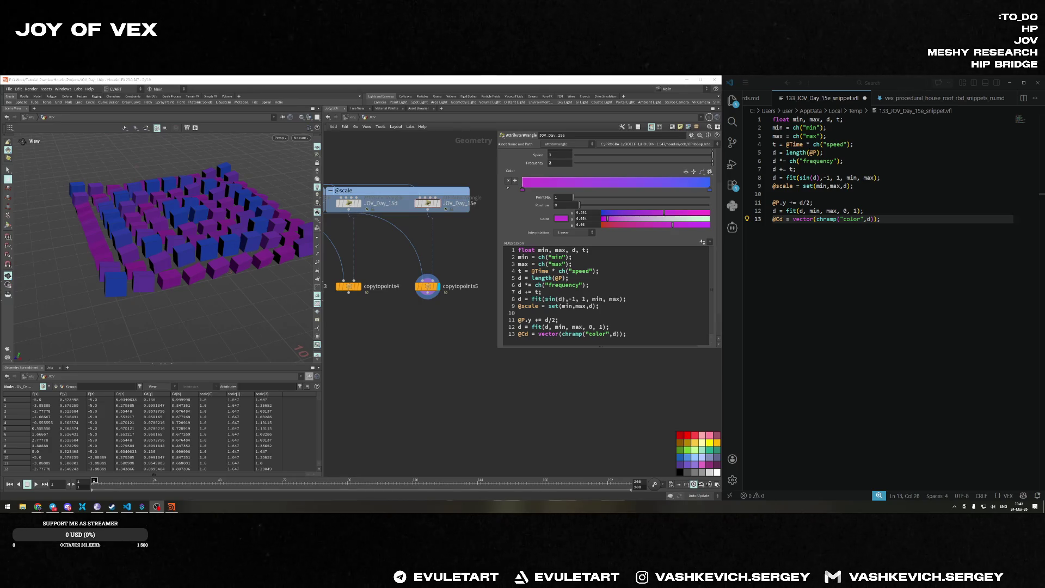
scroll(461, 253, "down", 5)
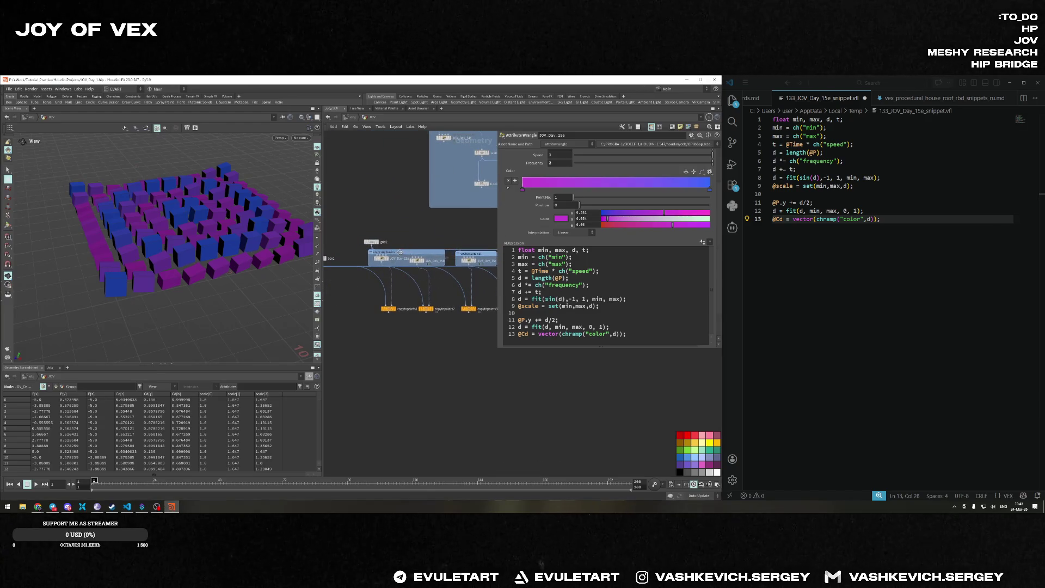
scroll(417, 253, "up", 4)
middle_click_drag(419, 253, 489, 243)
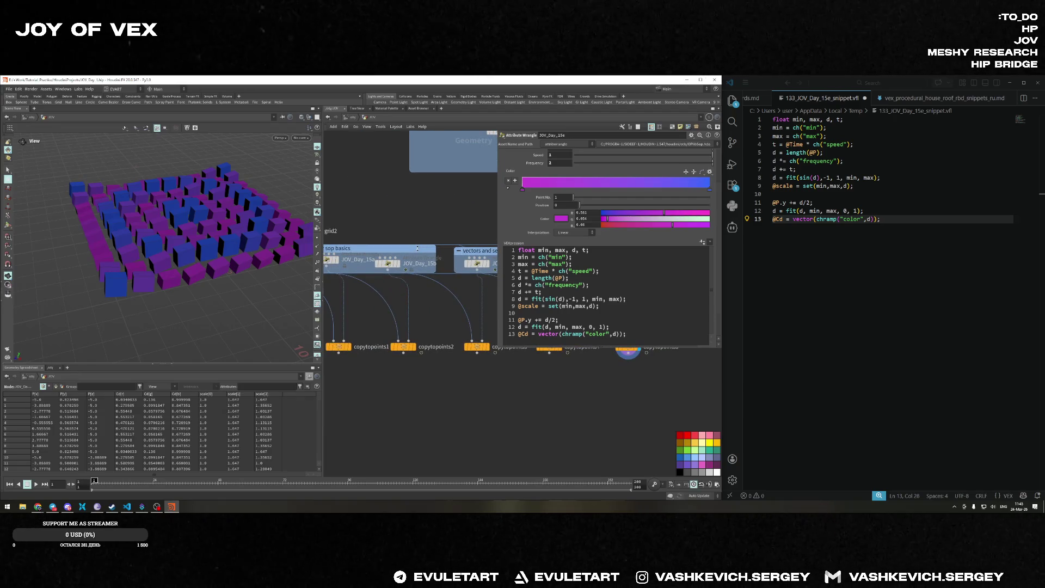
middle_click_drag(471, 243, 380, 219)
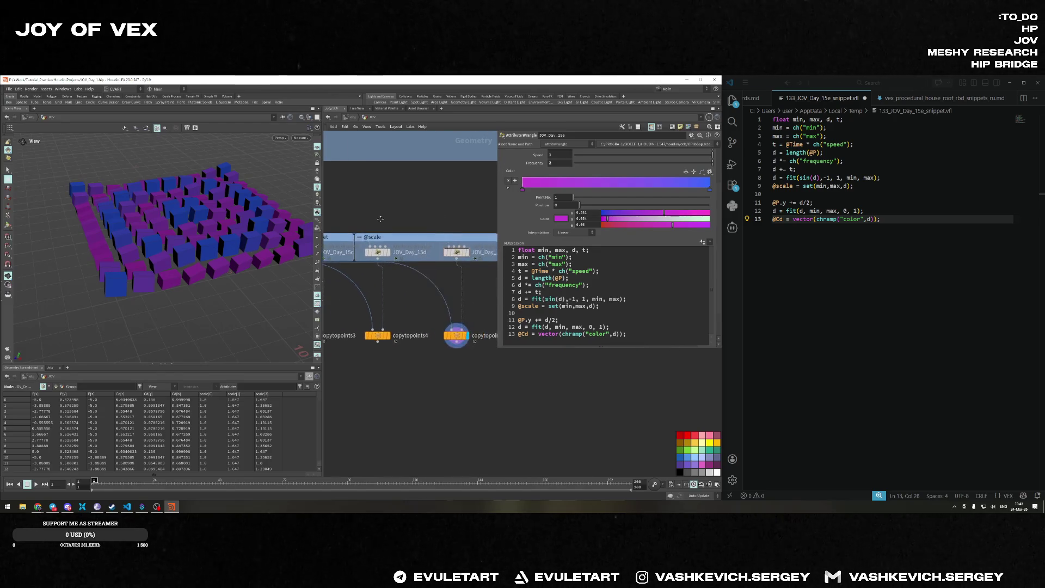
scroll(405, 223, "down", 4)
left_click_drag(482, 211, 386, 315)
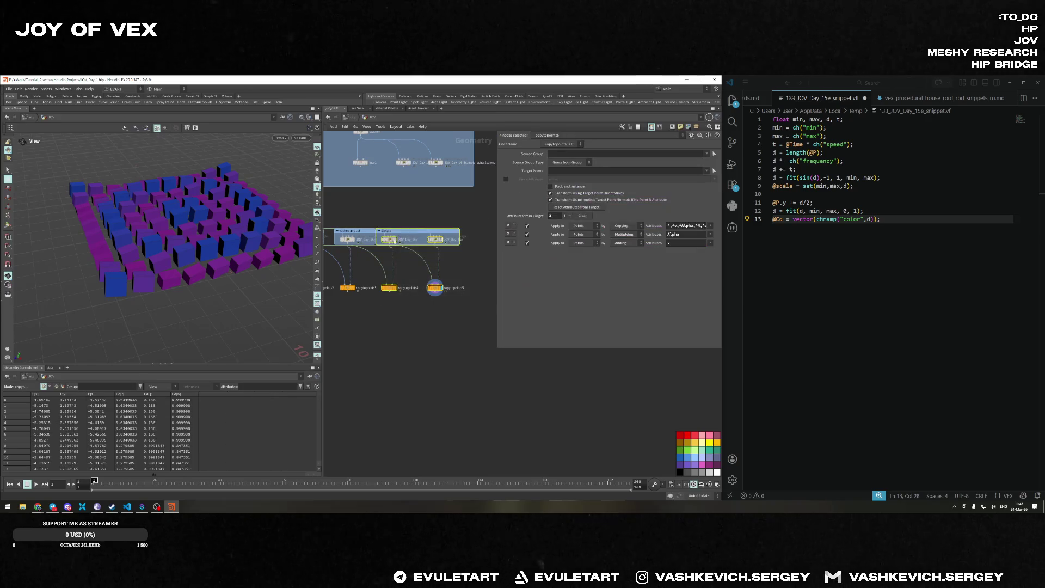
left_click_drag(388, 240, 400, 240)
left_click(457, 218)
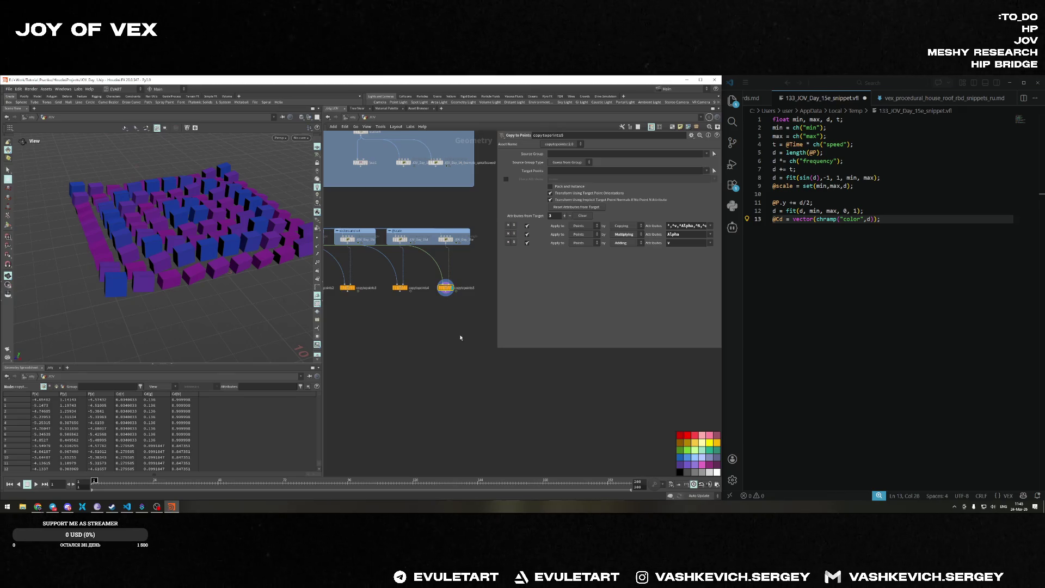
key("alt+Tab")
key("End")
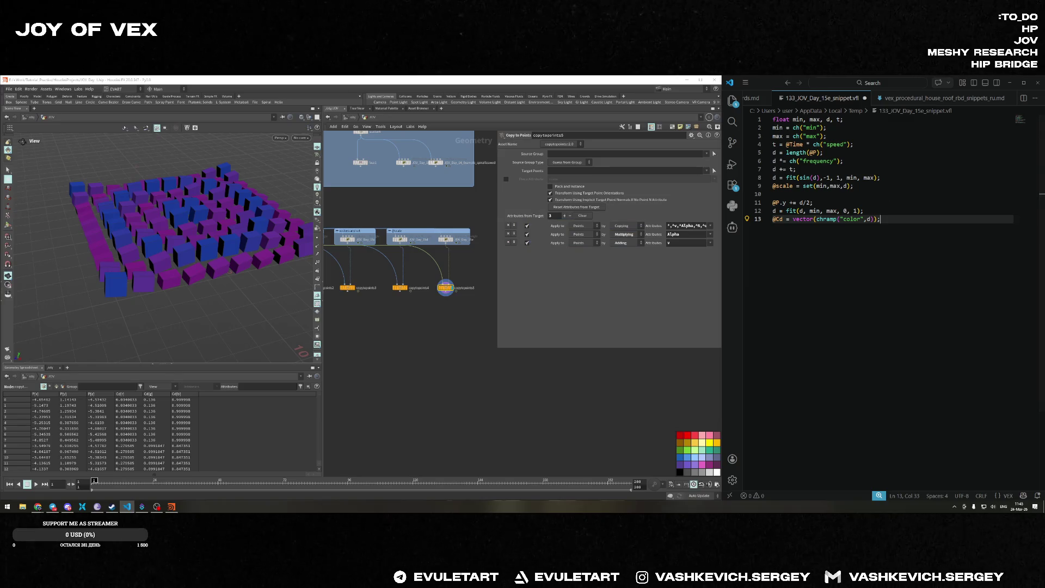
left_click(747, 219)
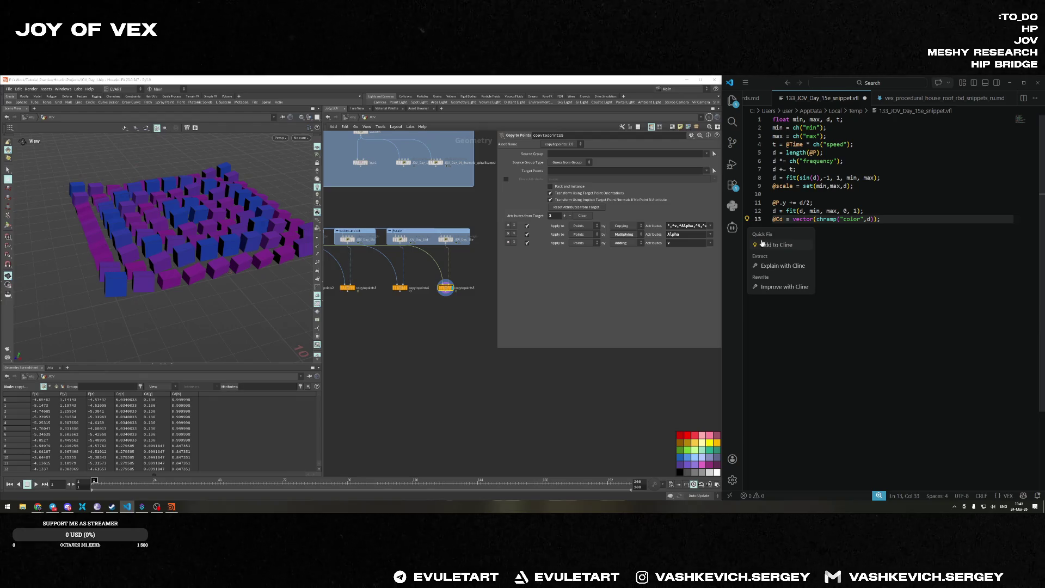
left_click(950, 254)
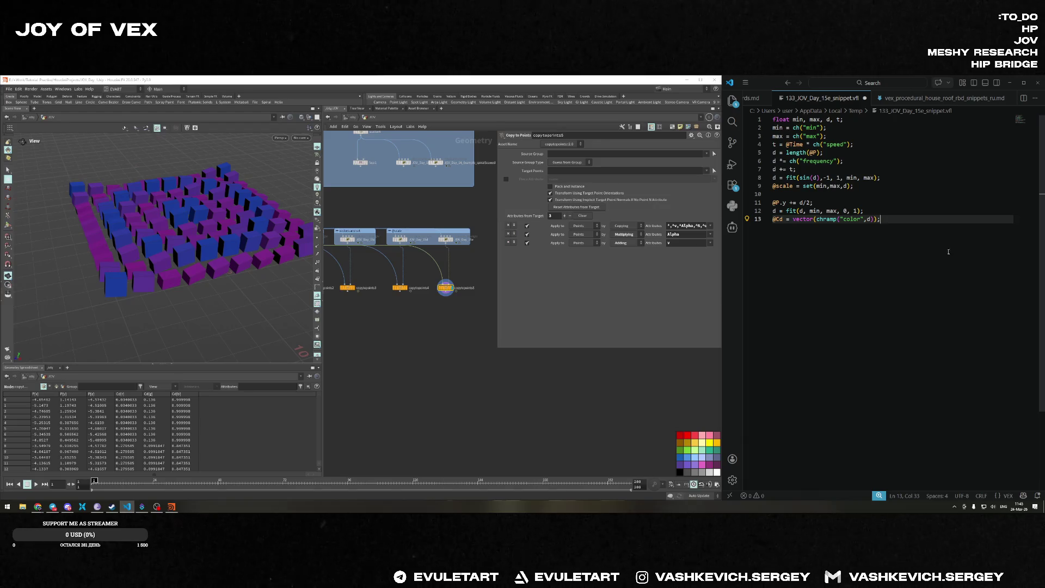
left_click(38, 507)
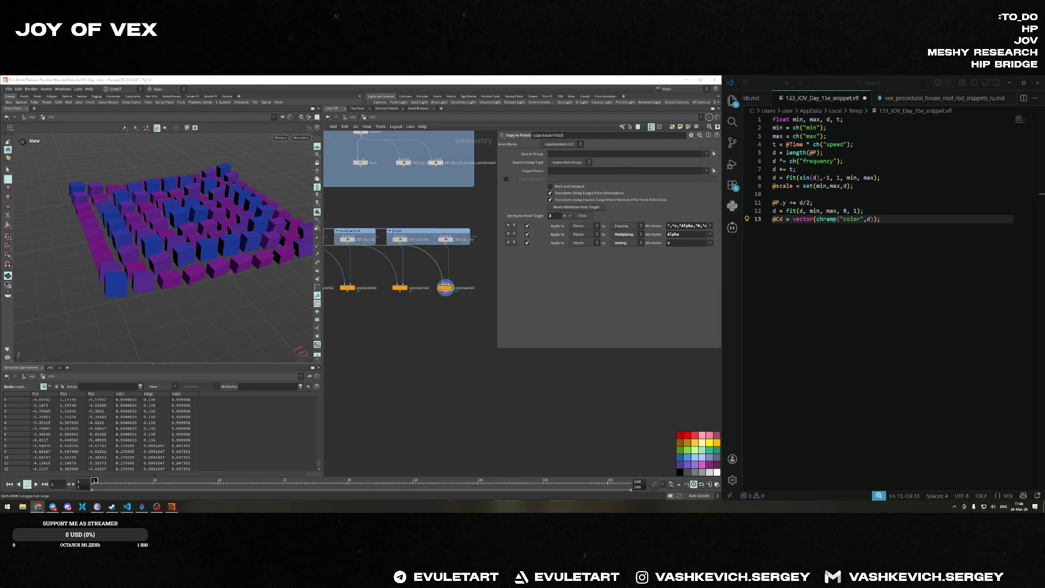
Widen Houdini's network pane, save JOY_Day_1.hip, and tumble the viewport for a steeper look at the grid.
left_click(604, 161)
left_click_drag(498, 214, 541, 205)
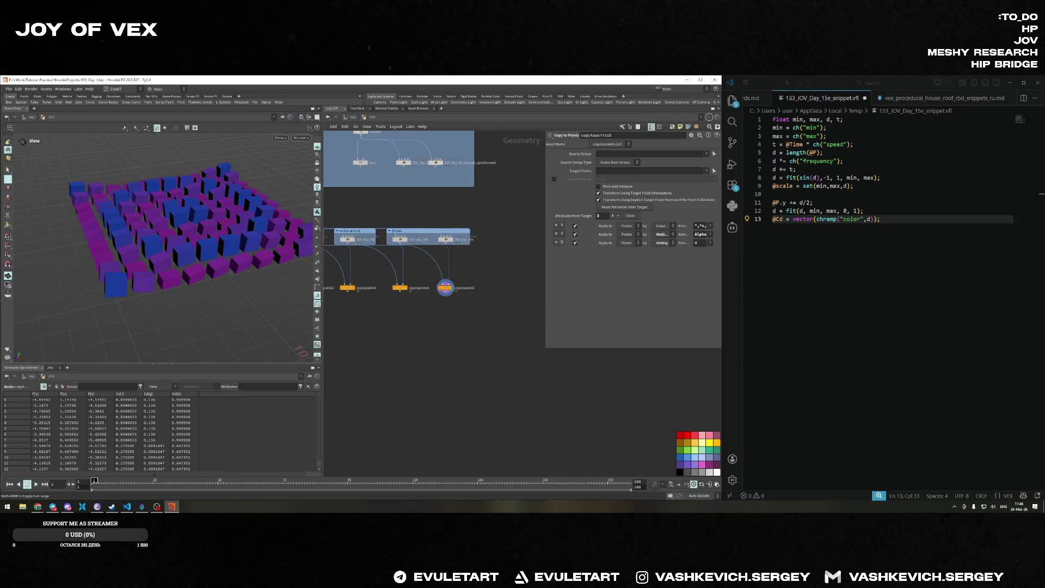
key("alt+Tab")
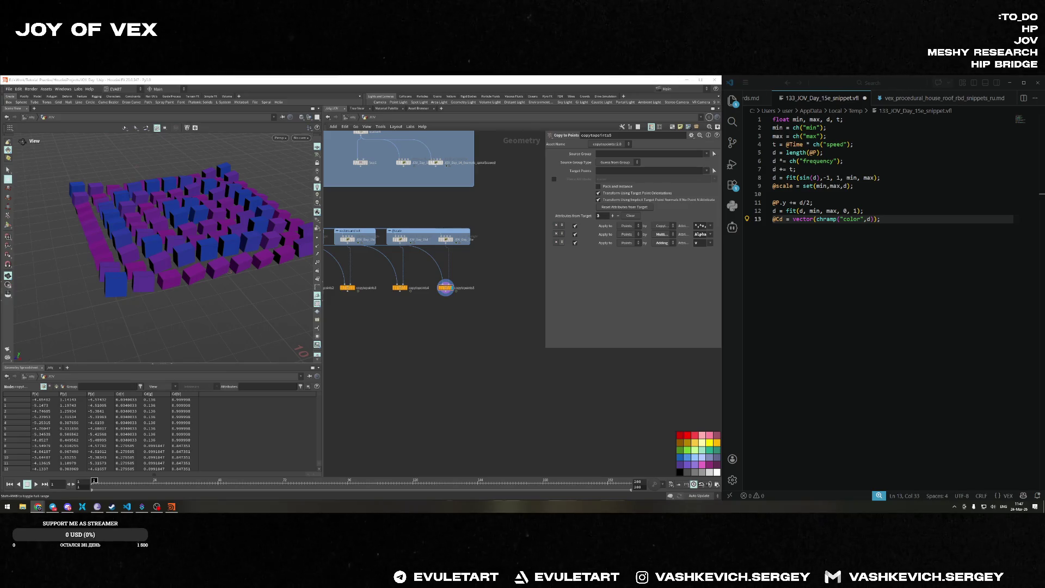
left_click(430, 365)
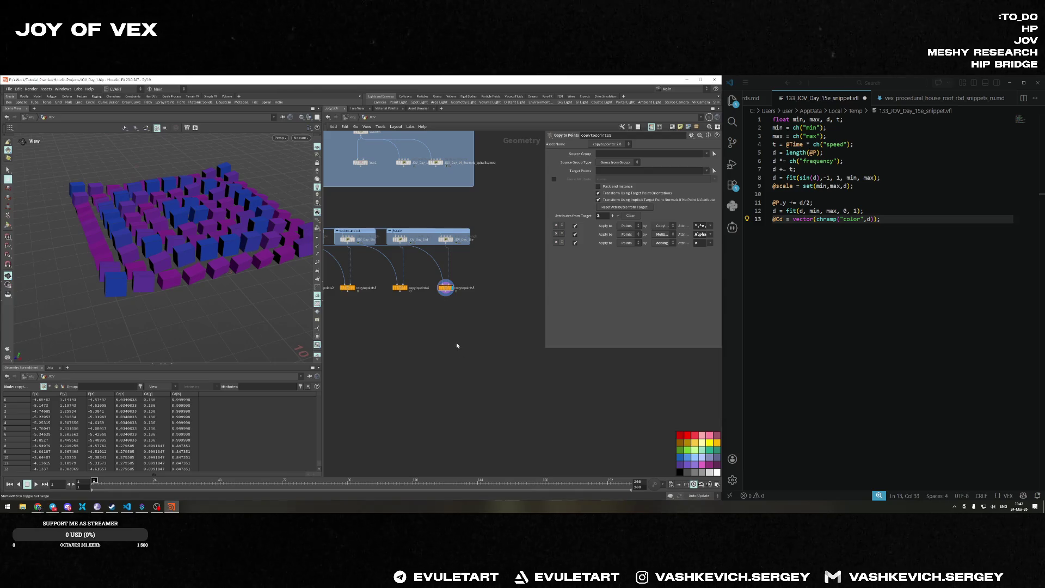
key("ctrl+s")
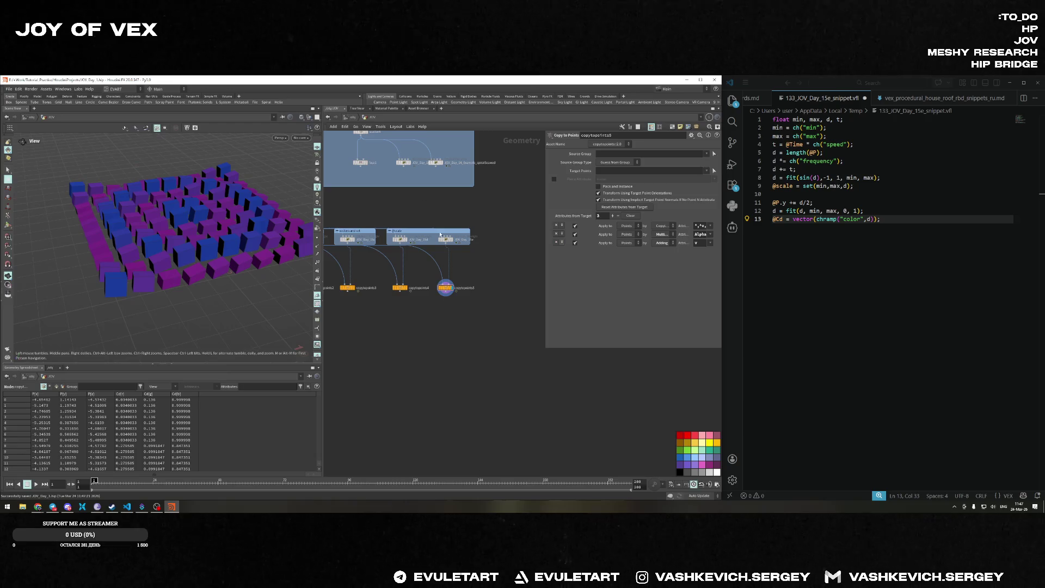
mouse_move(163, 234)
left_mouse_down()
mouse_move(194, 255)
mouse_move(210, 236)
left_mouse_up()
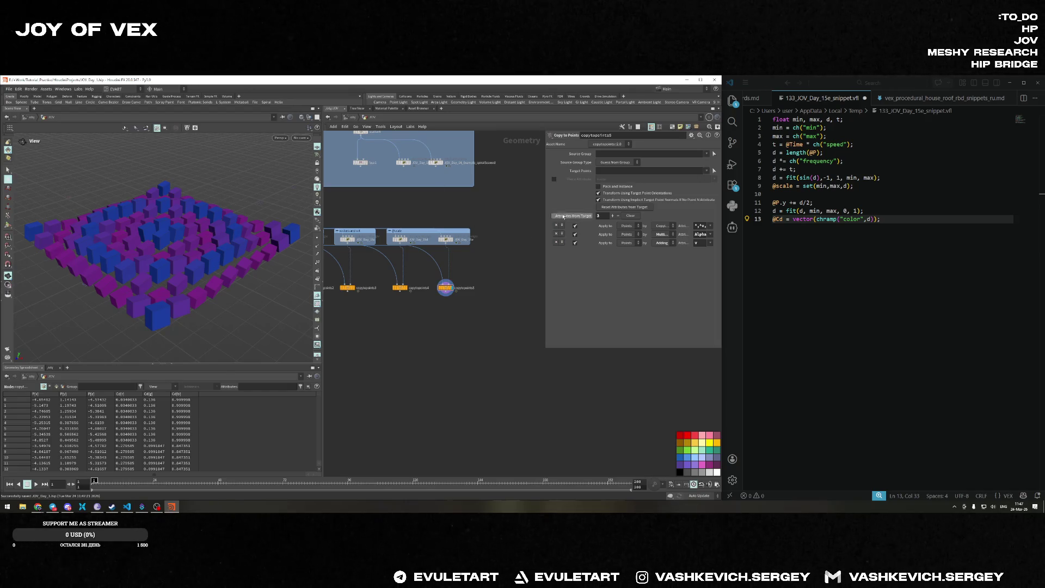
Select the lower node row and move grid2 up so it sits centred above the copy chains.
left_click_drag(545, 200, 574, 200)
scroll(510, 249, "down", 3)
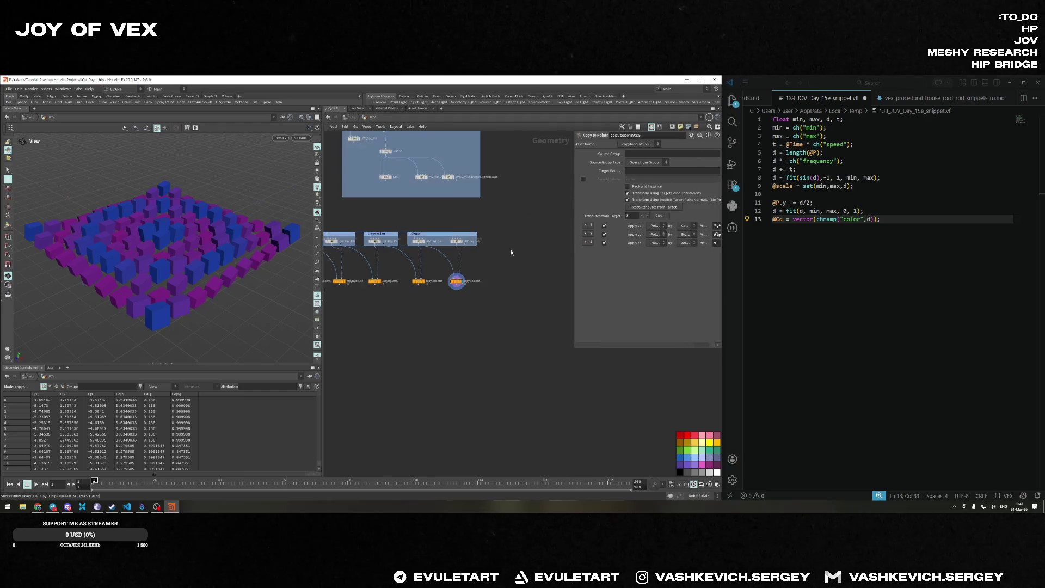
left_click_drag(357, 255, 554, 324)
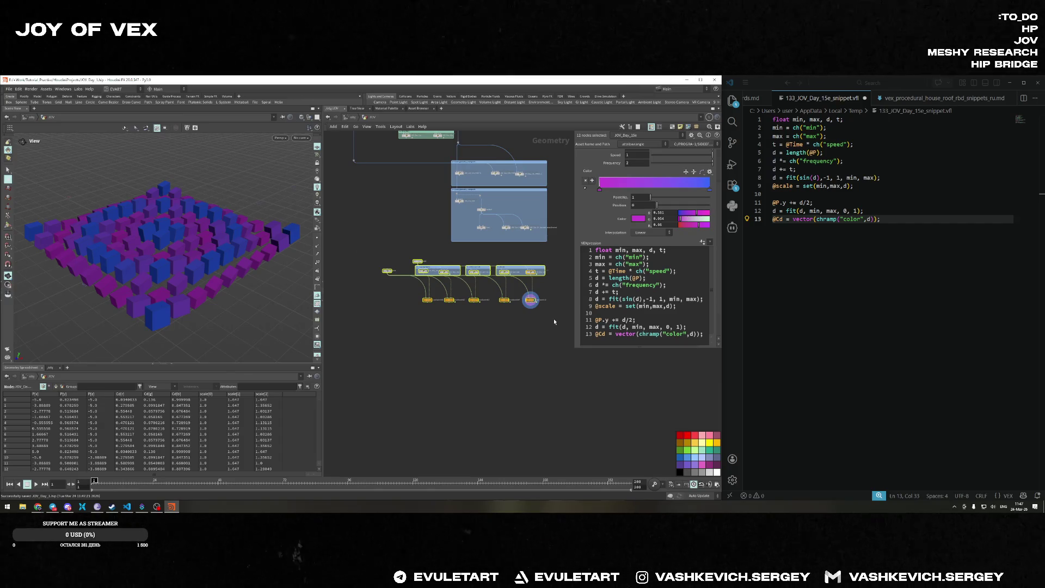
mouse_move(561, 253)
left_mouse_down()
mouse_move(523, 327)
mouse_move(377, 335)
left_mouse_up()
mouse_move(558, 244)
left_mouse_down()
mouse_move(463, 305)
mouse_move(394, 332)
left_mouse_up()
scroll(381, 283, "up", 3)
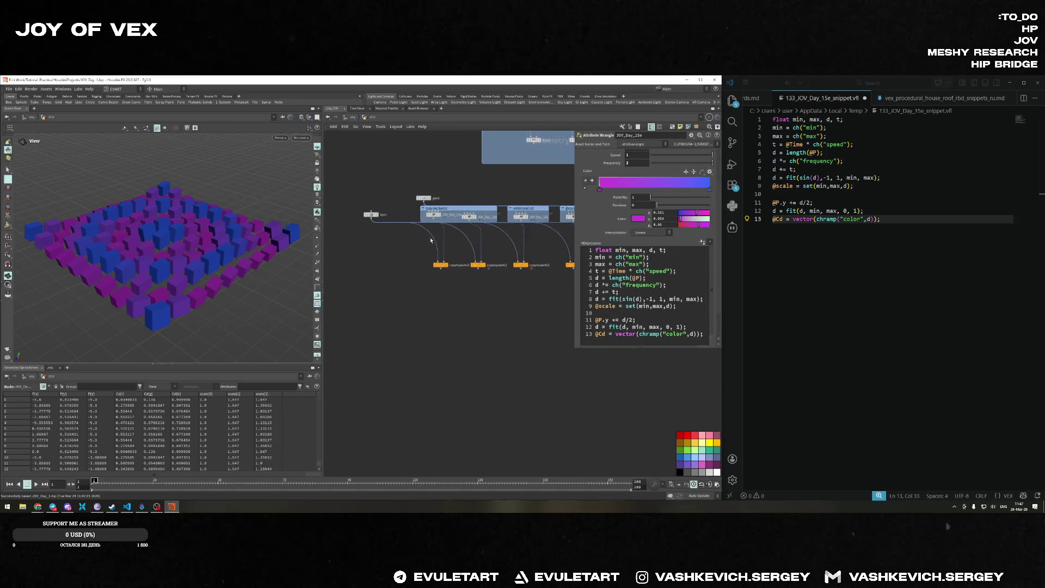
left_click_drag(376, 269, 473, 253)
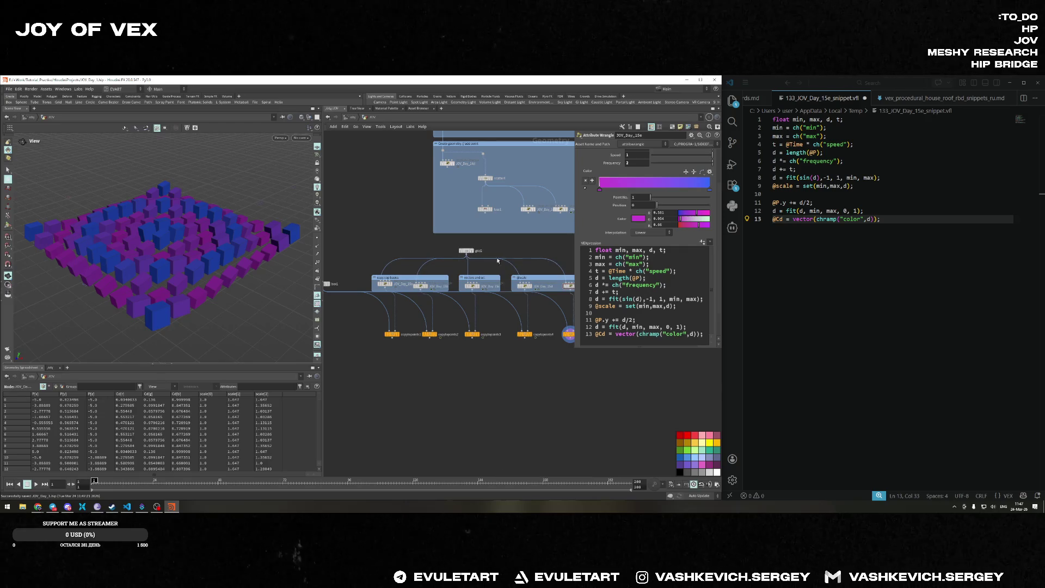
scroll(515, 257, "down", 3)
scroll(515, 258, "down", 2)
middle_click_drag(515, 257, 421, 331)
scroll(420, 331, "up", 1)
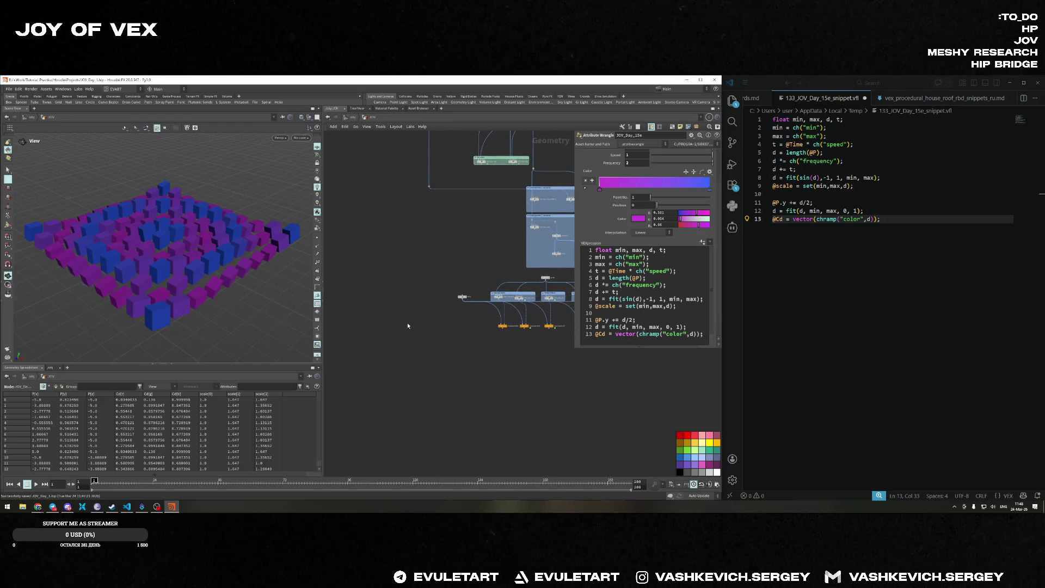
key("Tab")
key("Escape")
key("Tab")
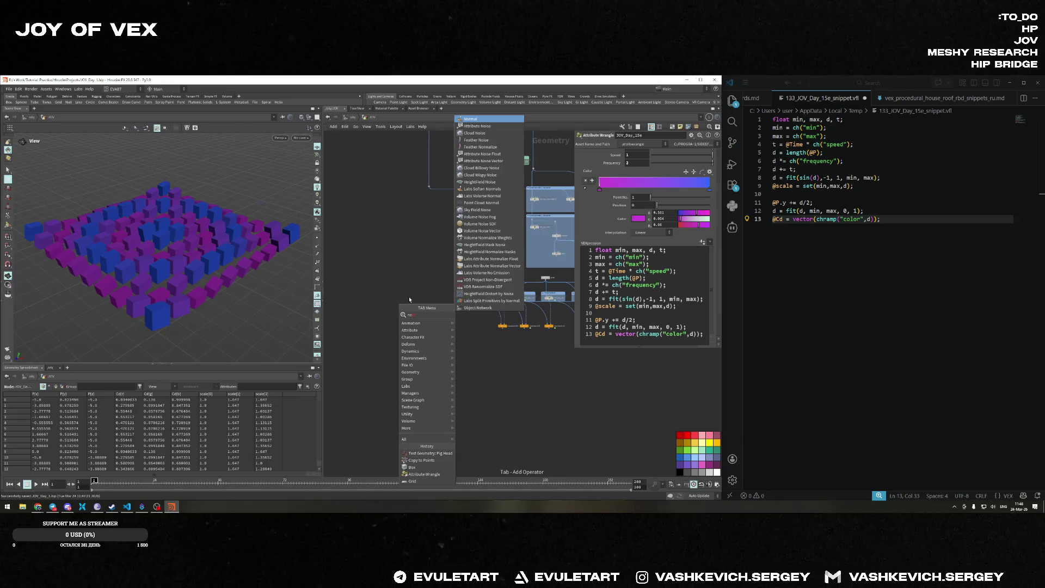
key("BackSpace")
key("Escape")
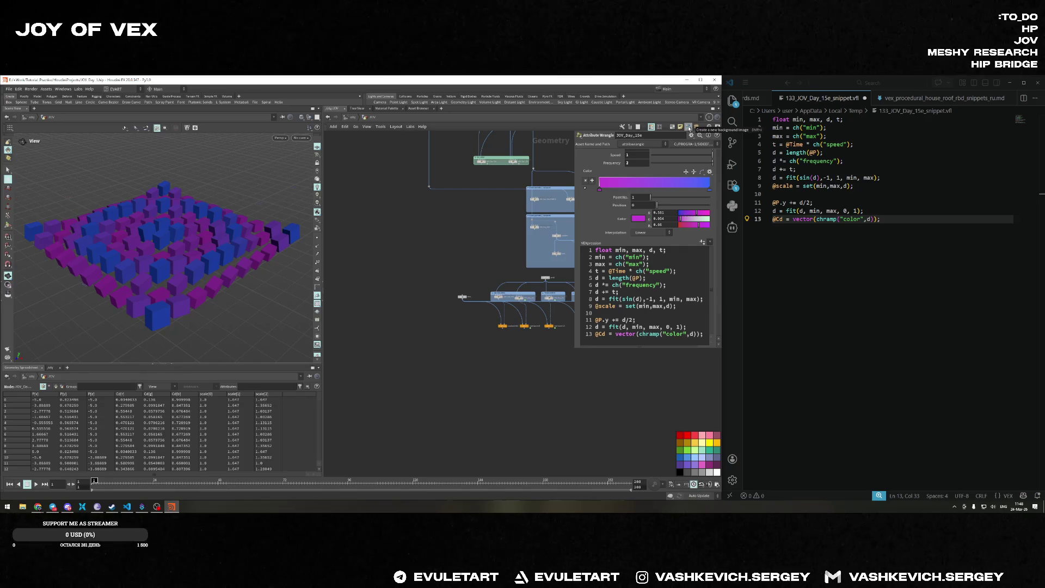
left_click(689, 128)
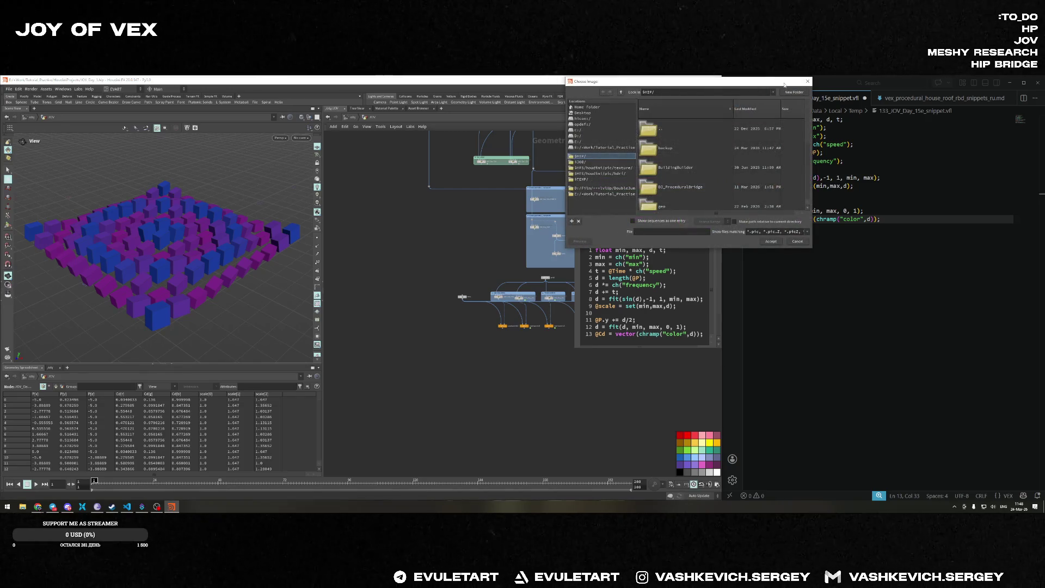
left_click(807, 81)
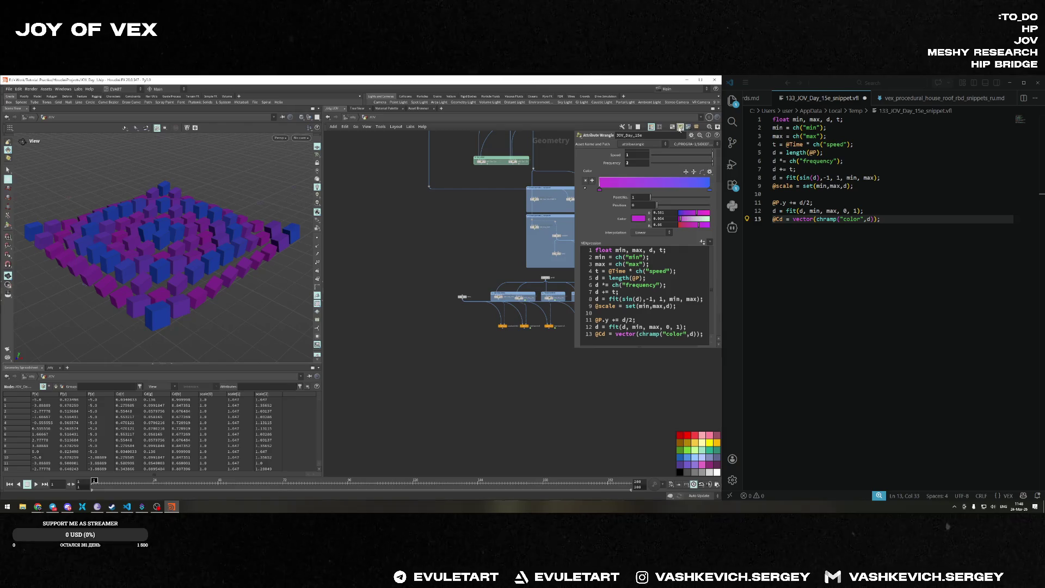
Place a sticky note left of the nodes reading 'Day15' with Medium text size.
mouse_move(539, 281)
left_mouse_down()
mouse_move(421, 284)
mouse_move(438, 289)
left_mouse_up()
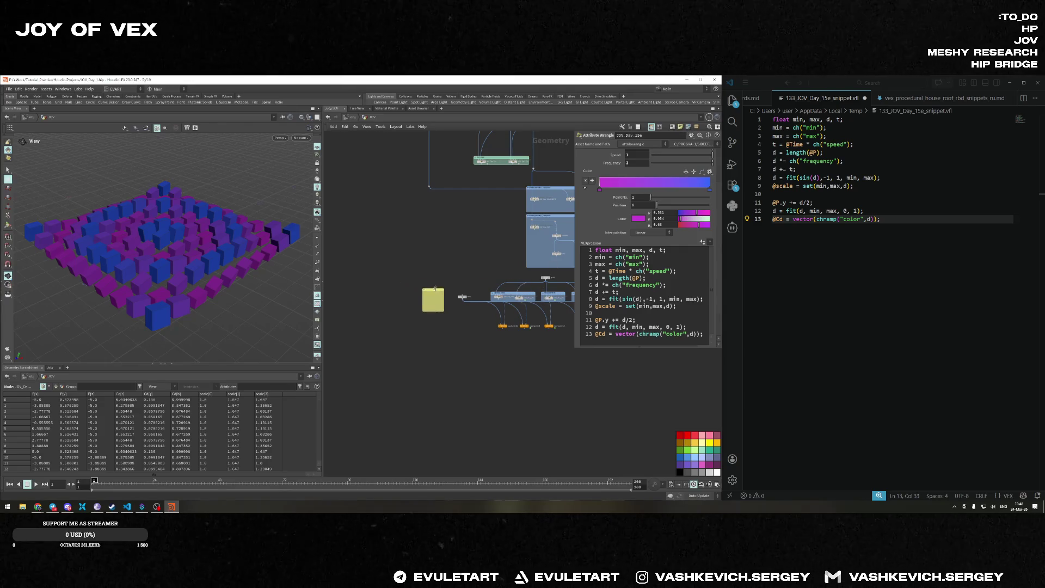
scroll(446, 309, "up", 5)
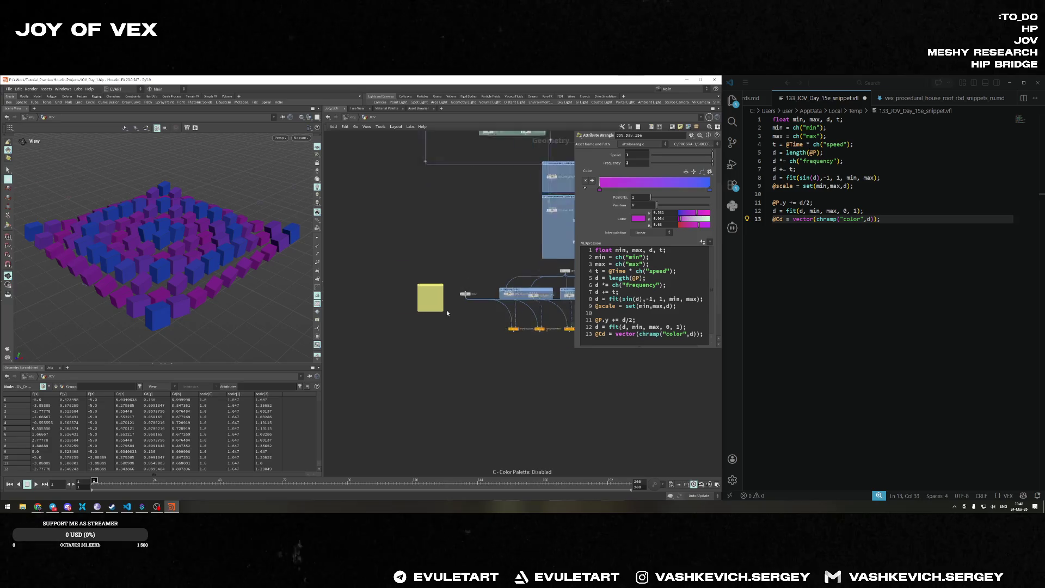
double_click(402, 251)
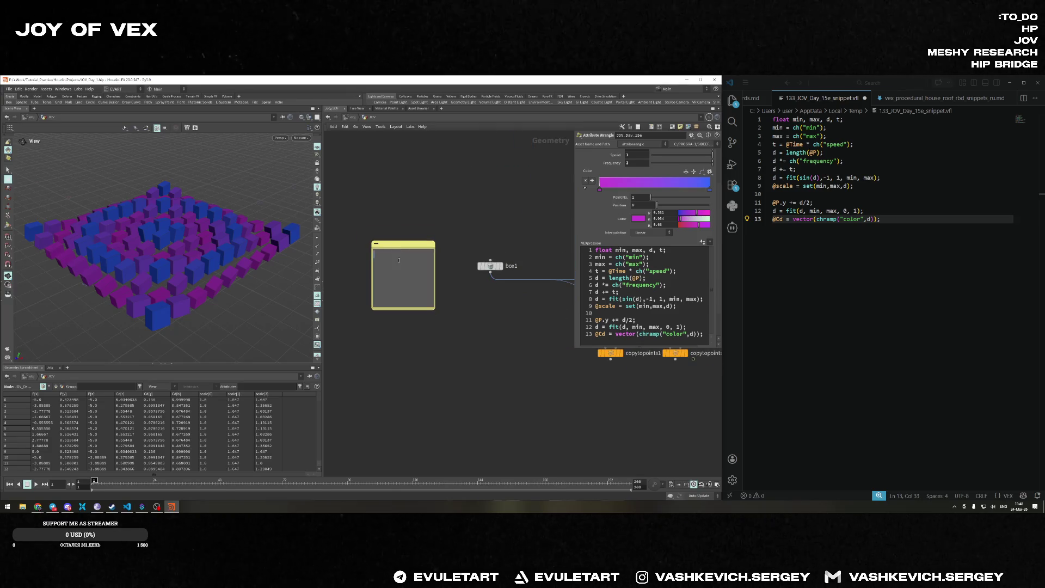
type("Day15")
right_click(407, 247)
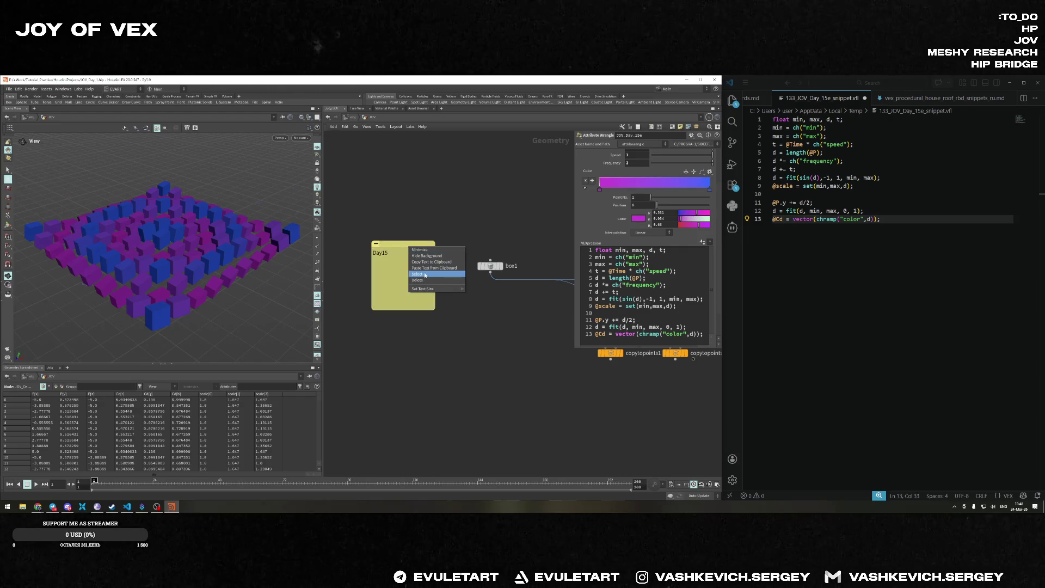
mouse_move(452, 288)
left_click(481, 298)
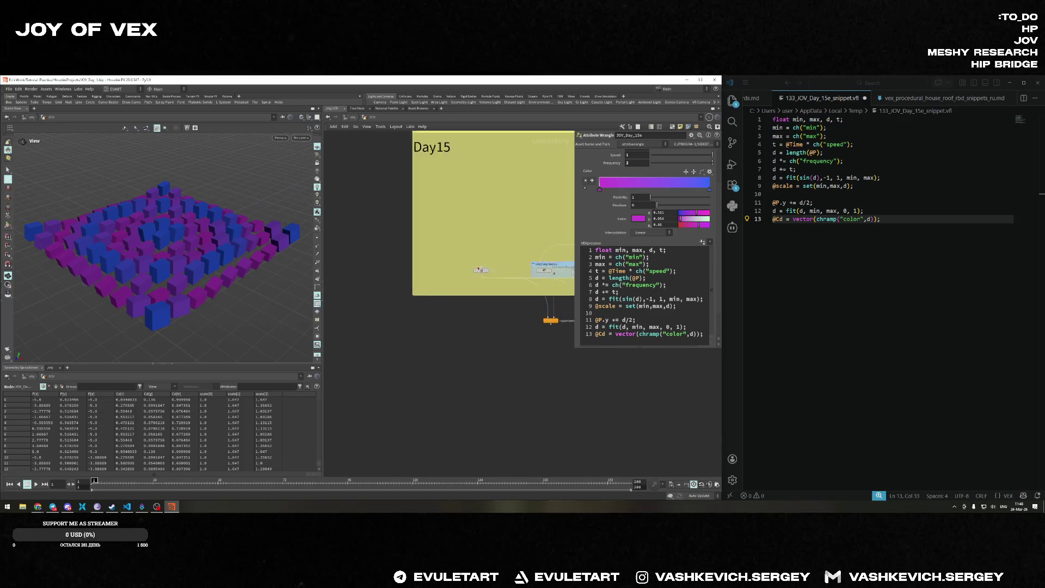
Shrink the Day15 note to fit its text, position it beside the chain, and add an empty network box.
scroll(491, 183, "down", 3)
mouse_move(485, 138)
left_mouse_down()
mouse_move(465, 207)
mouse_move(421, 200)
left_mouse_up()
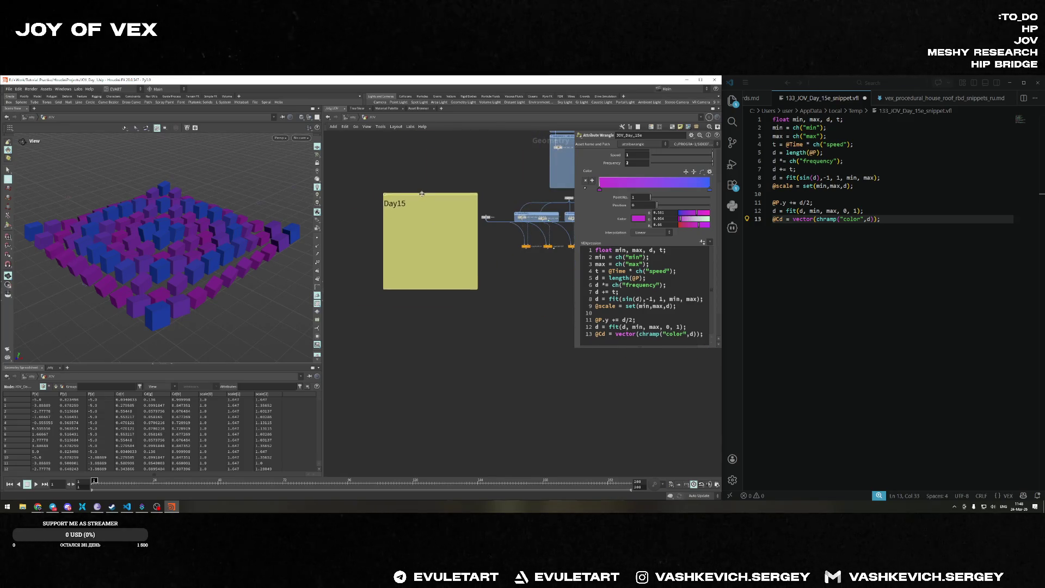
mouse_move(475, 293)
left_mouse_down()
mouse_move(436, 220)
mouse_move(408, 202)
mouse_move(465, 212)
left_mouse_up()
middle_click_drag(464, 213, 401, 320)
key("shift+o")
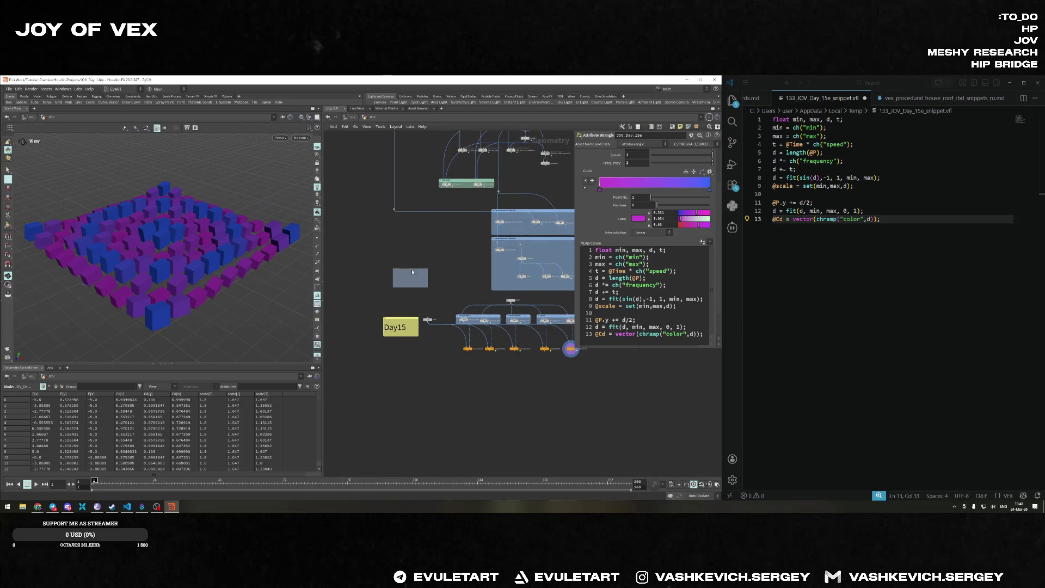
middle_click_drag(447, 235, 386, 280)
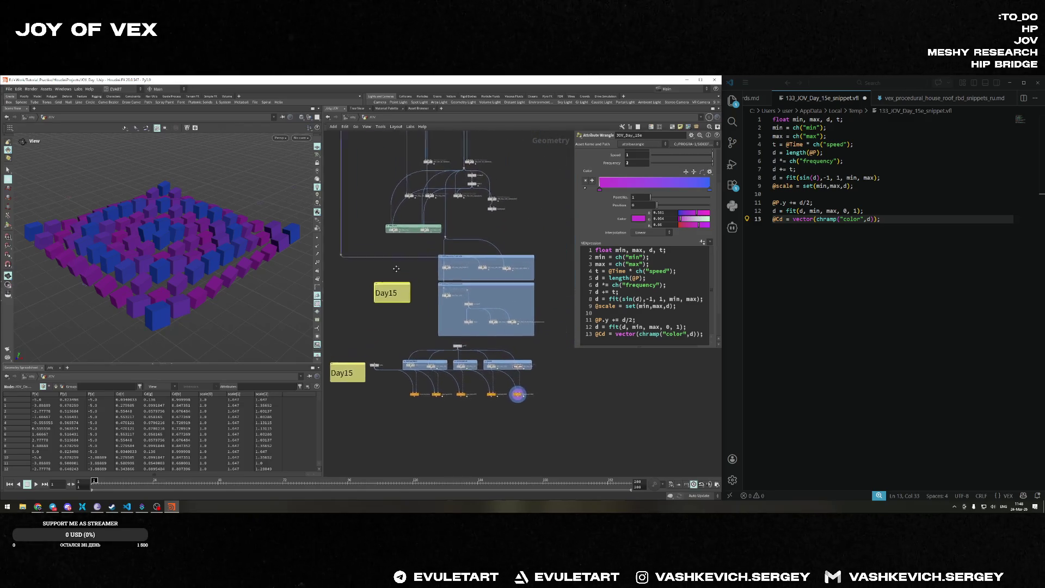